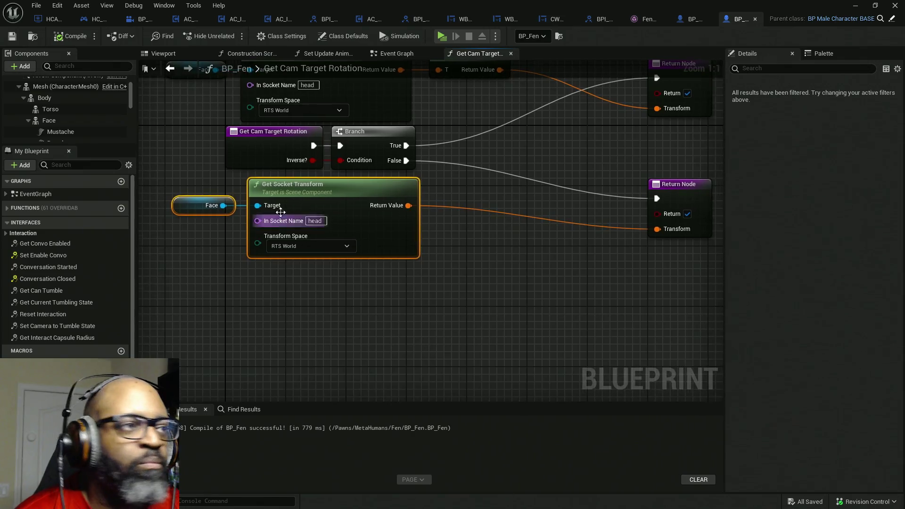
Select all nodes in BP_Fen's Get Cam Target Rotation graph, then switch to the BP_Lance blueprint
{"action": "scroll", "coordinate": [505, 188], "scroll_direction": "down", "scroll_amount": 2}
{"action": "left_click_drag", "start_coordinate": [408, 208], "coordinate": [370, 234]}
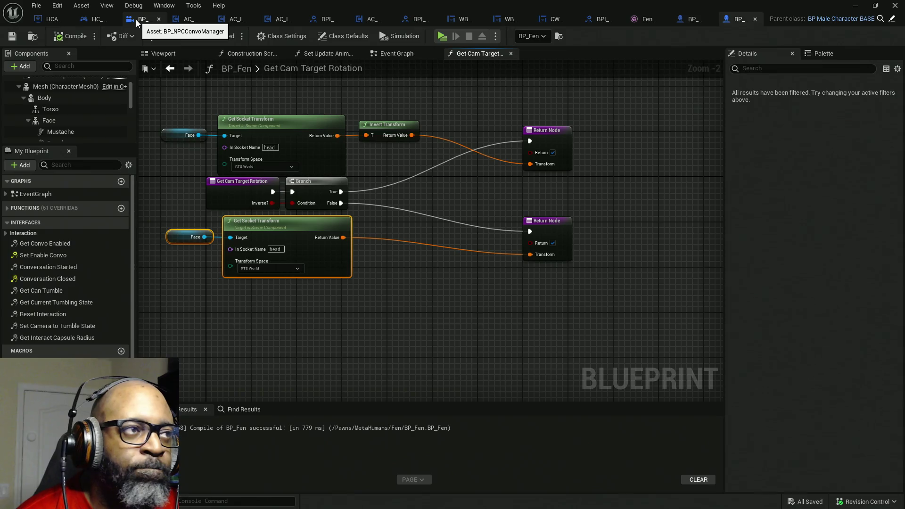
{"action": "left_click_drag", "start_coordinate": [460, 215], "coordinate": [512, 220]}
{"action": "mouse_move", "coordinate": [646, 95]}
{"action": "left_mouse_down"}
{"action": "mouse_move", "coordinate": [326, 298]}
{"action": "mouse_move", "coordinate": [225, 327]}
{"action": "left_mouse_up"}
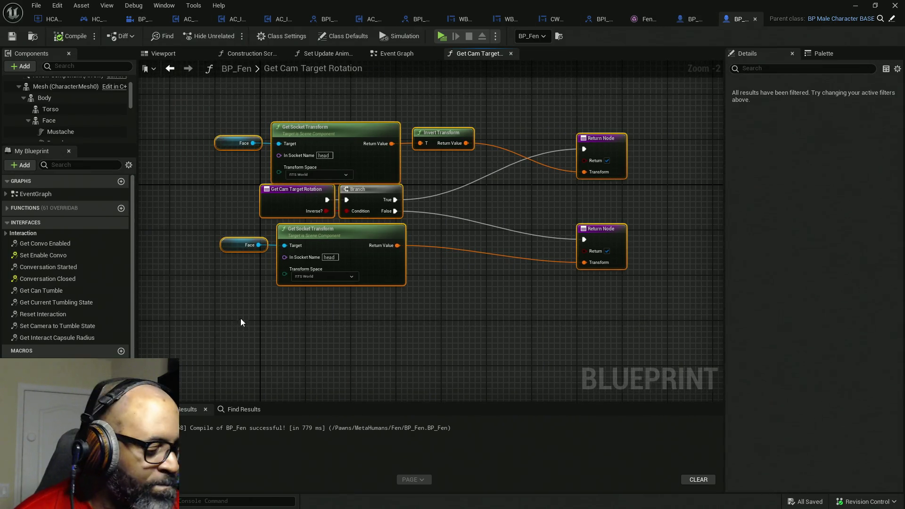
{"action": "left_click", "coordinate": [683, 23]}
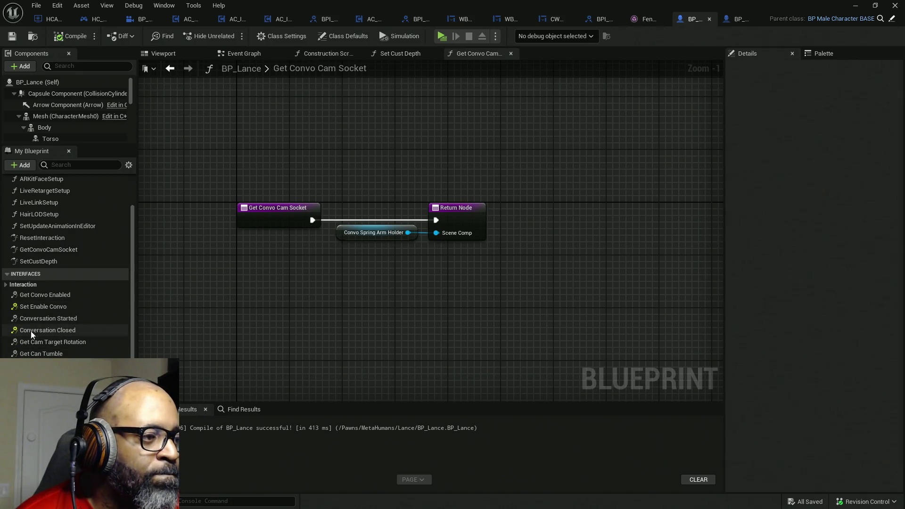
Paste the copied nodes into BP_Lance's Get Cam Target Rotation and wire the entry to the Branch
{"action": "left_click", "coordinate": [6, 284]}
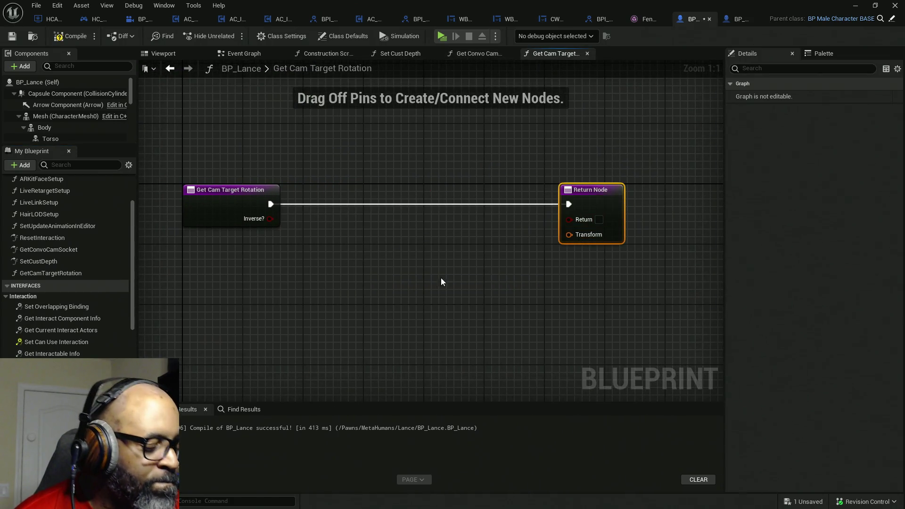
{"action": "key", "text": "ctrl+v"}
{"action": "mouse_move", "coordinate": [394, 253]}
{"action": "left_mouse_down"}
{"action": "mouse_move", "coordinate": [326, 154]}
{"action": "mouse_move", "coordinate": [297, 148]}
{"action": "left_mouse_up"}
{"action": "mouse_move", "coordinate": [270, 203]}
{"action": "left_mouse_down"}
{"action": "mouse_move", "coordinate": [297, 204]}
{"action": "mouse_move", "coordinate": [297, 219]}
{"action": "left_mouse_up"}
Delete the leftover default Return Node and compile BP_Lance
{"action": "left_click", "coordinate": [610, 207]}
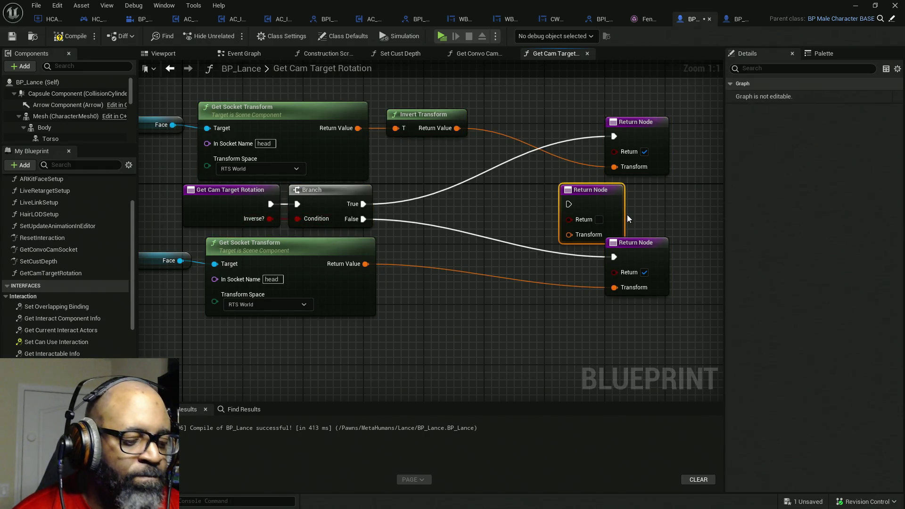
{"action": "key", "text": "Delete"}
{"action": "left_click", "coordinate": [70, 36]}
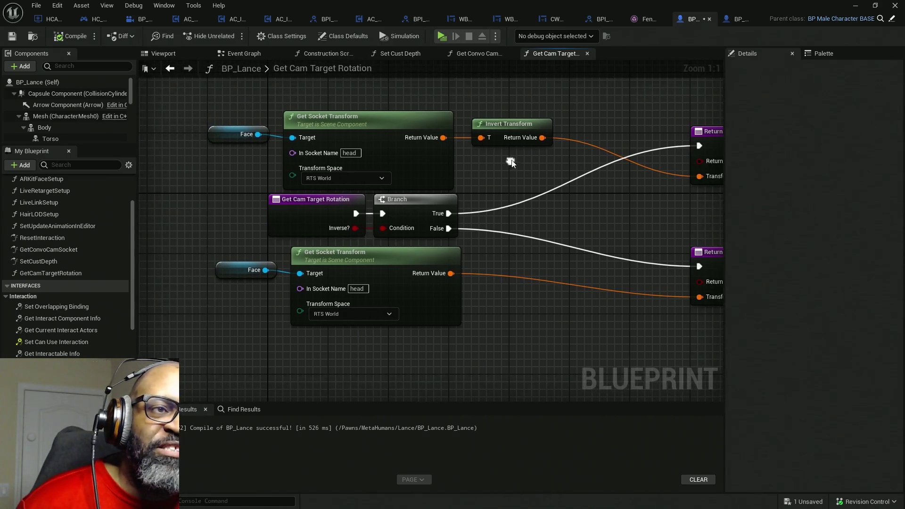
Straighten the wires of the top and bottom Face / Get Socket Transform pairs
{"action": "left_click_drag", "start_coordinate": [510, 109], "coordinate": [226, 157]}
{"action": "key", "text": "q"}
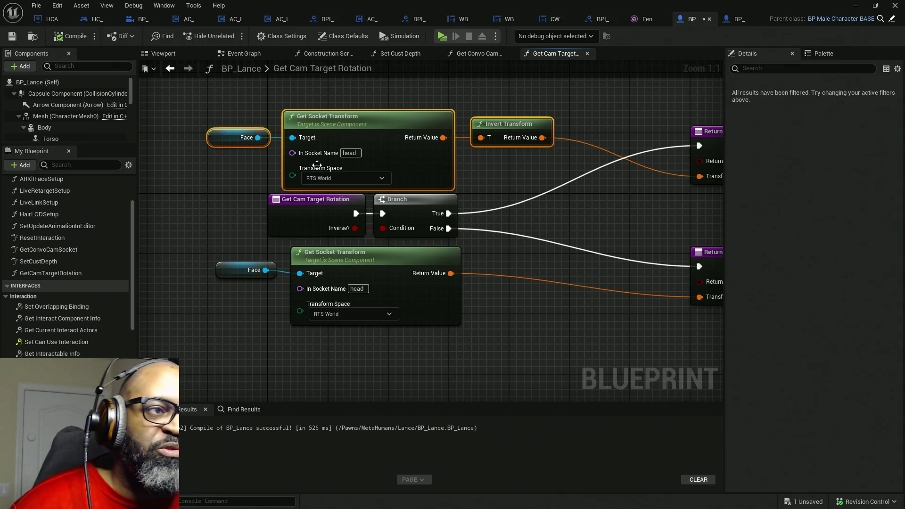
{"action": "left_click_drag", "start_coordinate": [351, 330], "coordinate": [217, 273]}
{"action": "key", "text": "q"}
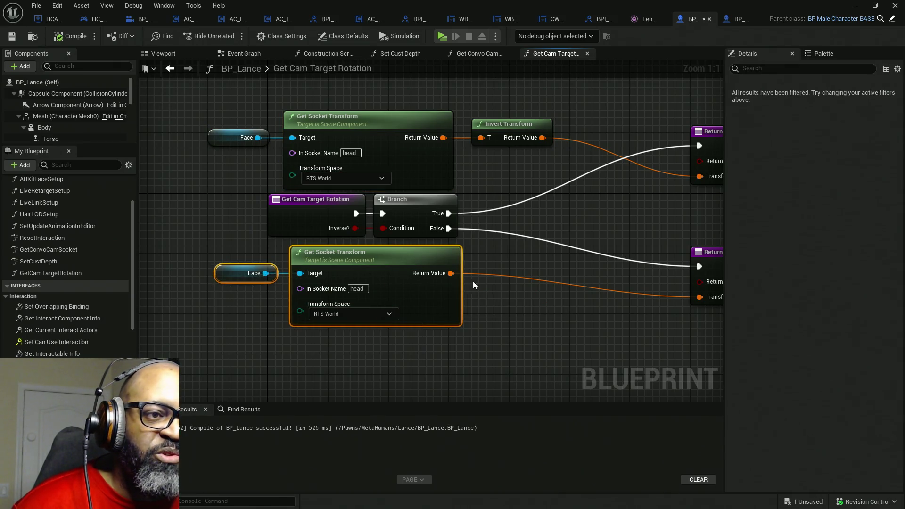
Right-align both Get Socket Transform nodes with the Branch and save BP_Lance
{"action": "left_click_drag", "start_coordinate": [453, 357], "coordinate": [396, 149]}
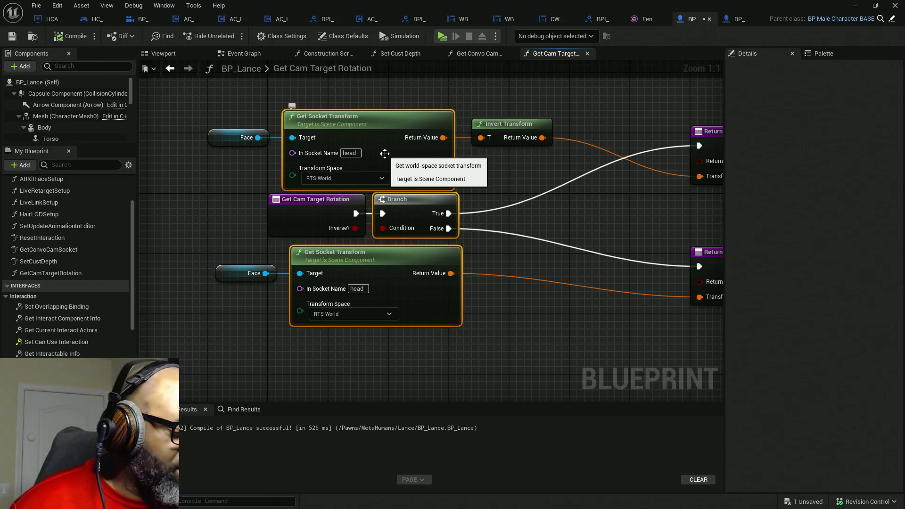
{"action": "key", "text": "shift+d"}
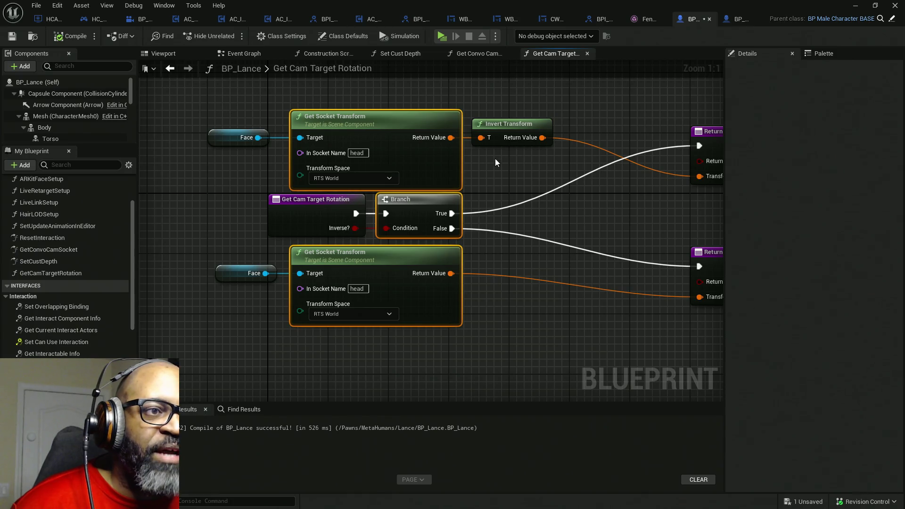
{"action": "left_click_drag", "start_coordinate": [515, 226], "coordinate": [458, 246]}
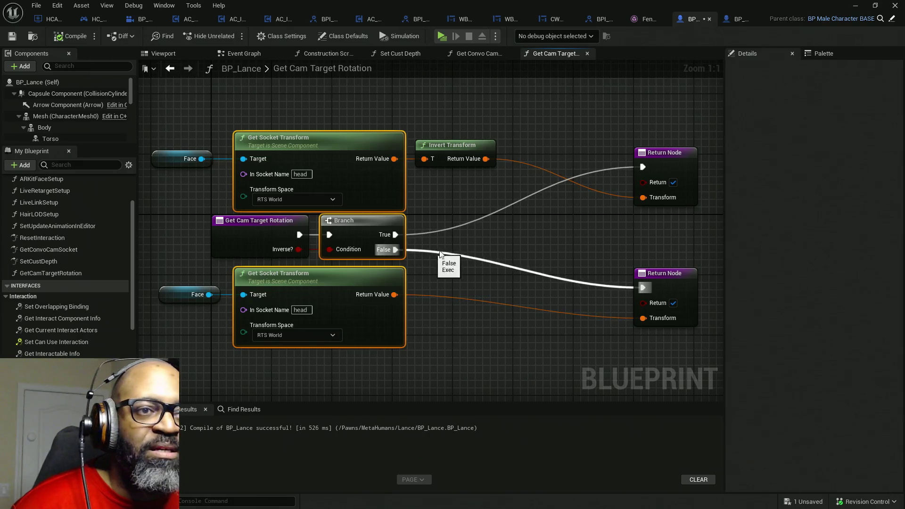
{"action": "key", "text": "ctrl+s"}
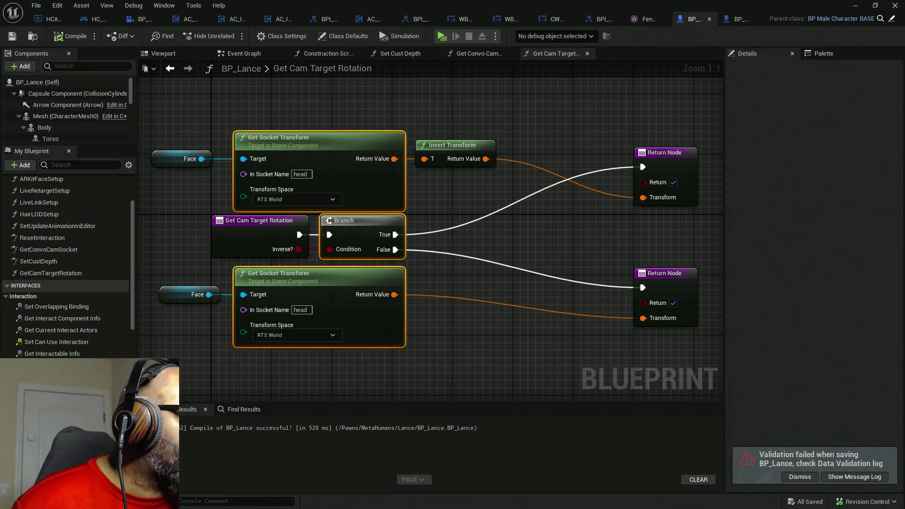
Switch to BP_NPCConvoManager's Construction Script and double-click the Instigator node
{"action": "left_click", "coordinate": [140, 21]}
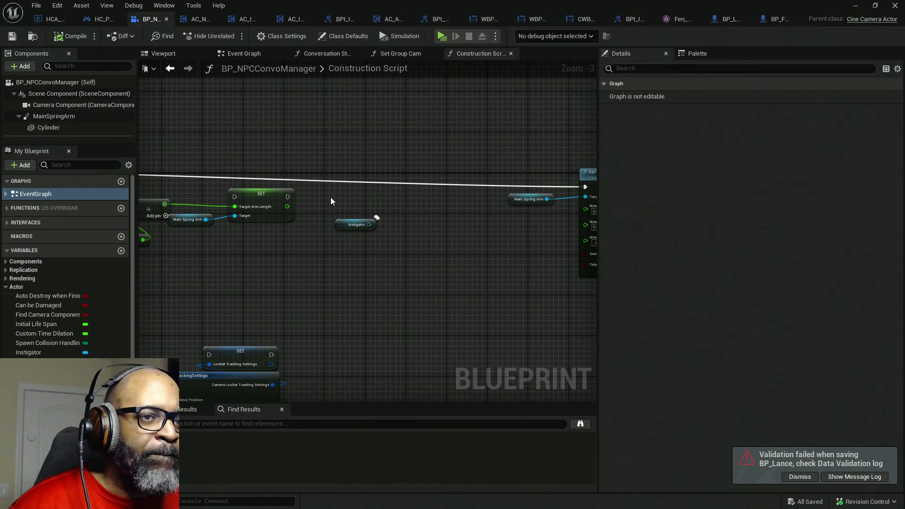
{"action": "scroll", "coordinate": [330, 197], "scroll_direction": "down", "scroll_amount": 2}
{"action": "scroll", "coordinate": [322, 210], "scroll_direction": "up", "scroll_amount": 2}
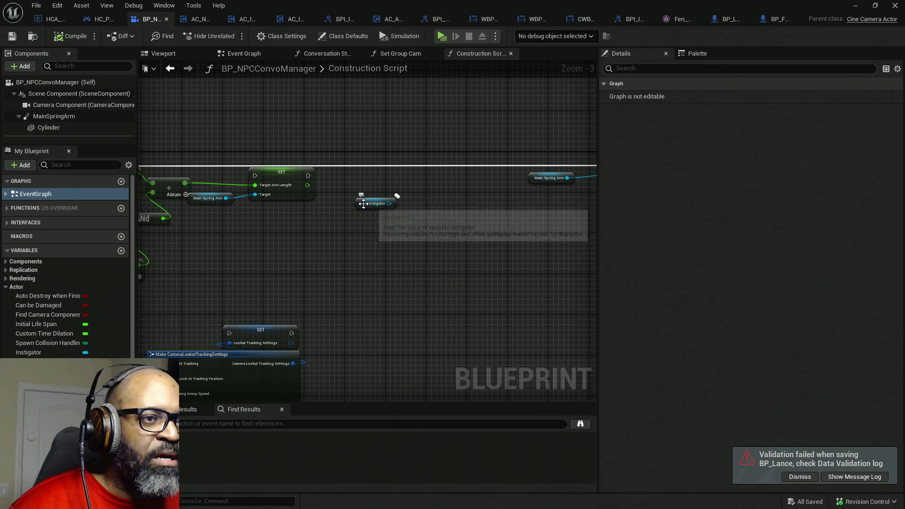
{"action": "double_click", "coordinate": [369, 208]}
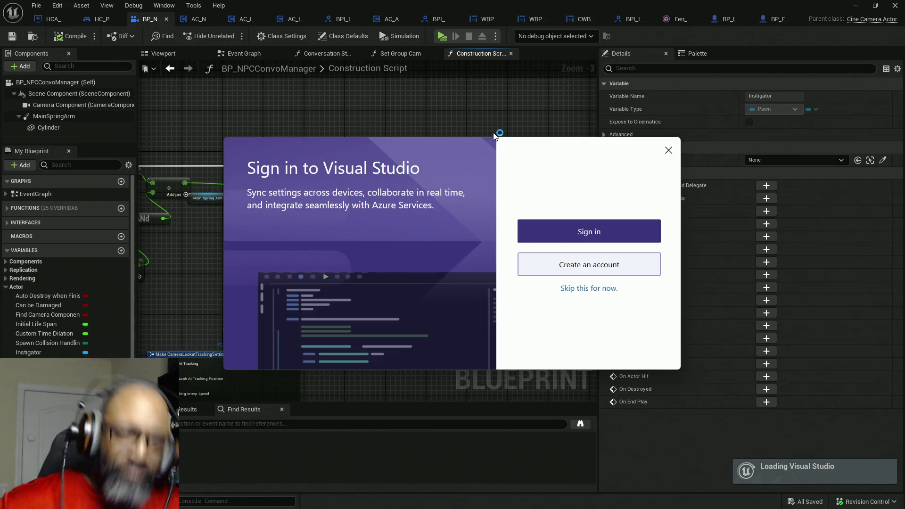
Close the Visual Studio sign-in prompt and confirm exiting Visual Studio
{"action": "left_click", "coordinate": [668, 149]}
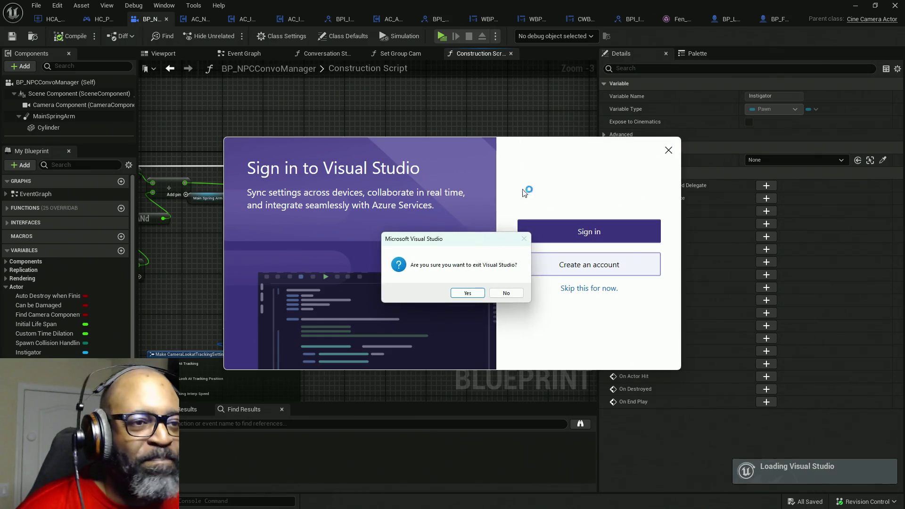
{"action": "left_click", "coordinate": [468, 293]}
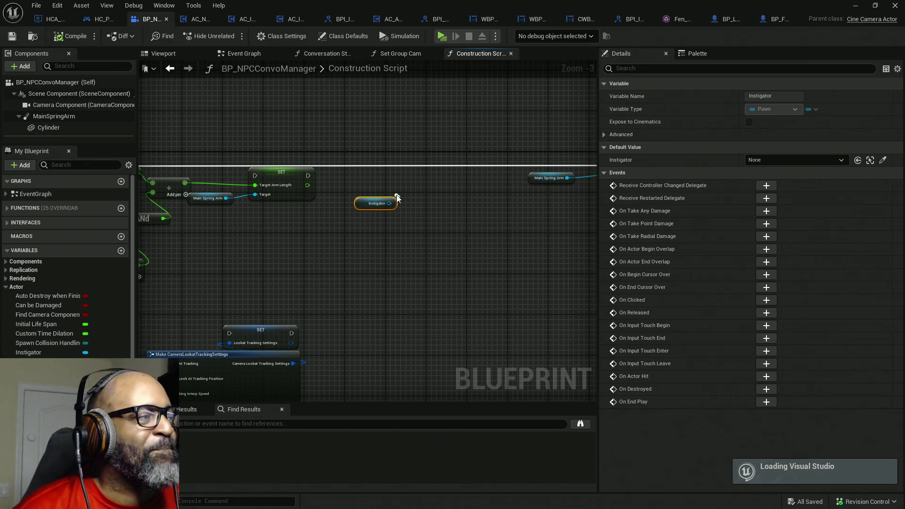
{"action": "mouse_move", "coordinate": [409, 188]}
{"action": "left_mouse_down"}
{"action": "mouse_move", "coordinate": [348, 188]}
{"action": "mouse_move", "coordinate": [388, 192]}
{"action": "mouse_move", "coordinate": [349, 199]}
{"action": "left_mouse_up"}
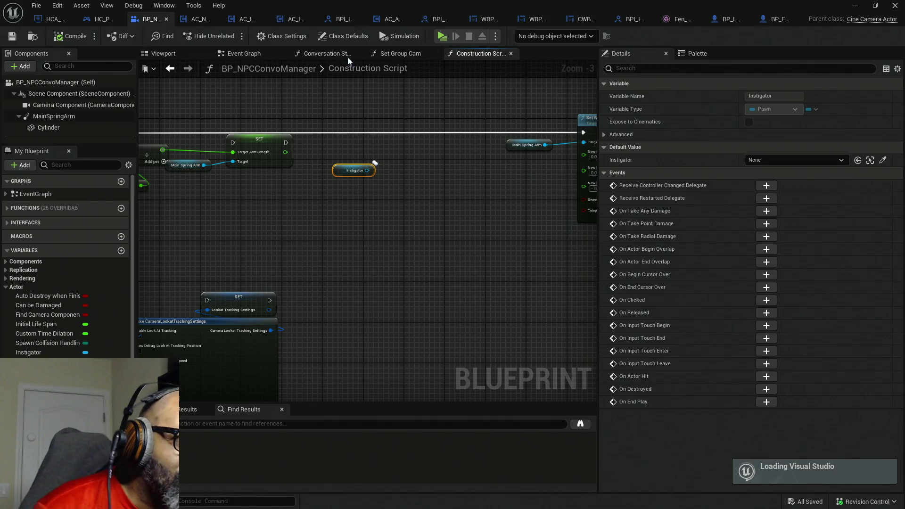
After checking BP_Fen, add a Get Cam Target Rotation call on Instigator into the execution chain
{"action": "left_click", "coordinate": [764, 21]}
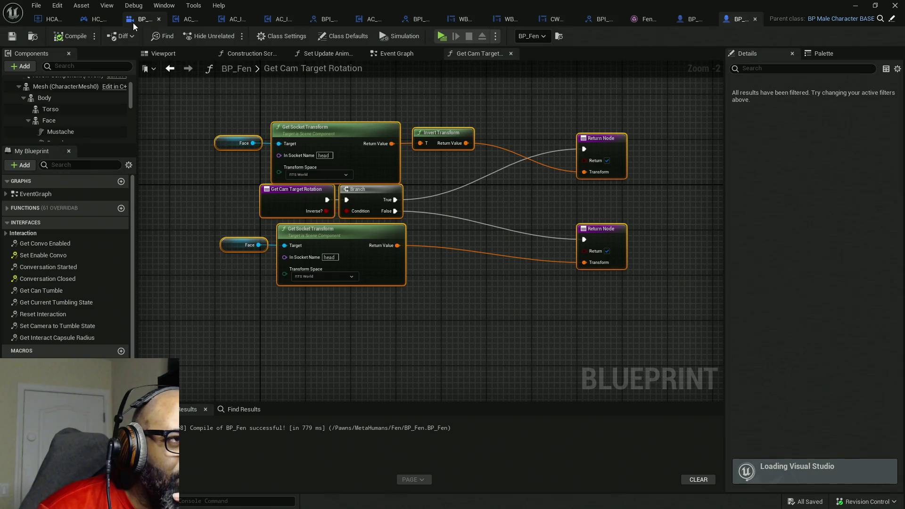
{"action": "left_click", "coordinate": [146, 21]}
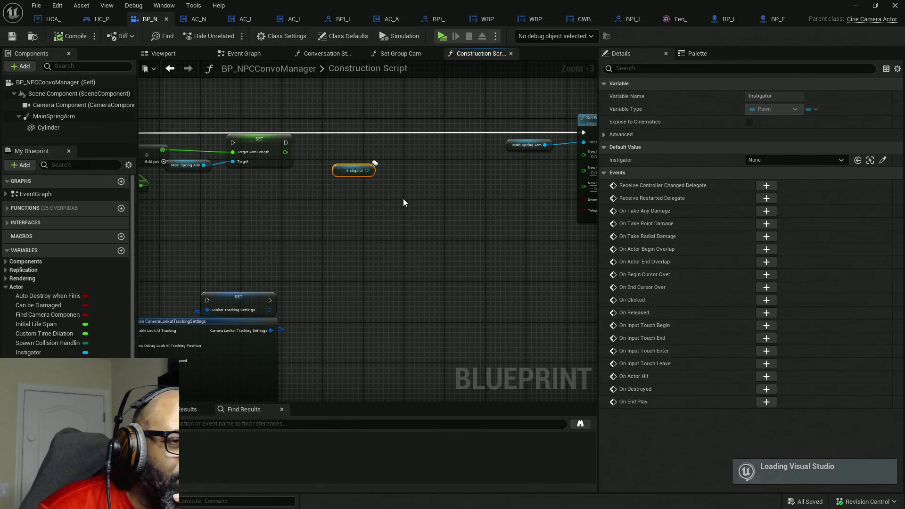
{"action": "left_click_drag", "start_coordinate": [367, 171], "coordinate": [419, 202]}
{"action": "type", "text": "get cam"}
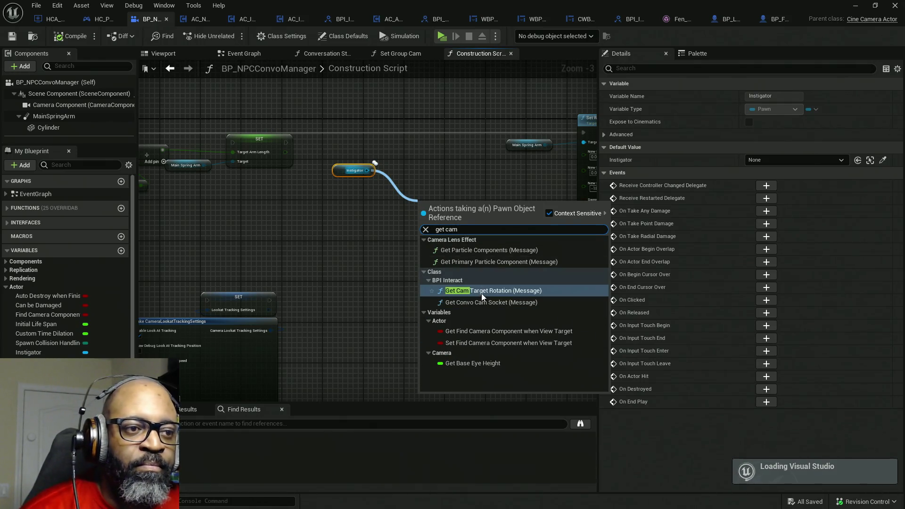
{"action": "left_click", "coordinate": [536, 291]}
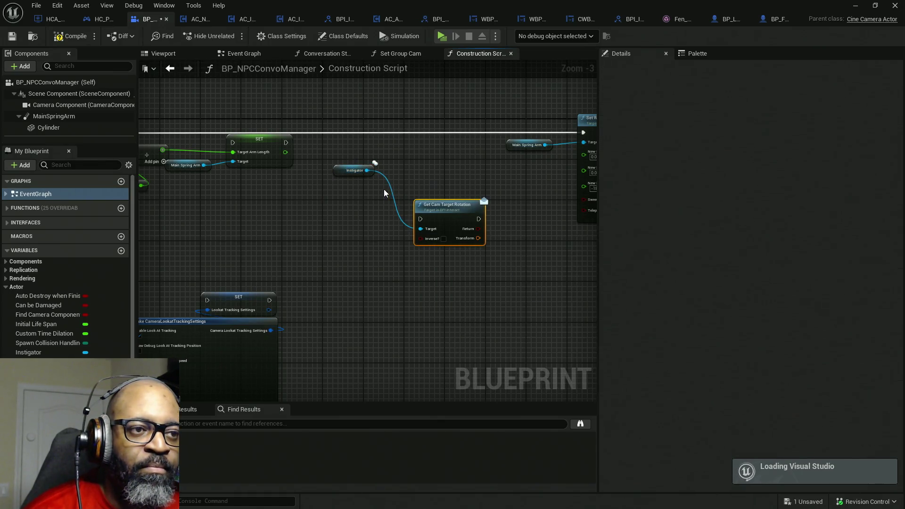
{"action": "scroll", "coordinate": [391, 184], "scroll_direction": "up", "scroll_amount": 1}
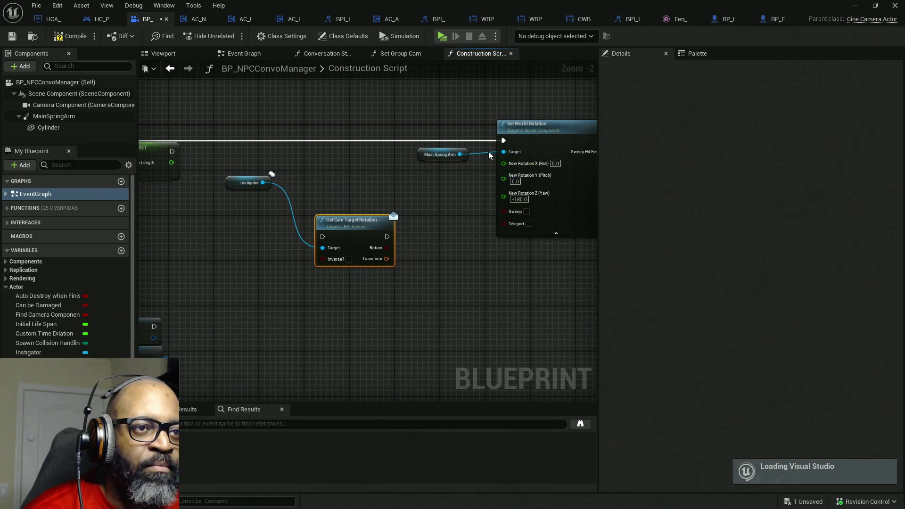
{"action": "mouse_move", "coordinate": [503, 140]}
{"action": "left_mouse_down"}
{"action": "mouse_move", "coordinate": [323, 220]}
{"action": "mouse_move", "coordinate": [325, 238]}
{"action": "mouse_move", "coordinate": [321, 126]}
{"action": "mouse_move", "coordinate": [482, 148]}
{"action": "mouse_move", "coordinate": [503, 143]}
{"action": "left_mouse_up"}
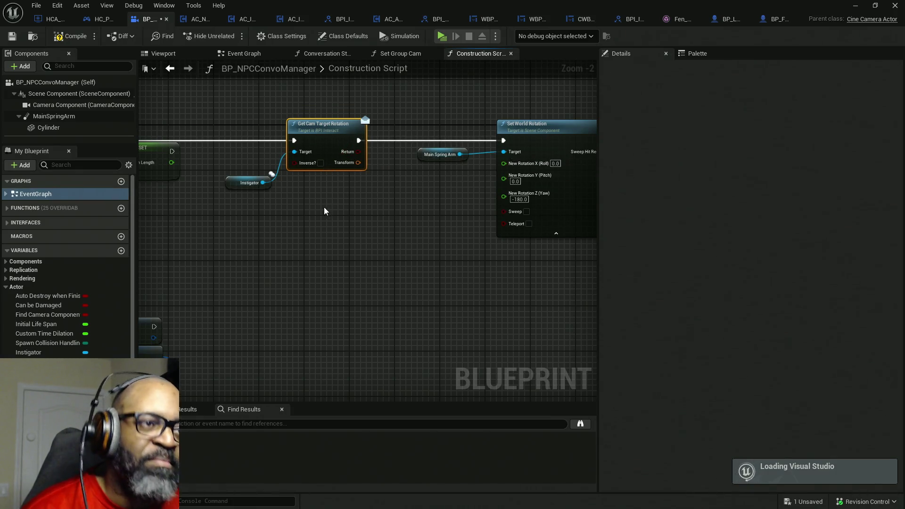
Move Instigator beside the call and enable Get Cam Target Rotation's Inverse? option
{"action": "left_click_drag", "start_coordinate": [241, 185], "coordinate": [238, 158]}
{"action": "left_click", "coordinate": [325, 160]}
{"action": "left_click", "coordinate": [320, 163]}
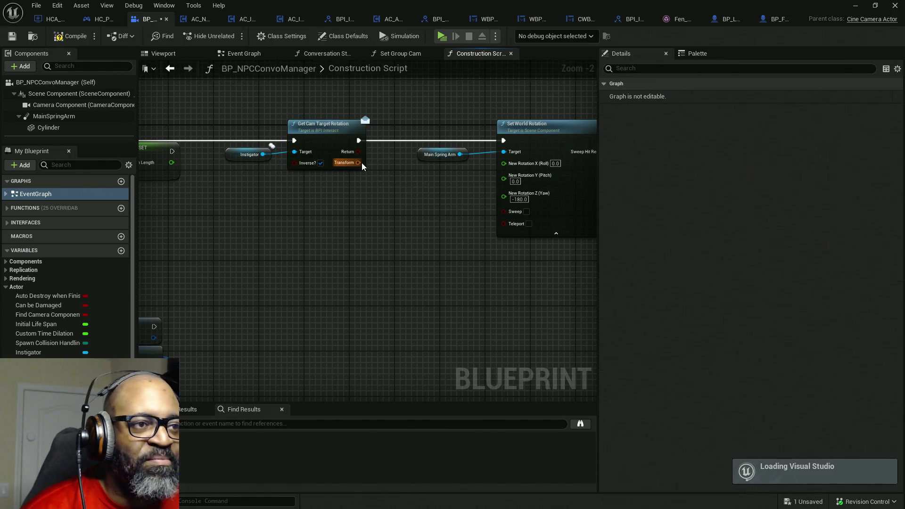
{"action": "right_click", "coordinate": [505, 196]}
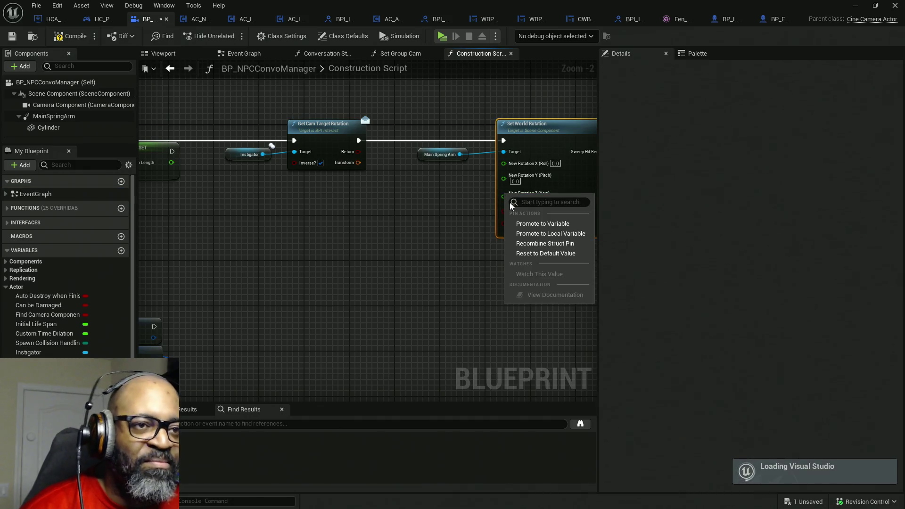
{"action": "left_click", "coordinate": [427, 207]}
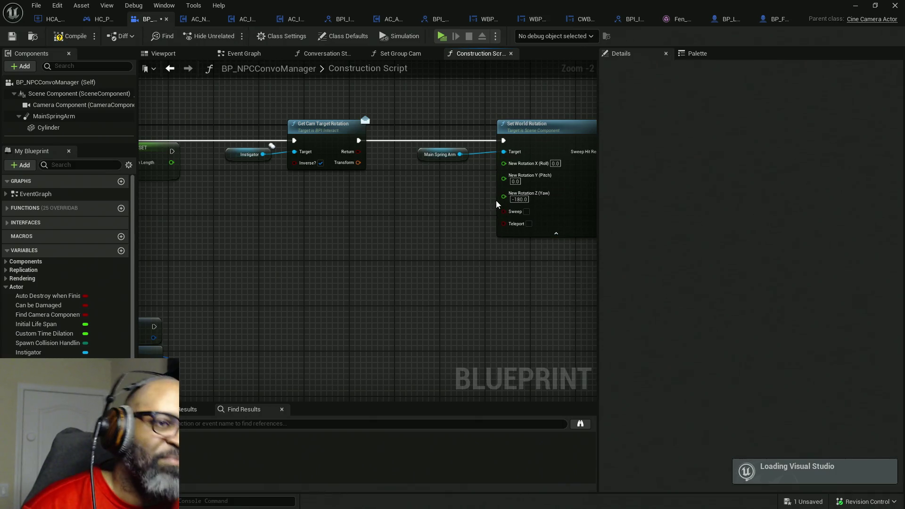
Split Transform down to Roll/Pitch/Yaw, wire Yaw into Set World Rotation, and start a play test
{"action": "right_click", "coordinate": [359, 162]}
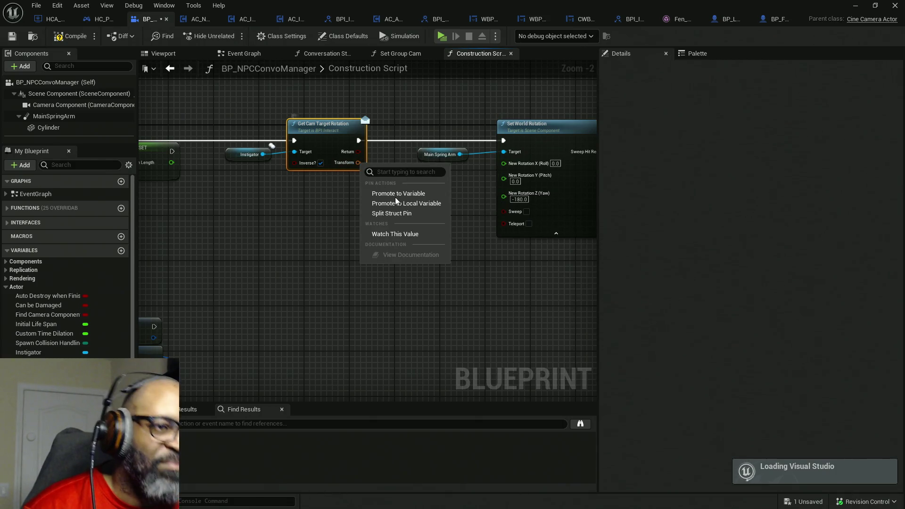
{"action": "left_click", "coordinate": [403, 212]}
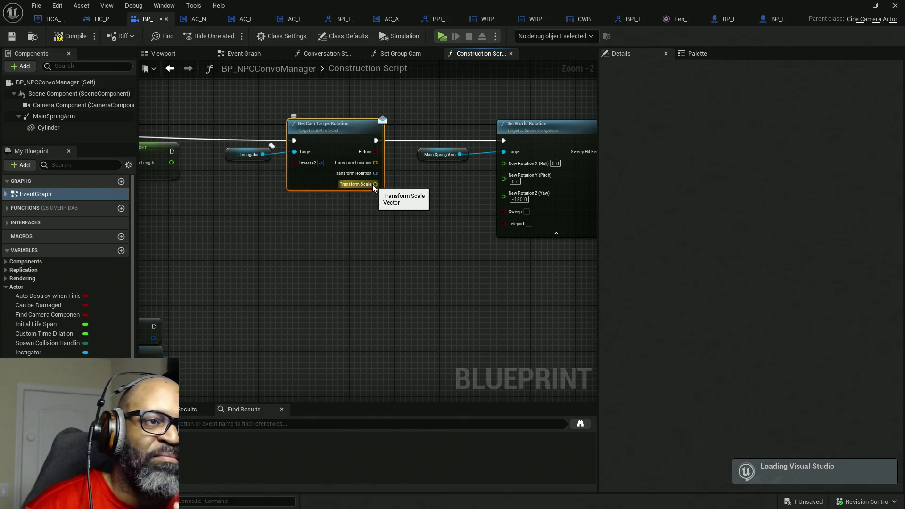
{"action": "right_click", "coordinate": [376, 184]}
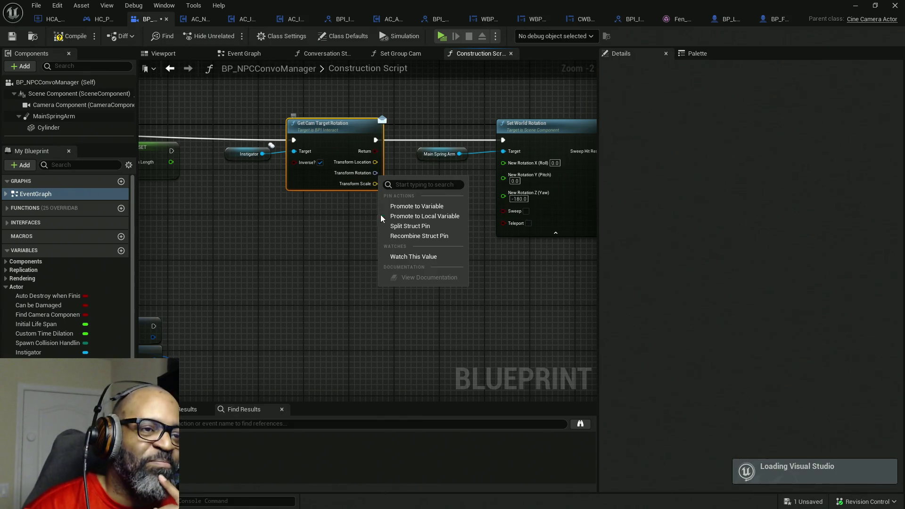
{"action": "left_click", "coordinate": [410, 227]}
{"action": "mouse_move", "coordinate": [393, 194]}
{"action": "left_mouse_down"}
{"action": "mouse_move", "coordinate": [510, 200]}
{"action": "mouse_move", "coordinate": [504, 194]}
{"action": "left_mouse_up"}
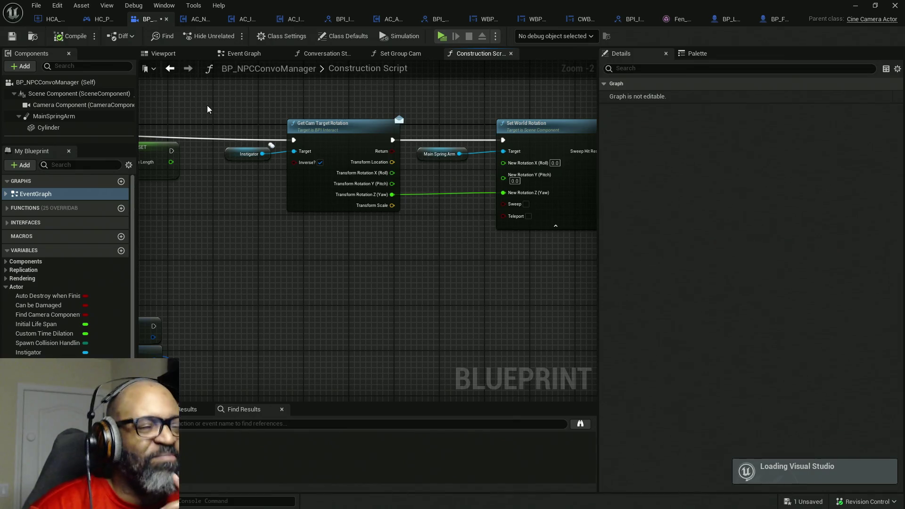
{"action": "left_click", "coordinate": [441, 41]}
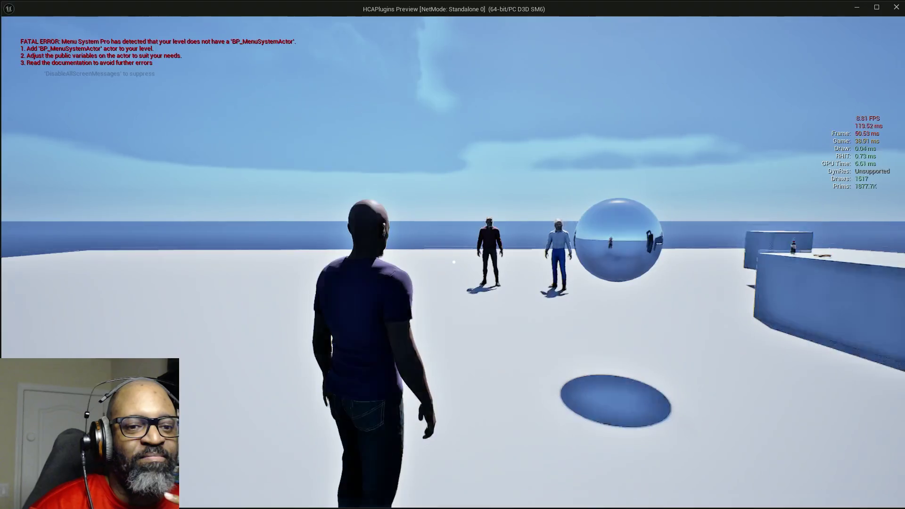
Walk the character up to Fen, start a conversation, then stop the play session
{"action": "key", "text": "w"}
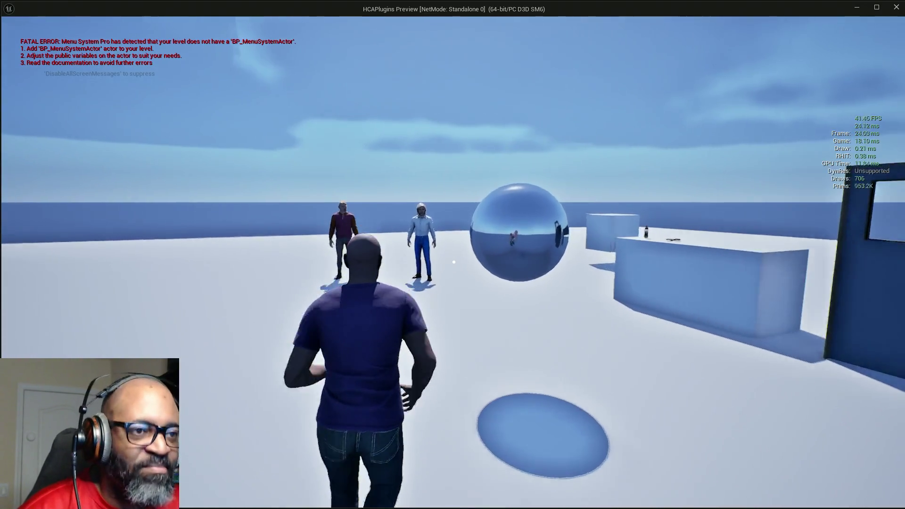
{"action": "key", "text": "w"}
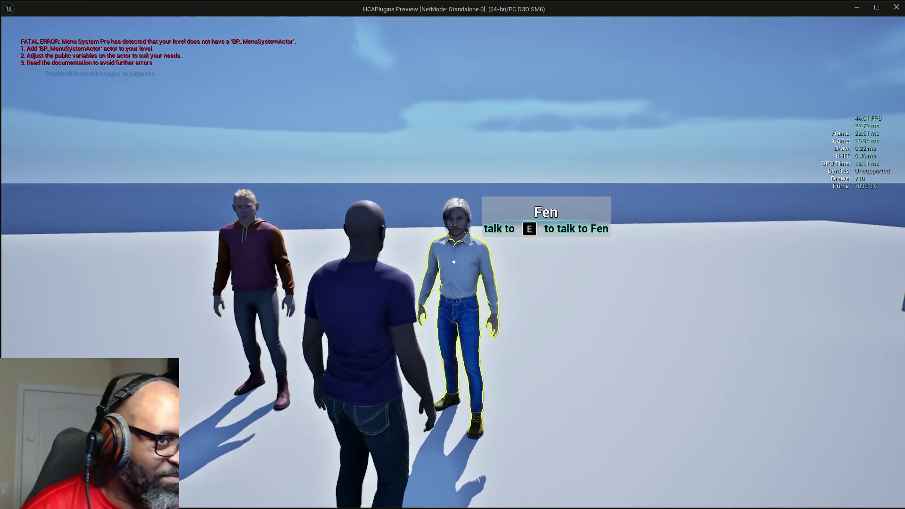
{"action": "key", "text": "e"}
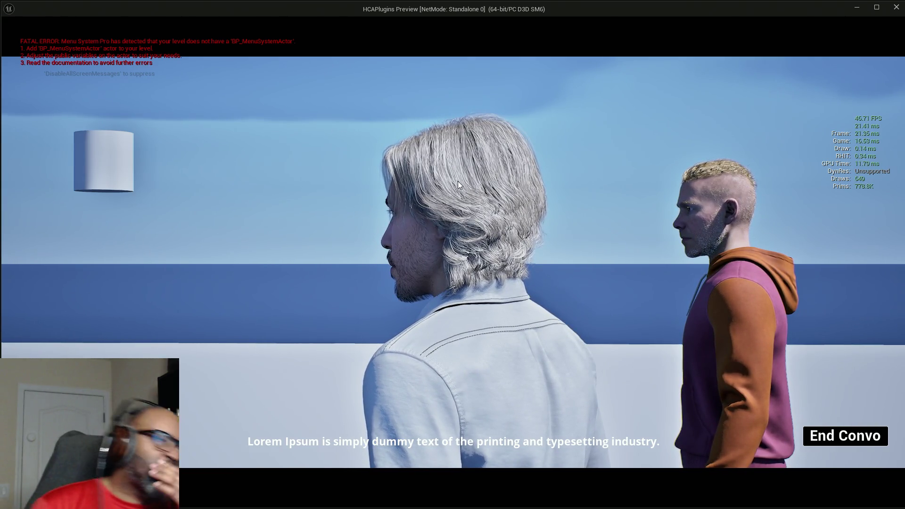
{"action": "key", "text": "Escape"}
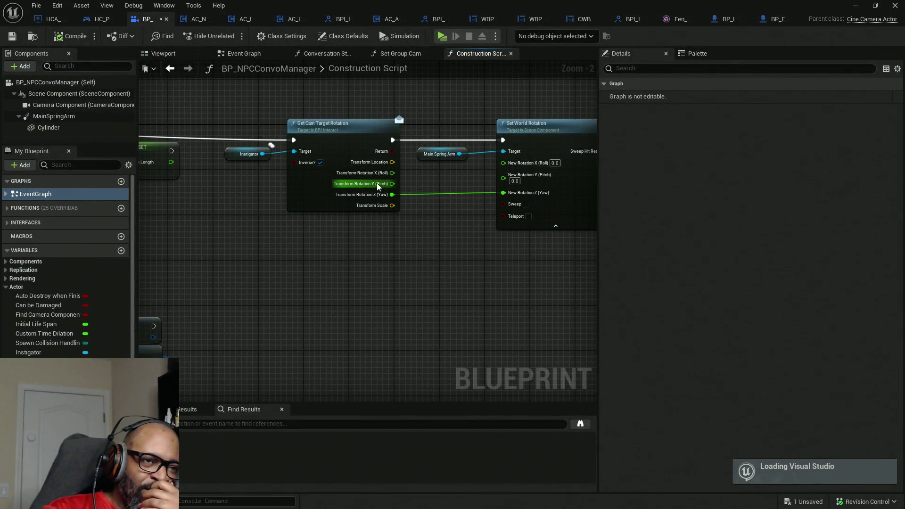
Disconnect the wire into New Rotation Z (Yaw) and recombine Roll, Pitch, Yaw into Transform Rotation
{"action": "left_click_drag", "start_coordinate": [386, 183], "coordinate": [504, 193]}
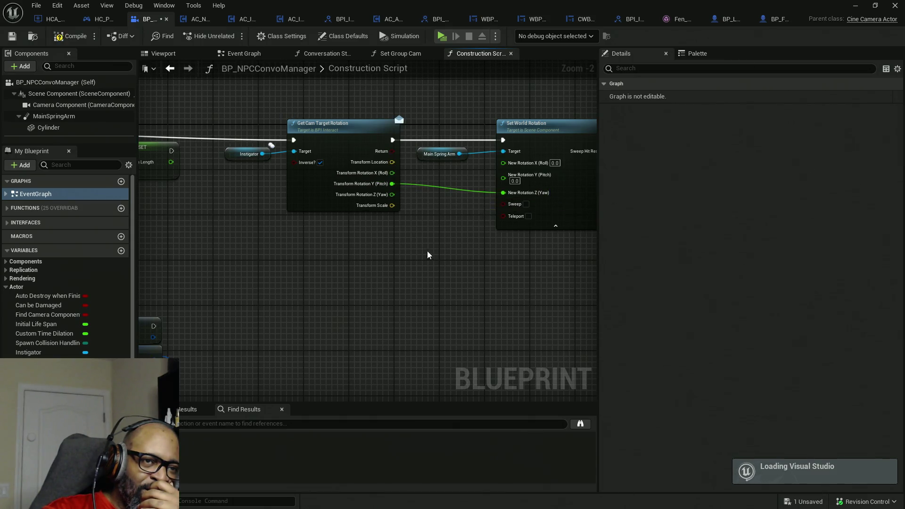
{"action": "left_click", "coordinate": [377, 183], "text": "alt"}
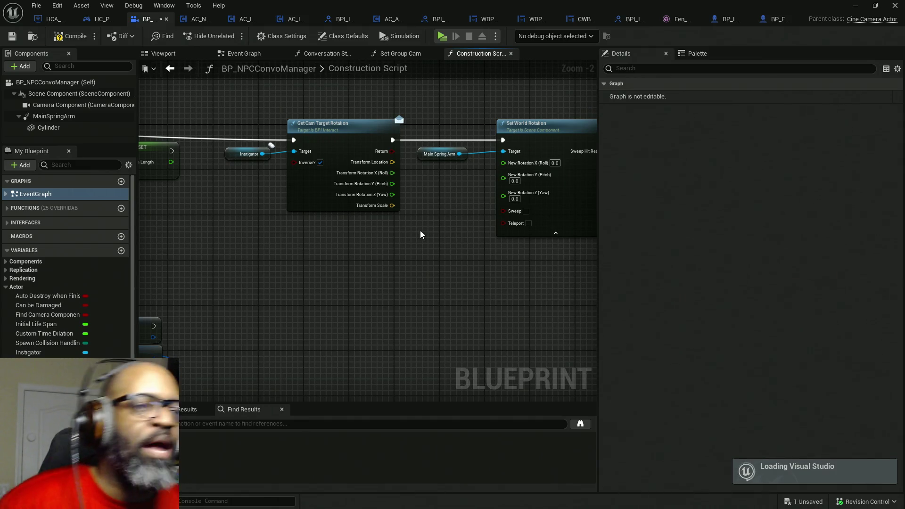
{"action": "right_click", "coordinate": [387, 196]}
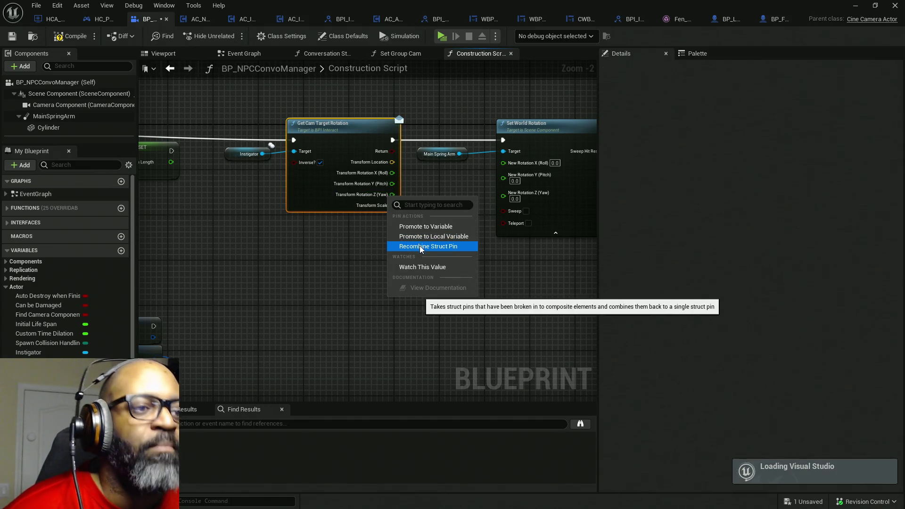
{"action": "left_click", "coordinate": [420, 246]}
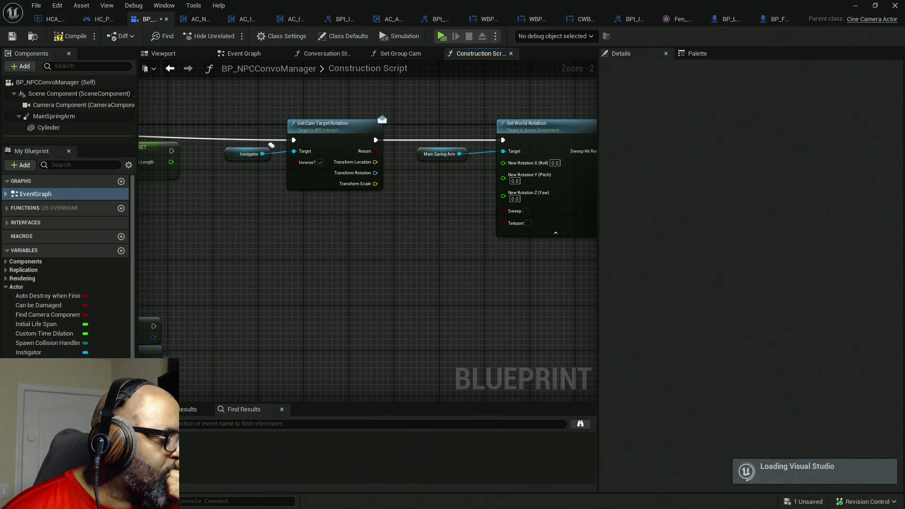
Search 'look at rotation' to add a Find Look at Rotation node, then move it below Set World Rotation
{"action": "right_click", "coordinate": [355, 232]}
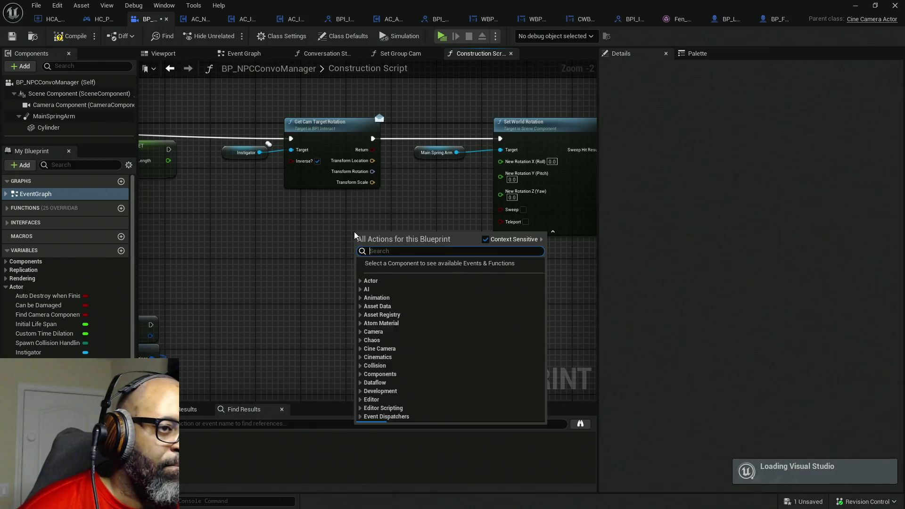
{"action": "type", "text": "get"}
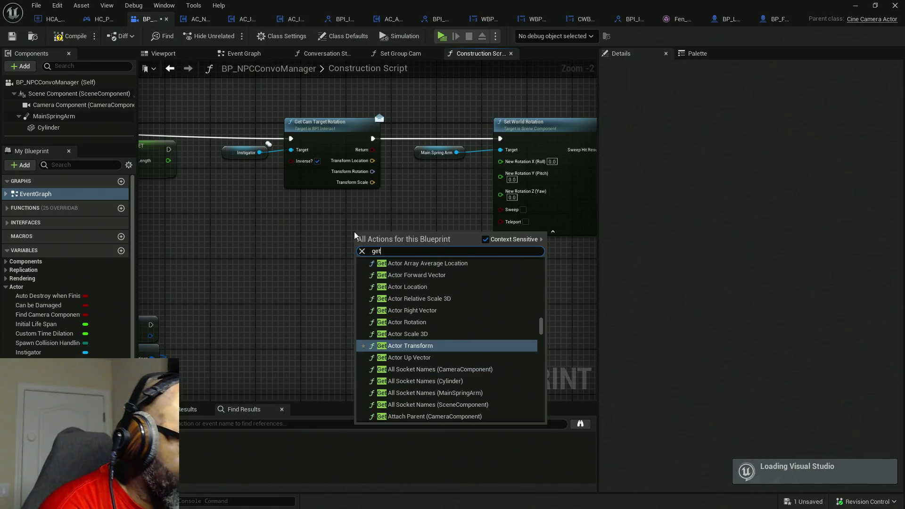
{"action": "key", "text": "BackSpace"}
{"action": "key", "text": "BackSpace"}
{"action": "key", "text": "BackSpace"}
{"action": "type", "text": "loo"}
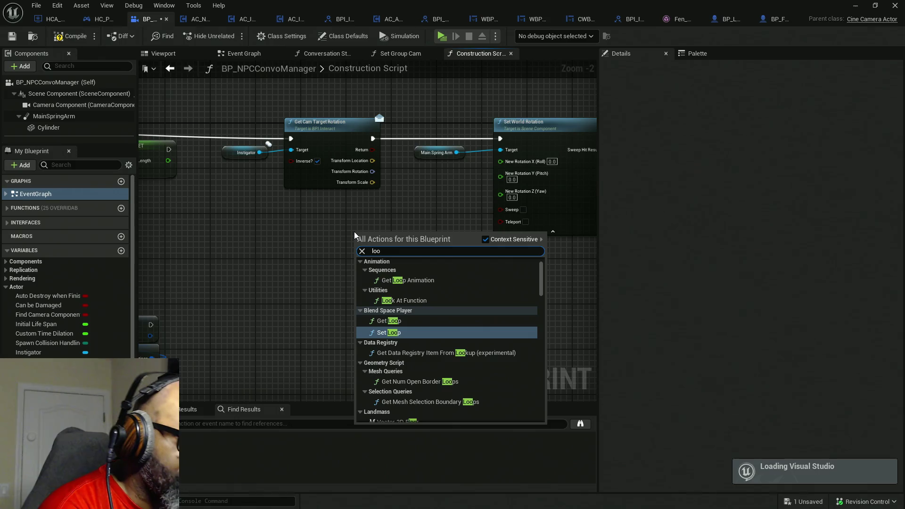
{"action": "type", "text": "k at"}
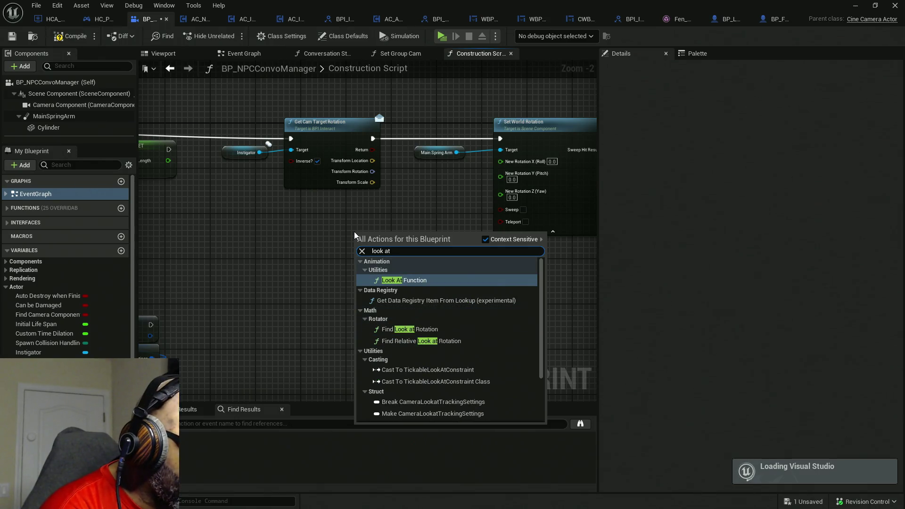
{"action": "type", "text": " rotatio"}
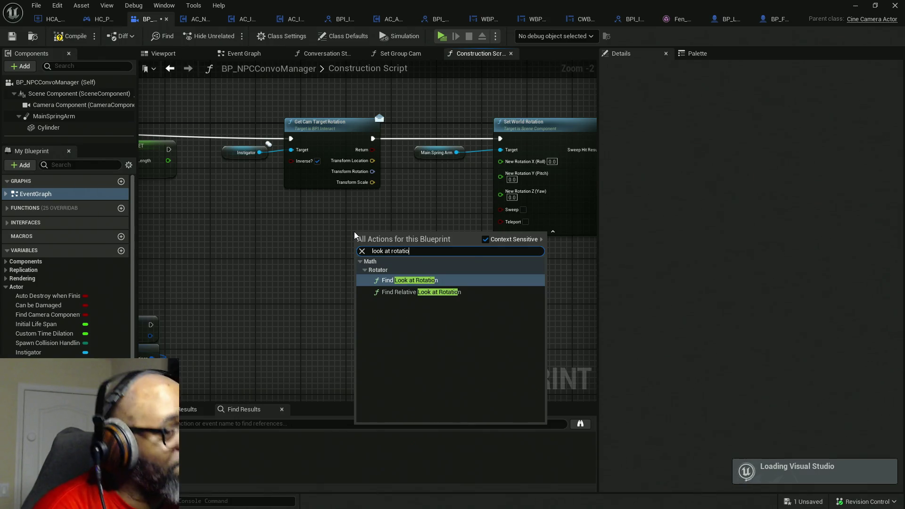
{"action": "key", "text": "Return"}
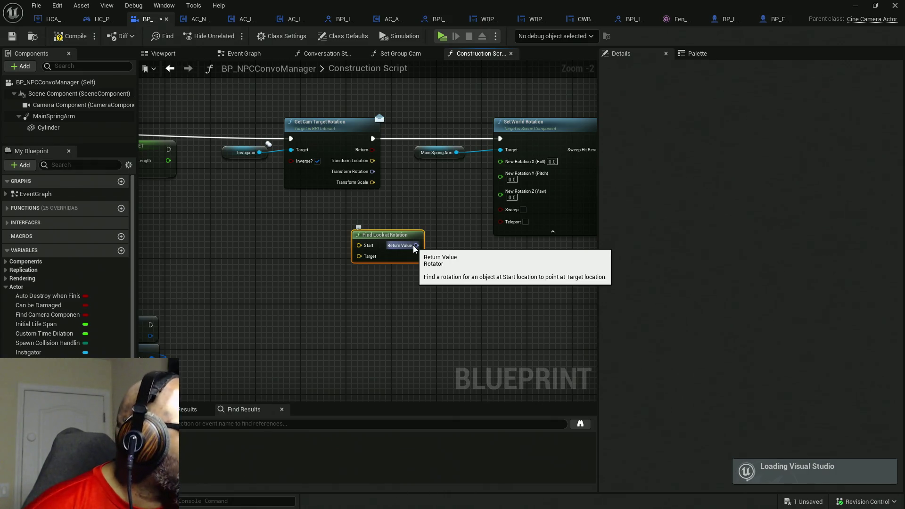
{"action": "left_click_drag", "start_coordinate": [399, 254], "coordinate": [392, 316]}
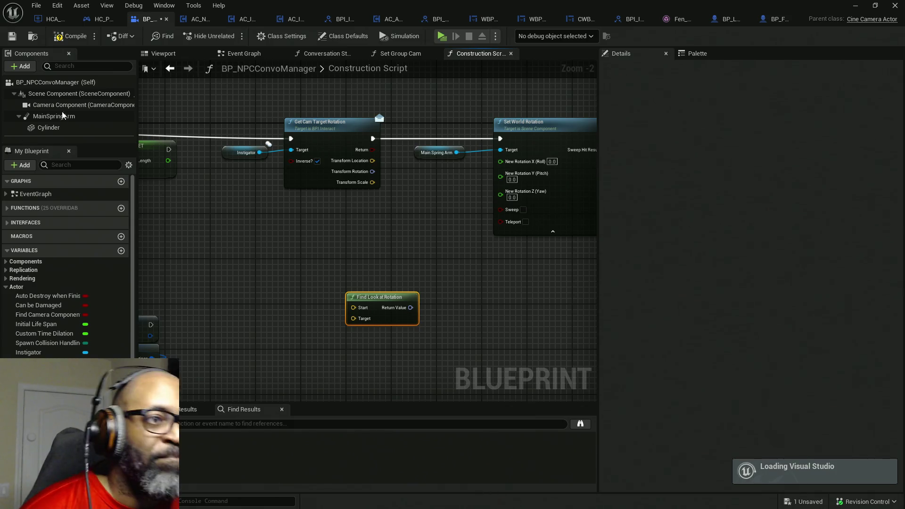
Add Get Right Vector wired from Transform Rotation and tuck it under Get Cam Target Rotation
{"action": "mouse_move", "coordinate": [372, 172]}
{"action": "left_mouse_down"}
{"action": "mouse_move", "coordinate": [376, 205]}
{"action": "mouse_move", "coordinate": [343, 230]}
{"action": "left_mouse_up"}
{"action": "type", "text": "right vector"}
{"action": "left_click", "coordinate": [415, 275]}
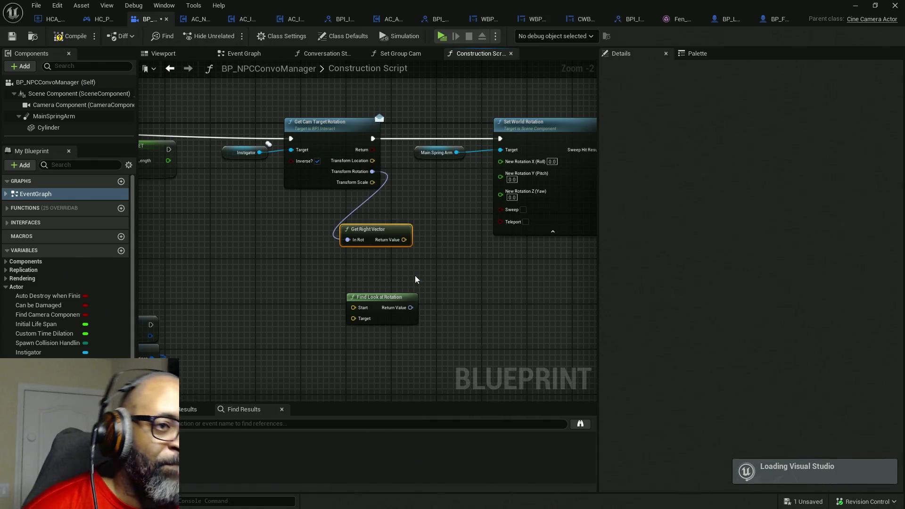
{"action": "left_click_drag", "start_coordinate": [391, 229], "coordinate": [364, 201]}
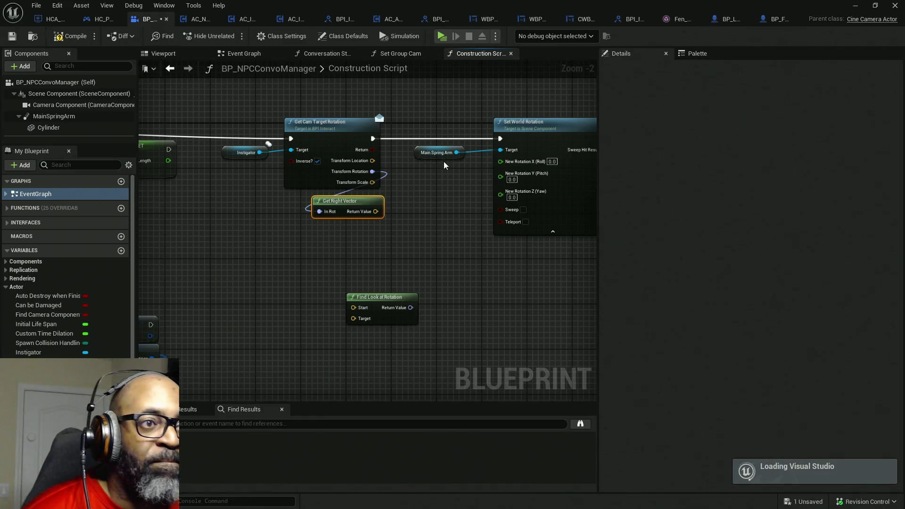
{"action": "left_click_drag", "start_coordinate": [372, 172], "coordinate": [407, 232]}
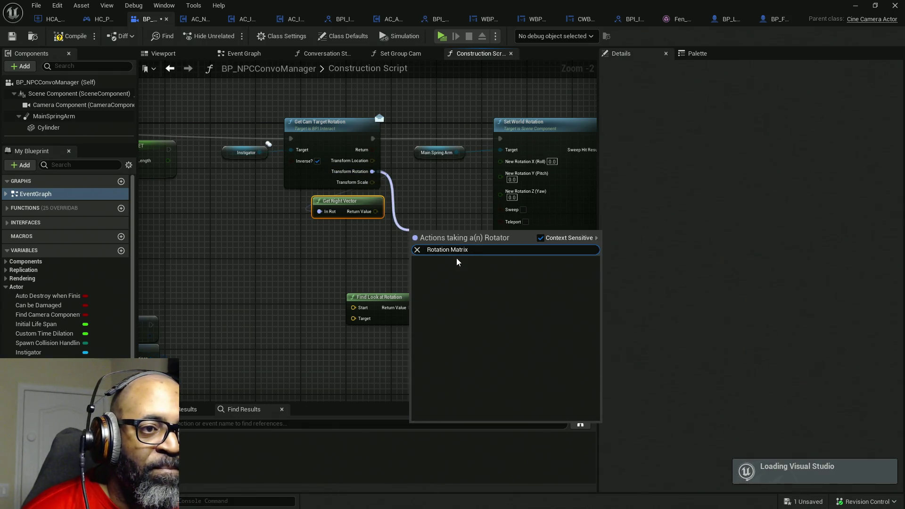
{"action": "left_click", "coordinate": [363, 267]}
{"action": "left_click", "coordinate": [295, 259]}
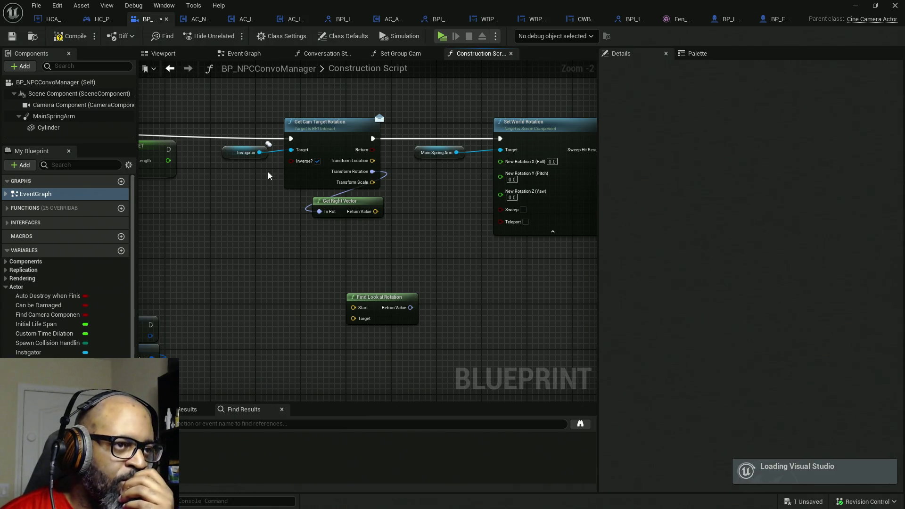
{"action": "left_click", "coordinate": [242, 152]}
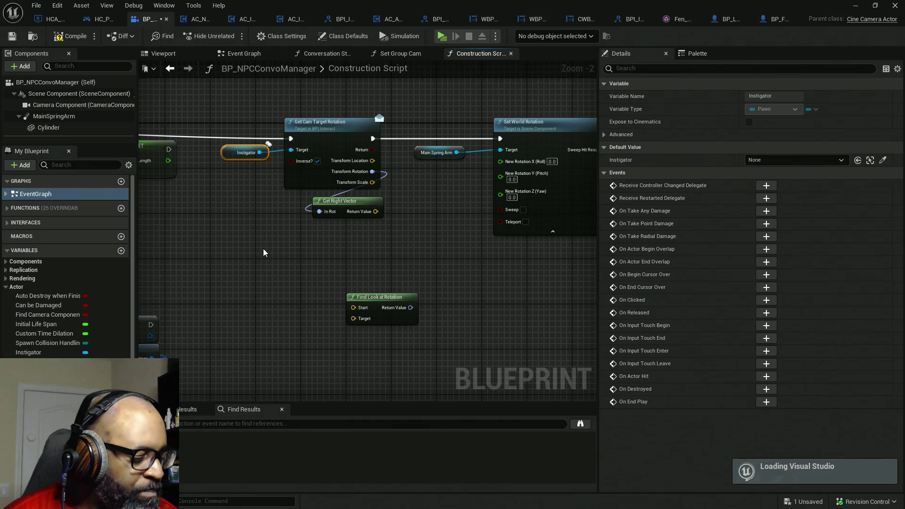
Copy and paste the Instigator node to make a second Instigator getter
{"action": "key", "text": "ctrl+c"}
{"action": "key", "text": "ctrl+v"}
{"action": "left_click_drag", "start_coordinate": [263, 265], "coordinate": [270, 329]}
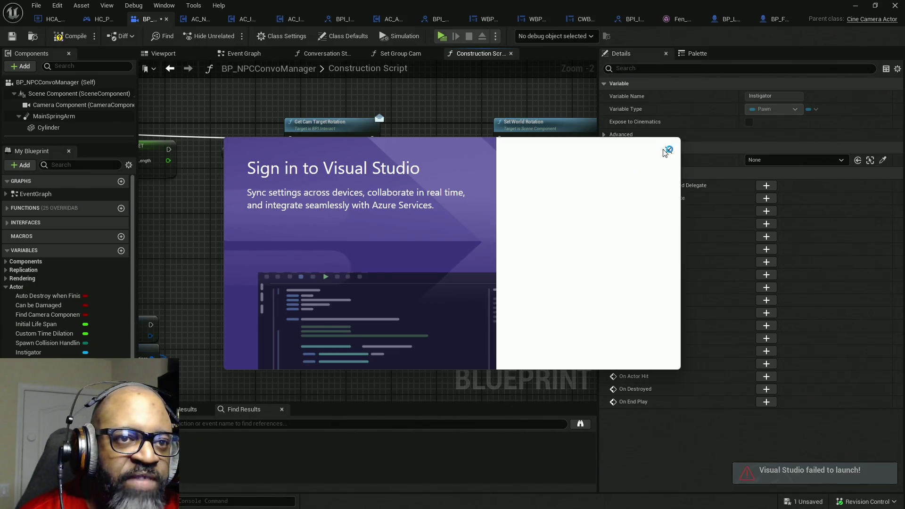
Close Visual Studio's sign-in window and exit, then place the Instigator copy beside Find Look at Rotation
{"action": "left_click", "coordinate": [665, 150]}
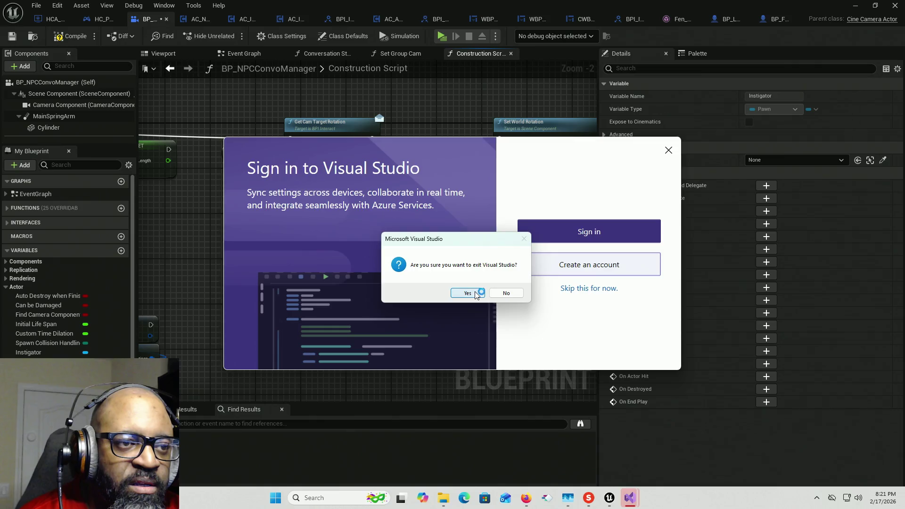
{"action": "left_click", "coordinate": [474, 291]}
{"action": "left_click", "coordinate": [666, 151]}
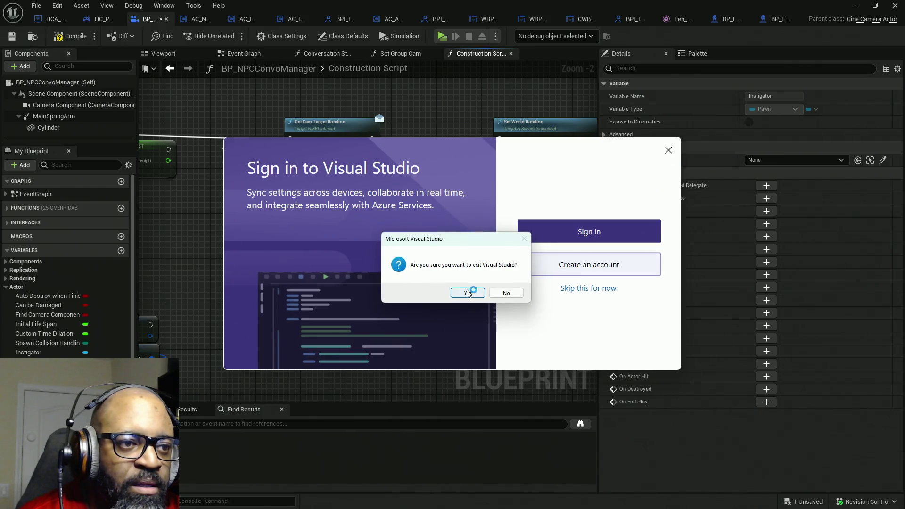
{"action": "left_click", "coordinate": [468, 293]}
{"action": "left_click_drag", "start_coordinate": [211, 225], "coordinate": [330, 281]}
{"action": "mouse_move", "coordinate": [253, 262]}
{"action": "left_mouse_down"}
{"action": "mouse_move", "coordinate": [253, 295]}
{"action": "mouse_move", "coordinate": [225, 311]}
{"action": "mouse_move", "coordinate": [304, 303]}
{"action": "left_mouse_up"}
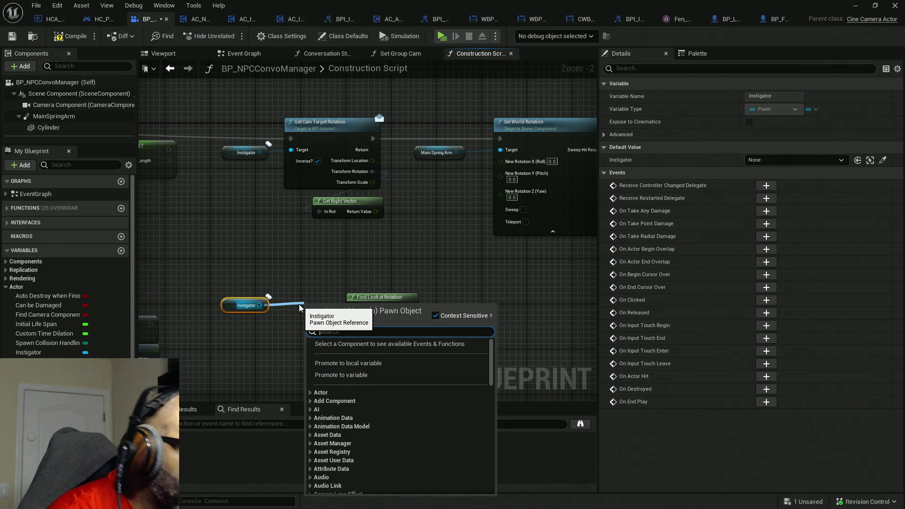
{"action": "type", "text": "get"}
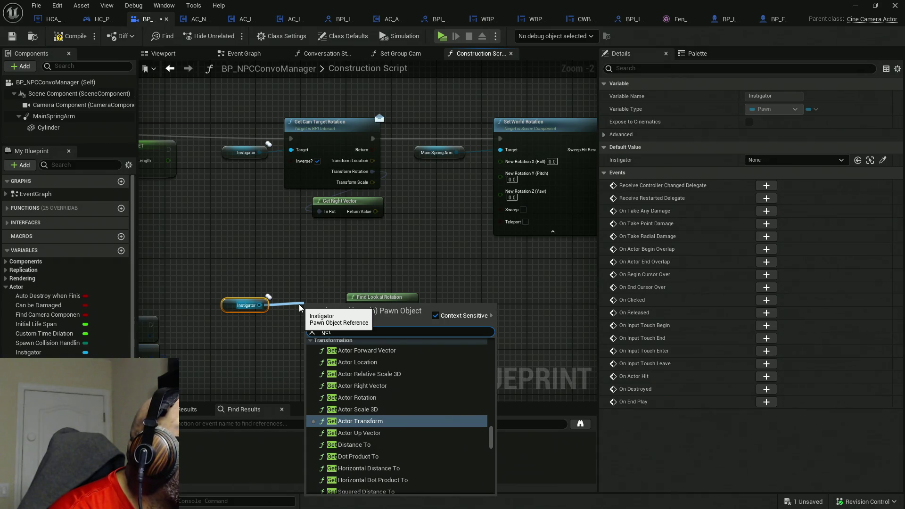
{"action": "key", "text": "BackSpace"}
{"action": "key", "text": "BackSpace"}
{"action": "key", "text": "BackSpace"}
{"action": "type", "text": "make rot"}
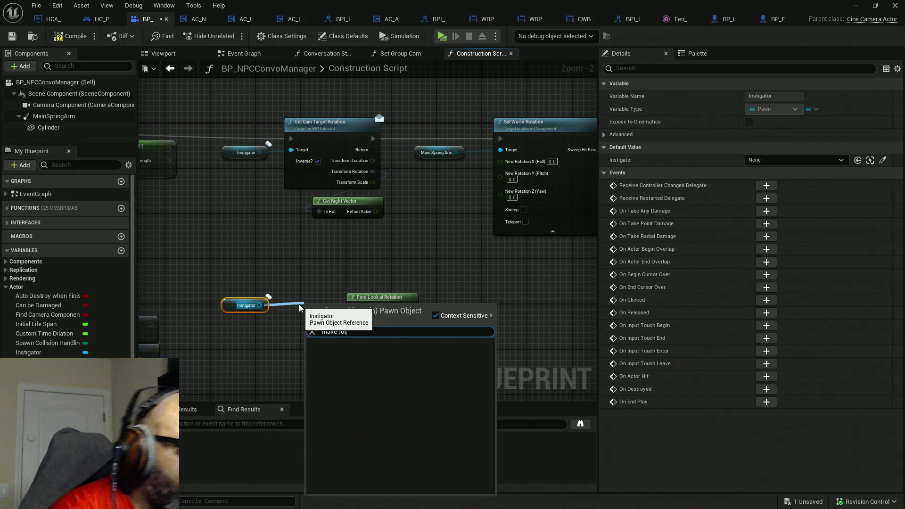
{"action": "key", "text": "Escape"}
{"action": "left_click", "coordinate": [277, 298]}
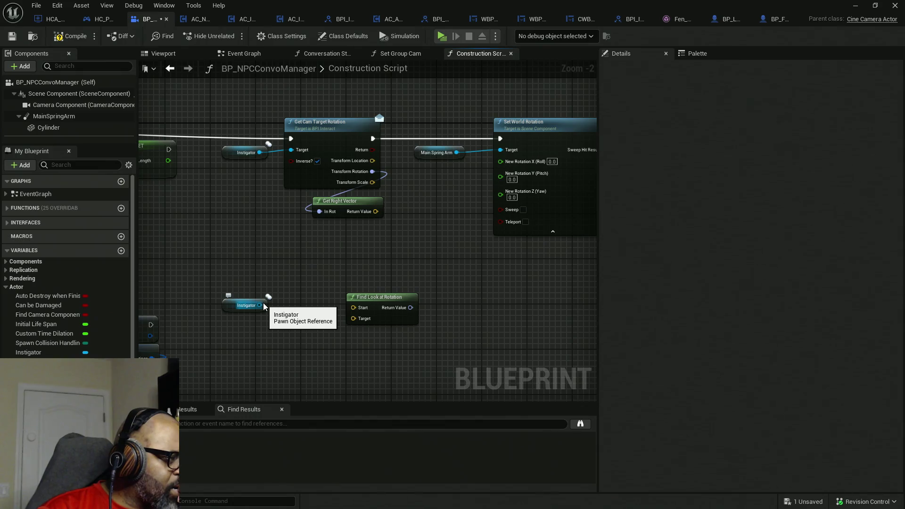
{"action": "left_click_drag", "start_coordinate": [372, 172], "coordinate": [312, 285]}
{"action": "mouse_move", "coordinate": [367, 171]}
{"action": "left_mouse_down"}
{"action": "mouse_move", "coordinate": [407, 174]}
{"action": "mouse_move", "coordinate": [336, 265]}
{"action": "left_mouse_up"}
{"action": "type", "text": "make"}
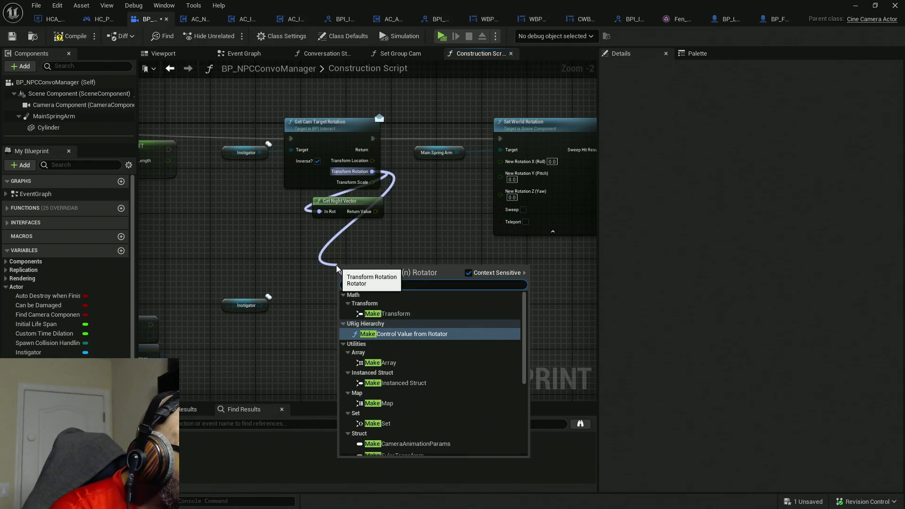
{"action": "type", "text": " rot"}
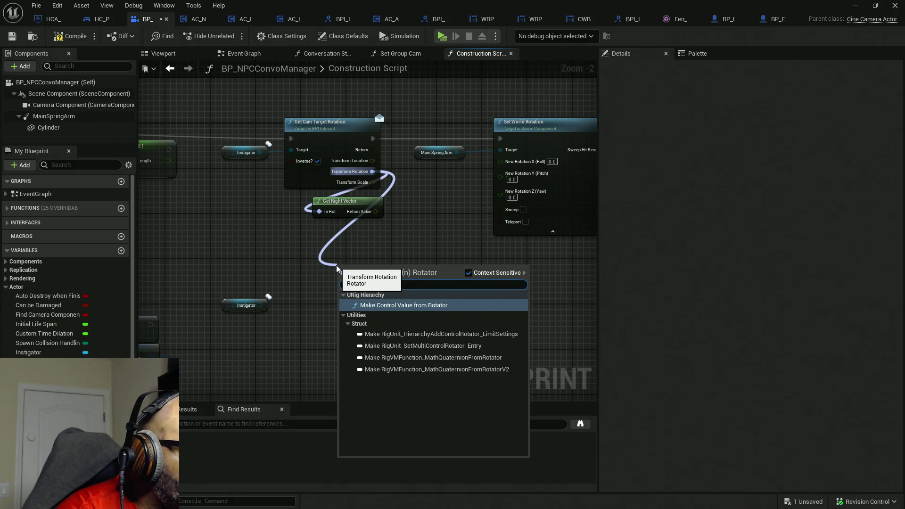
{"action": "left_click", "coordinate": [453, 232]}
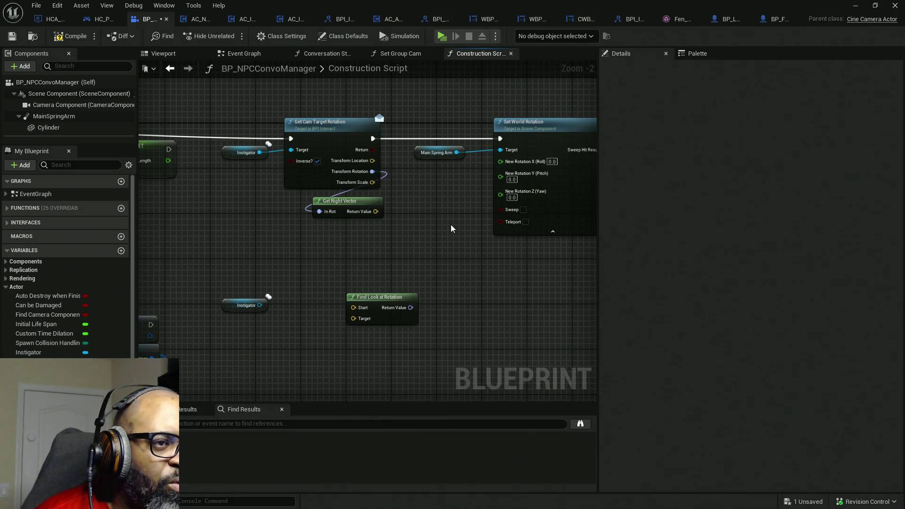
Add a Make Rot from X node fed by Get Right Vector's Return Value, placed beside it
{"action": "mouse_move", "coordinate": [380, 211]}
{"action": "left_mouse_down"}
{"action": "mouse_move", "coordinate": [391, 225]}
{"action": "mouse_move", "coordinate": [366, 243]}
{"action": "left_mouse_up"}
{"action": "type", "text": "make rot"}
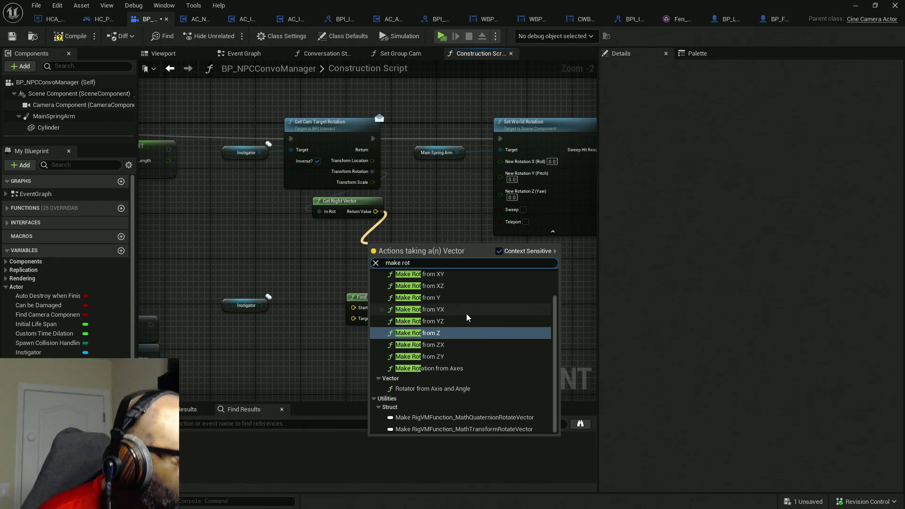
{"action": "scroll", "coordinate": [452, 288], "scroll_direction": "up", "scroll_amount": 1}
{"action": "left_click", "coordinate": [449, 293]}
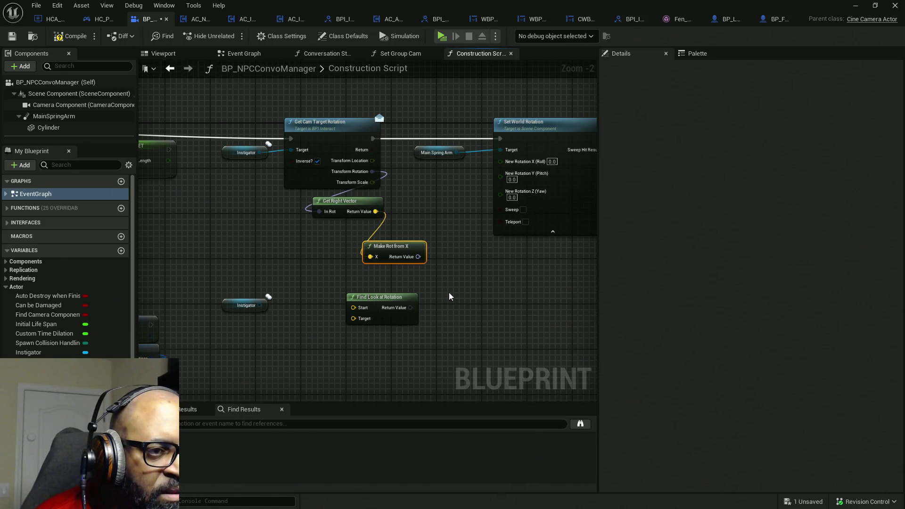
{"action": "left_click_drag", "start_coordinate": [399, 250], "coordinate": [369, 245]}
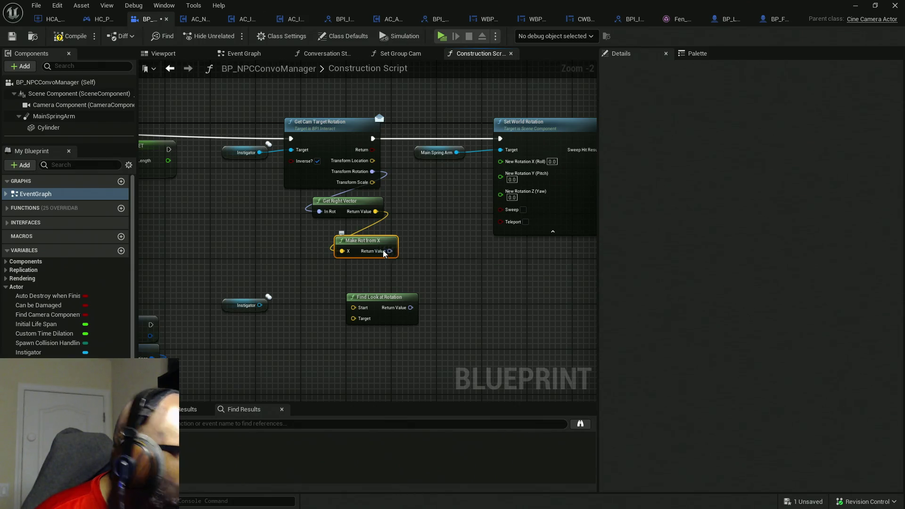
Split Make Rot from X's output, wire Yaw into Set World Rotation's Yaw, and play-test
{"action": "right_click", "coordinate": [390, 251]}
{"action": "left_click", "coordinate": [412, 301]}
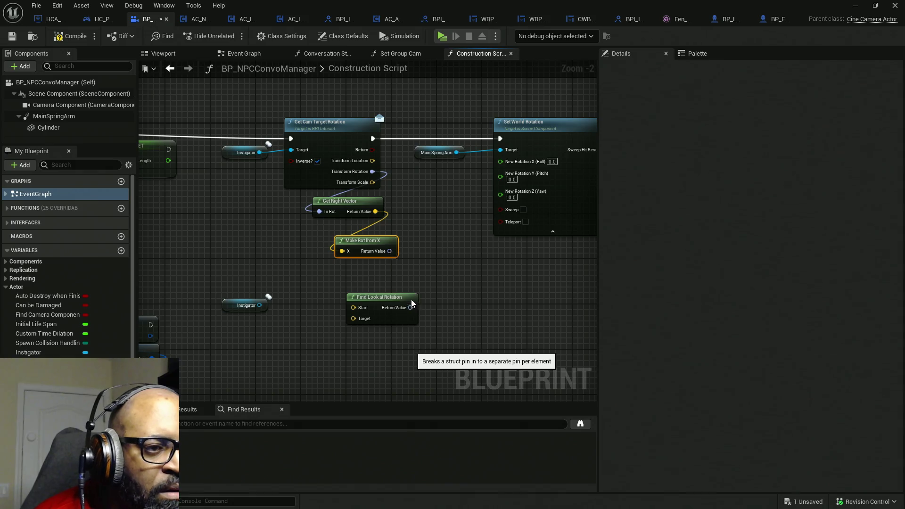
{"action": "left_click_drag", "start_coordinate": [407, 273], "coordinate": [516, 197]}
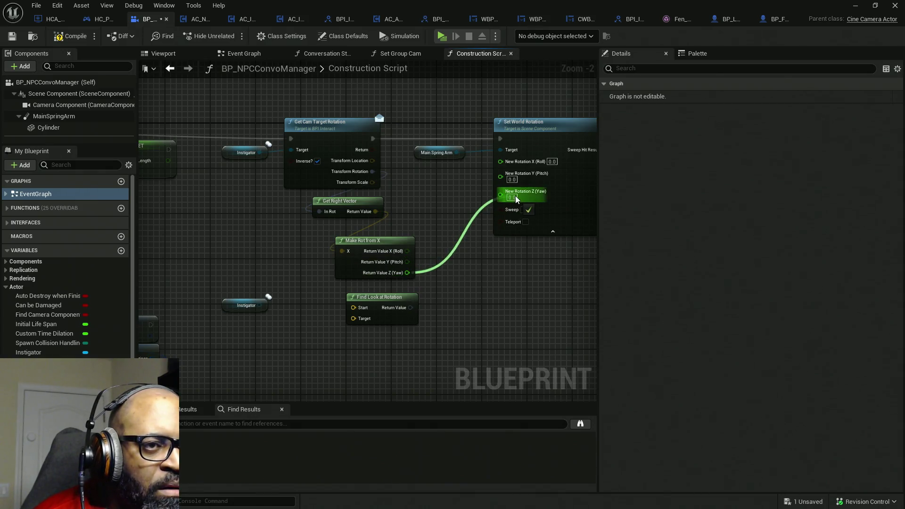
{"action": "left_click", "coordinate": [442, 37]}
Walk to Fen, start a conversation to check the camera, then stop the preview
{"action": "key", "text": "w"}
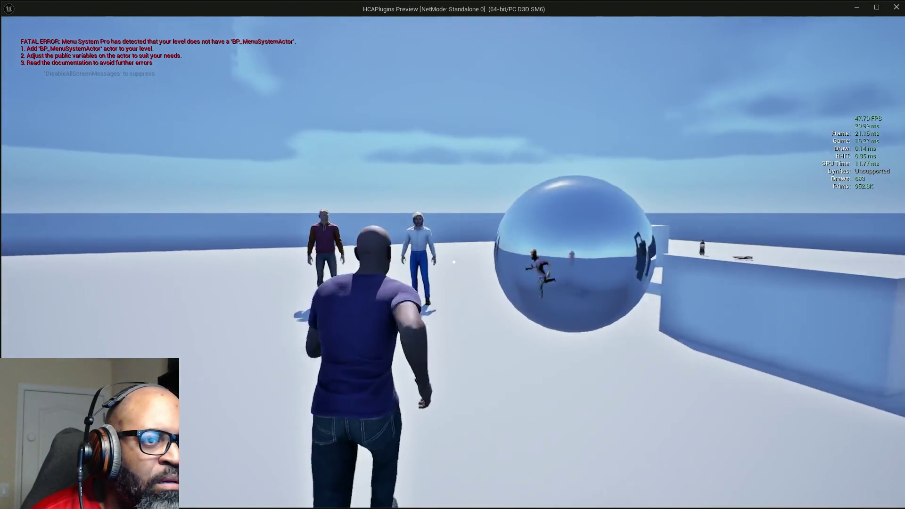
{"action": "key", "text": "e"}
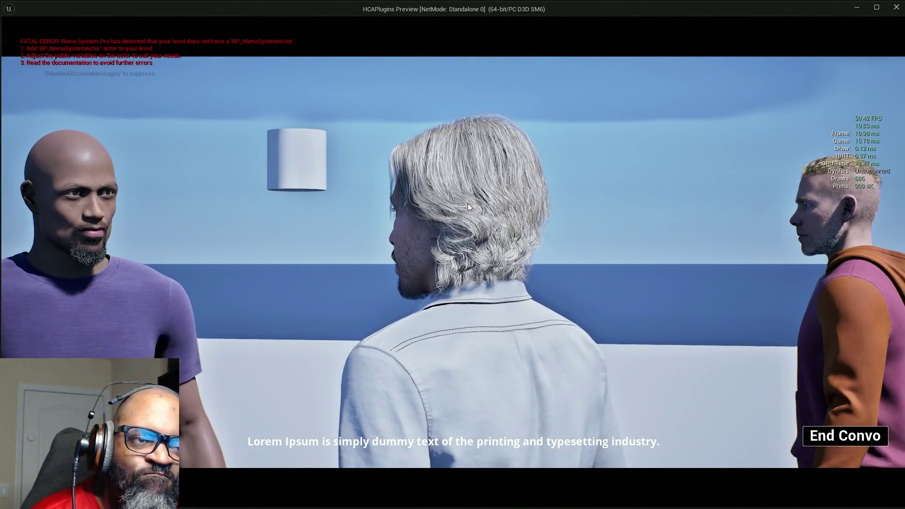
{"action": "key", "text": "Escape"}
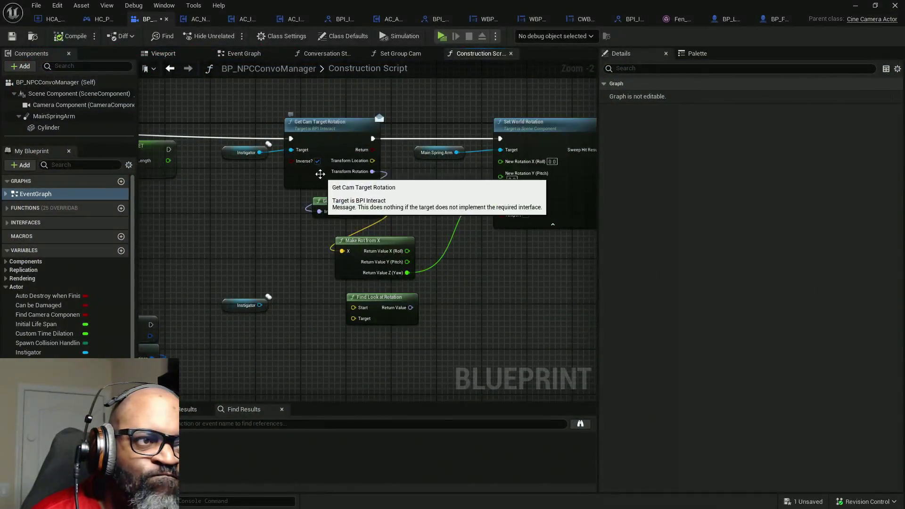
Uncheck Inverse on Get Cam Target Rotation, compile, and retest the conversation with Fen
{"action": "left_click", "coordinate": [317, 161]}
{"action": "left_click", "coordinate": [68, 38]}
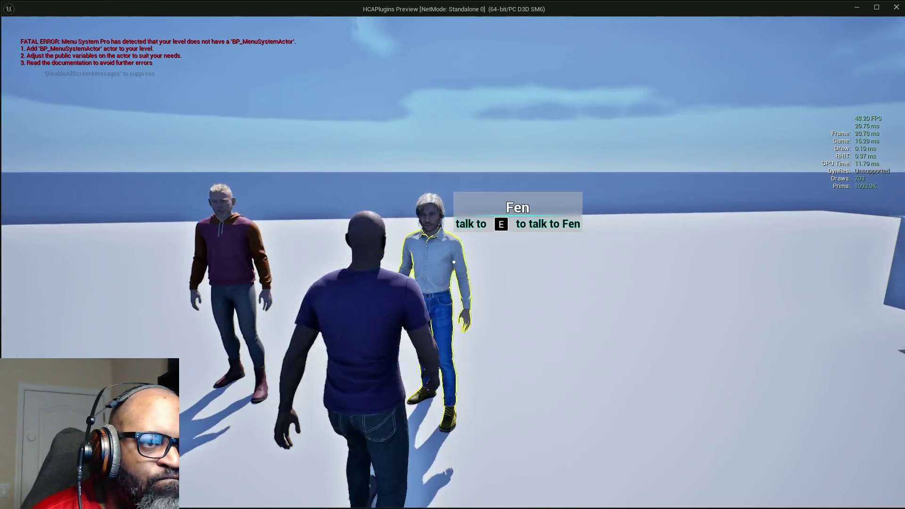
{"action": "key", "text": "e"}
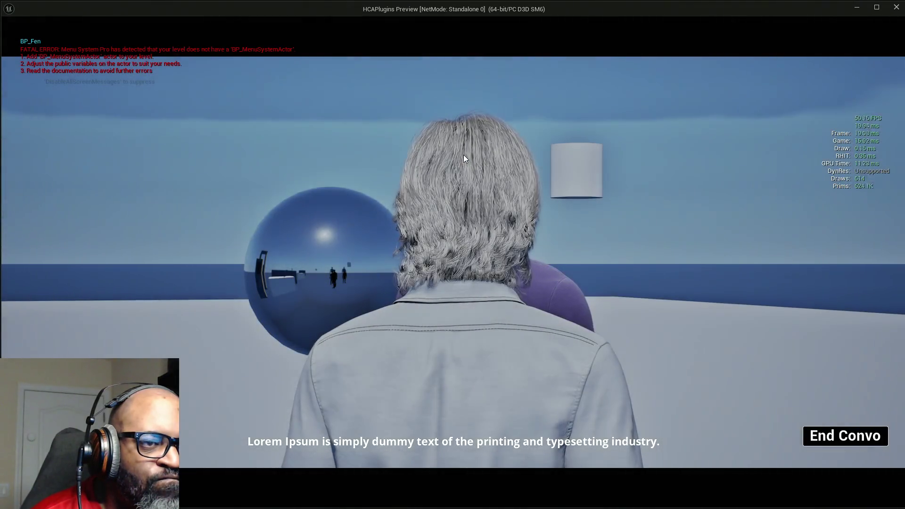
{"action": "key", "text": "Escape"}
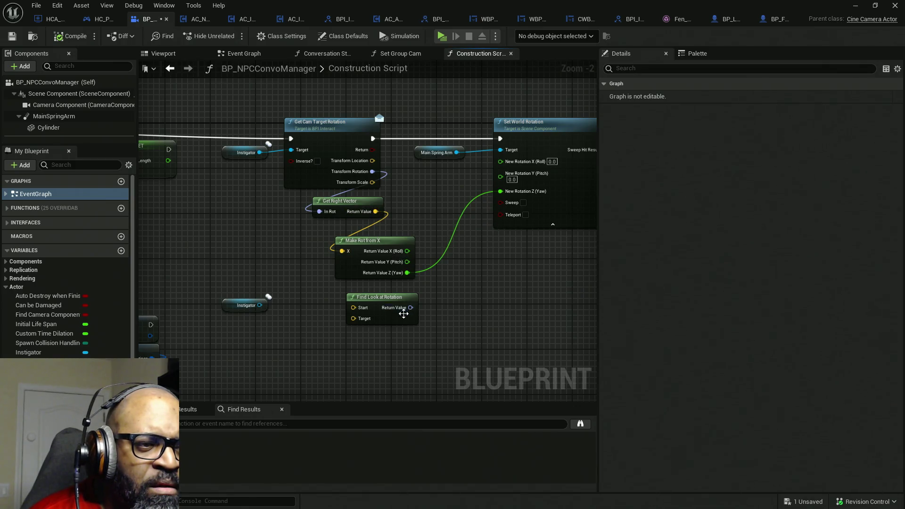
{"action": "mouse_move", "coordinate": [460, 340]}
{"action": "left_mouse_down"}
{"action": "mouse_move", "coordinate": [344, 303]}
{"action": "mouse_move", "coordinate": [221, 295]}
{"action": "left_mouse_up"}
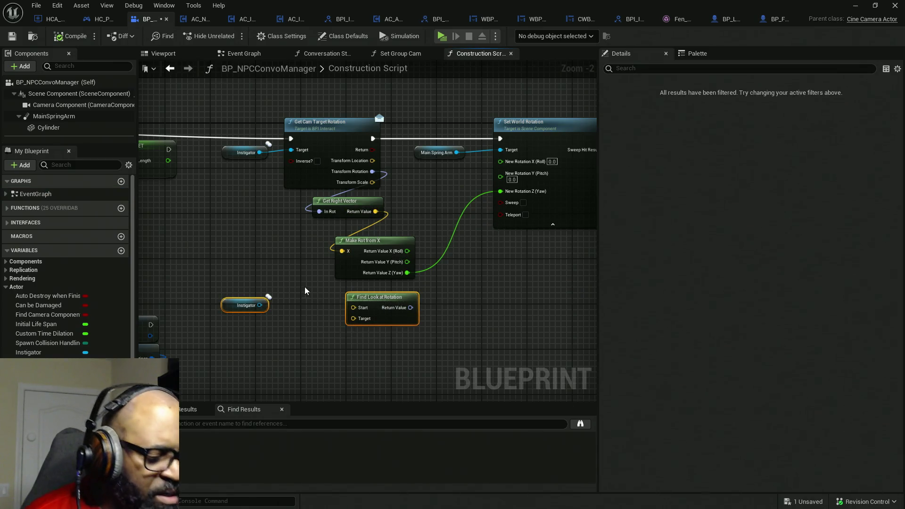
Delete Find Look at Rotation and Instigator, then route Make Rot from X's Roll through a Multiply into Yaw
{"action": "key", "text": "Delete"}
{"action": "mouse_move", "coordinate": [349, 273]}
{"action": "left_mouse_down"}
{"action": "mouse_move", "coordinate": [383, 284]}
{"action": "mouse_move", "coordinate": [326, 267]}
{"action": "mouse_move", "coordinate": [335, 258]}
{"action": "left_mouse_up"}
{"action": "left_click_drag", "start_coordinate": [500, 191], "coordinate": [469, 216]}
{"action": "type", "text": "*"}
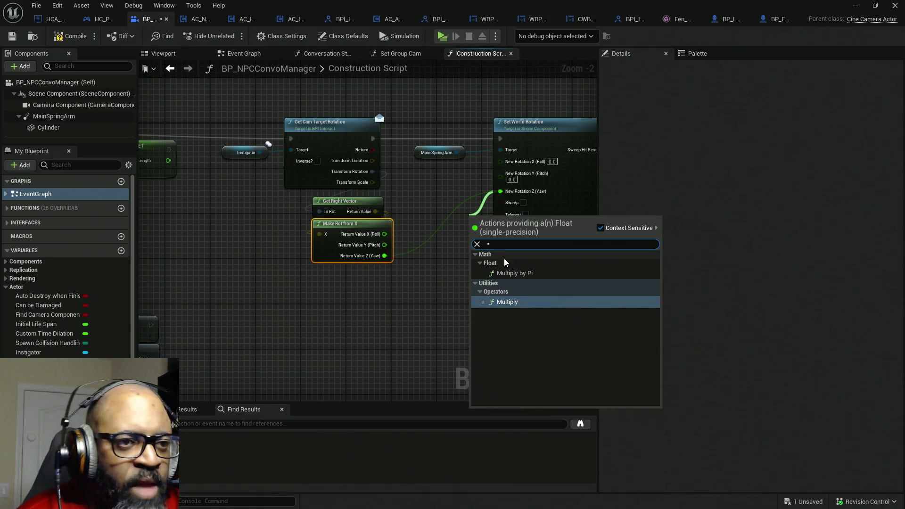
{"action": "left_click", "coordinate": [508, 303]}
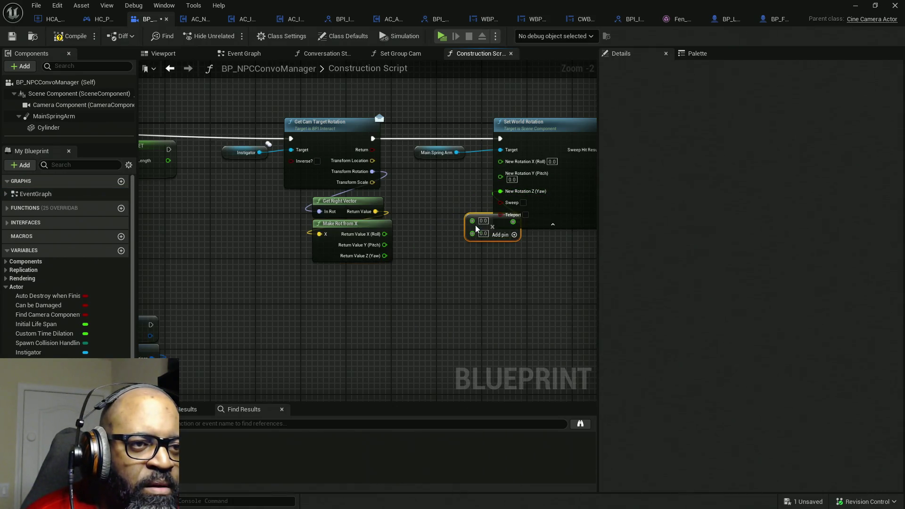
{"action": "mouse_move", "coordinate": [472, 220]}
{"action": "left_mouse_down"}
{"action": "mouse_move", "coordinate": [404, 239]}
{"action": "mouse_move", "coordinate": [385, 234]}
{"action": "left_mouse_up"}
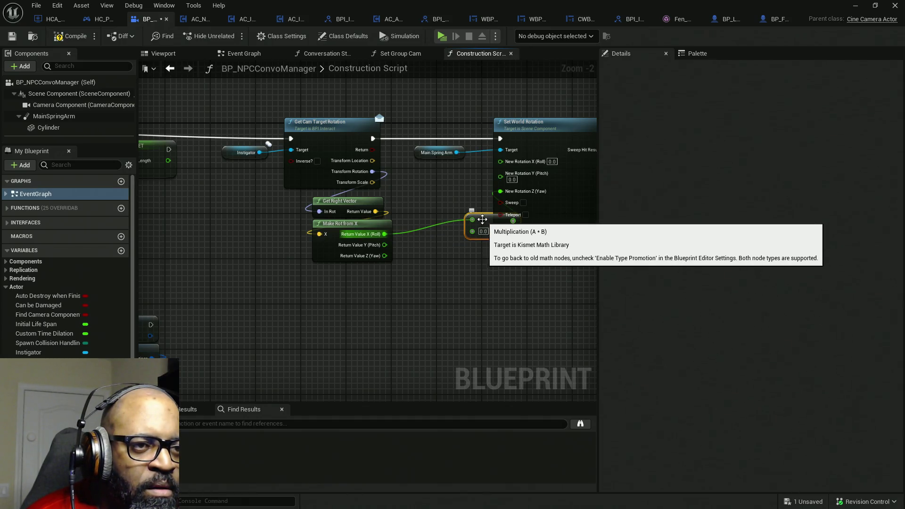
{"action": "left_click_drag", "start_coordinate": [465, 236], "coordinate": [403, 246]}
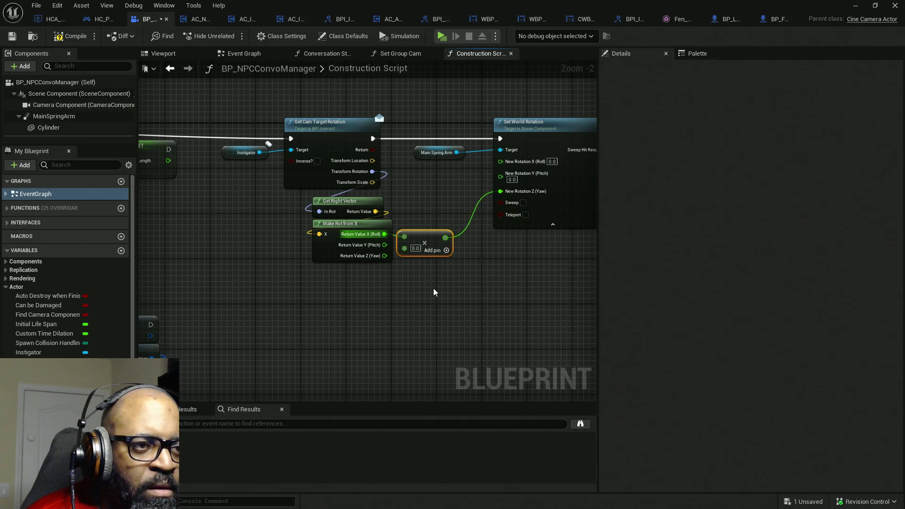
Set the multiplier to -1.0, save the Blueprint, dismiss the validation notice, and launch the game
{"action": "left_click", "coordinate": [318, 238], "text": "ctrl"}
{"action": "left_click_drag", "start_coordinate": [318, 238], "coordinate": [318, 241]}
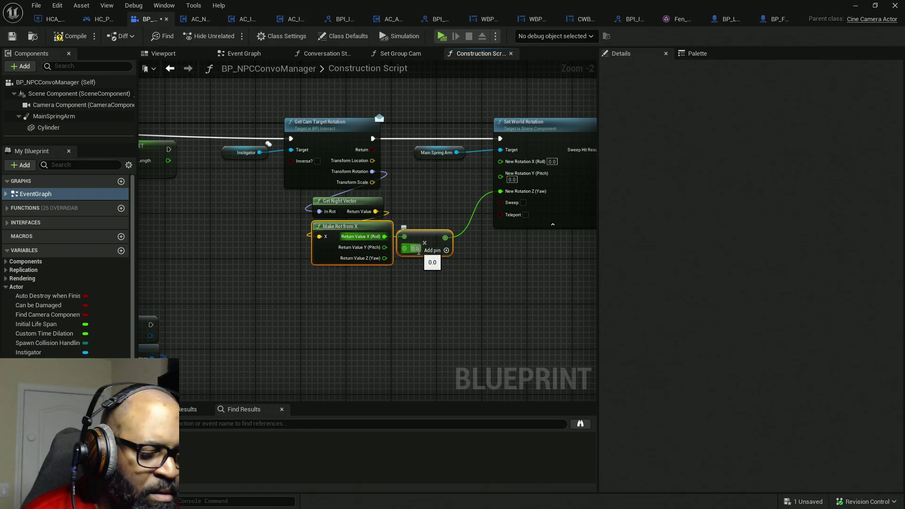
{"action": "type", "text": "-1"}
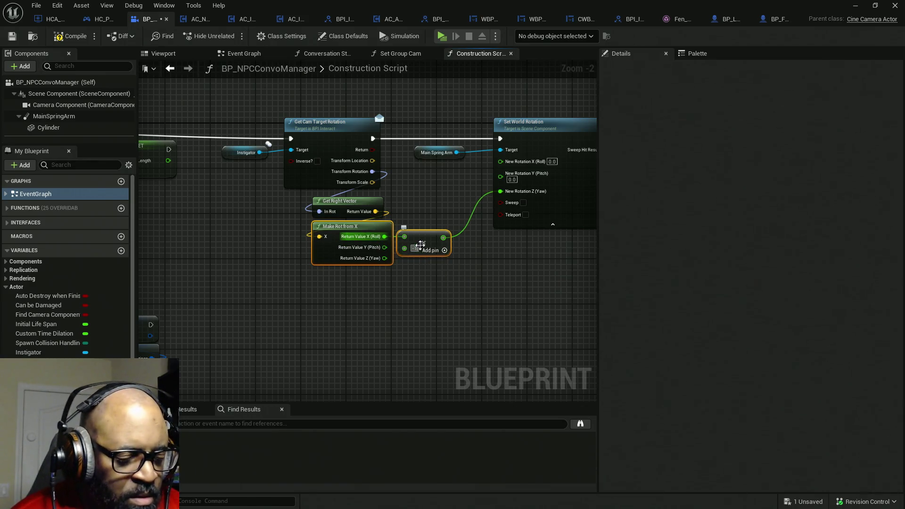
{"action": "key", "text": "Return"}
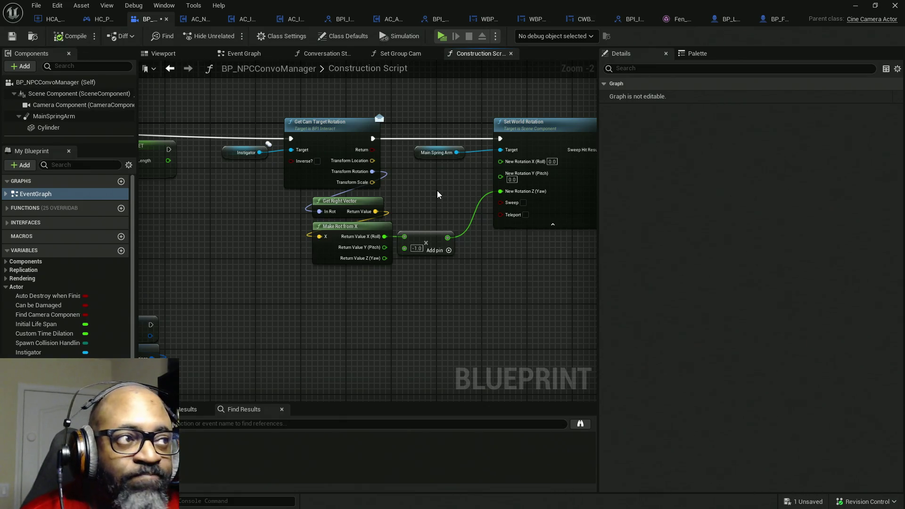
{"action": "key", "text": "ctrl+s"}
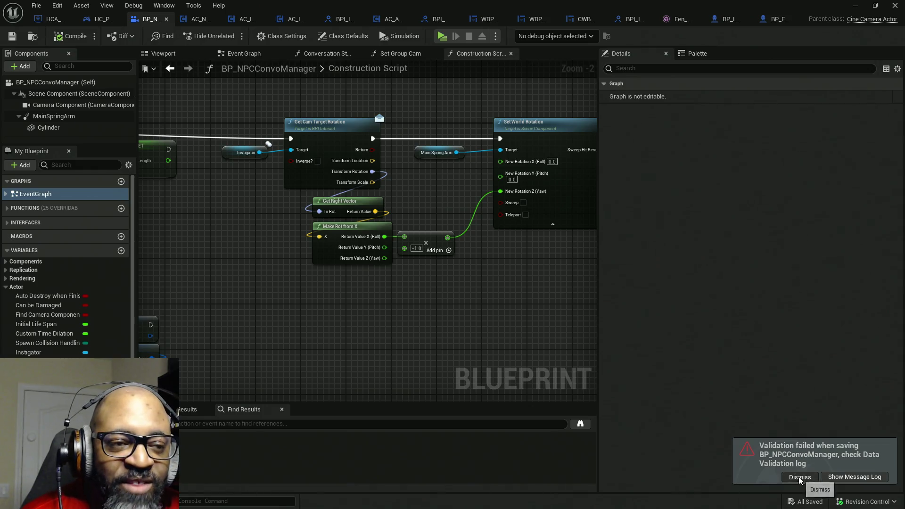
{"action": "left_click", "coordinate": [800, 477]}
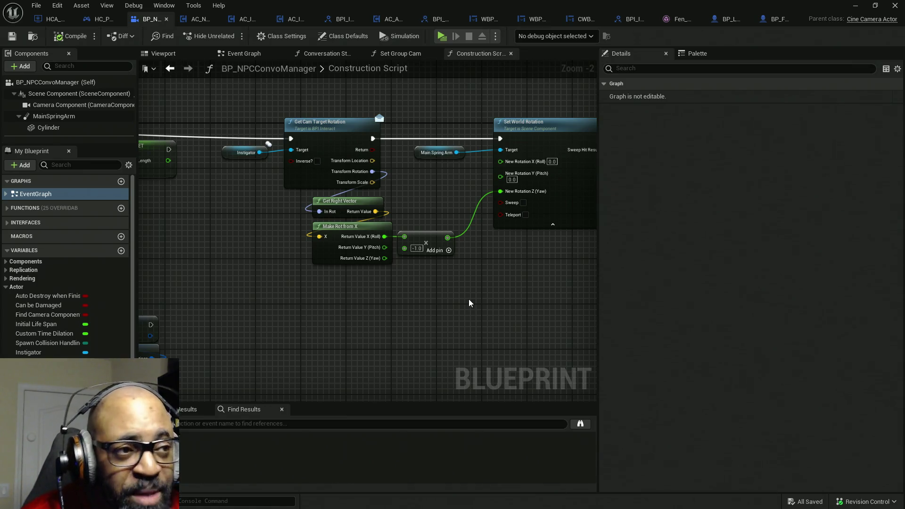
{"action": "left_click", "coordinate": [442, 36]}
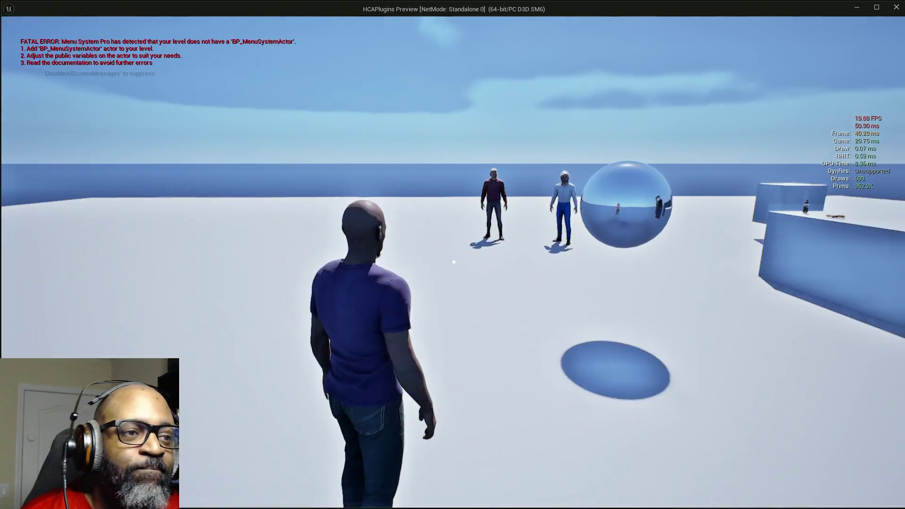
Walk up to Fen, start a conversation to check the camera, then end the preview
{"action": "key", "text": "w"}
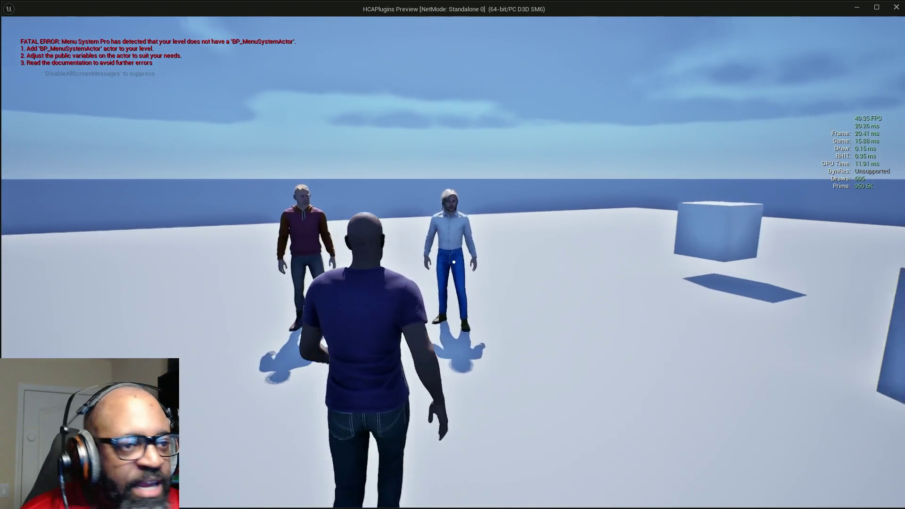
{"action": "key", "text": "w"}
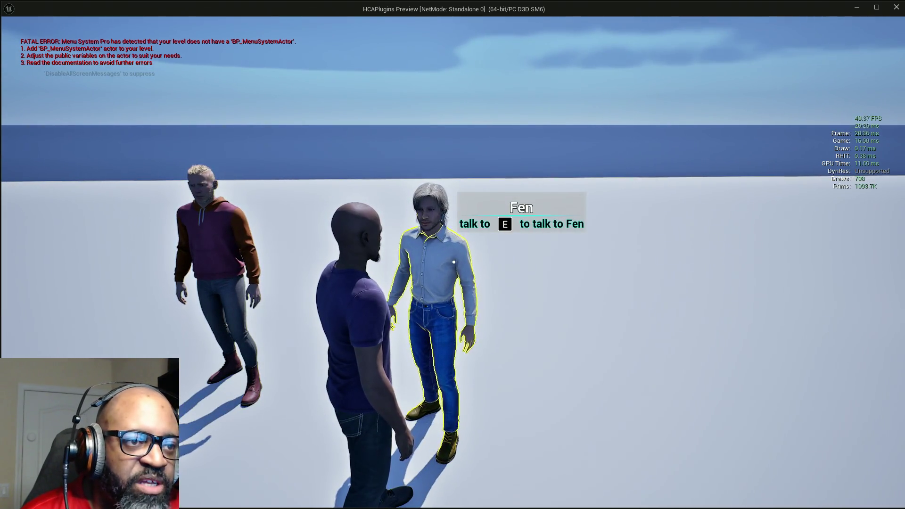
{"action": "key", "text": "e"}
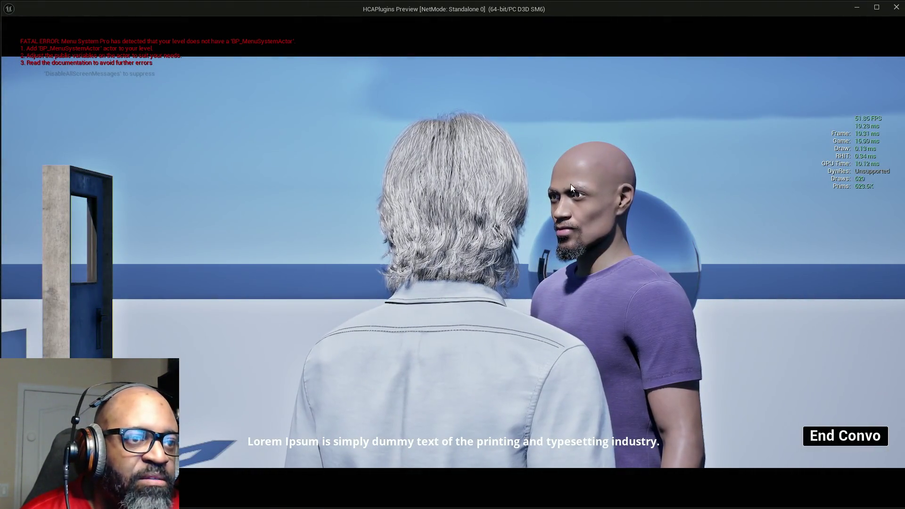
{"action": "key", "text": "Escape"}
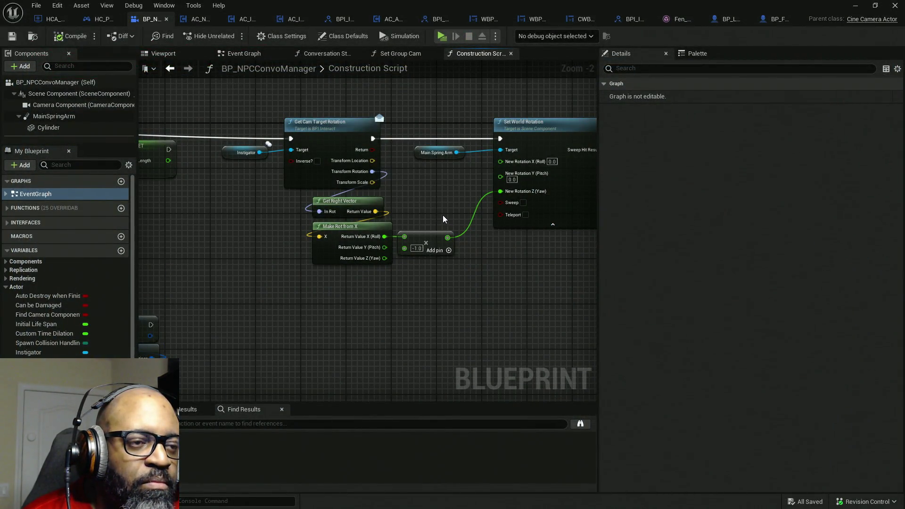
Connect the Multiply node's input to the Yaw output and play-test a conversation with Fen
{"action": "left_click_drag", "start_coordinate": [405, 237], "coordinate": [385, 259]}
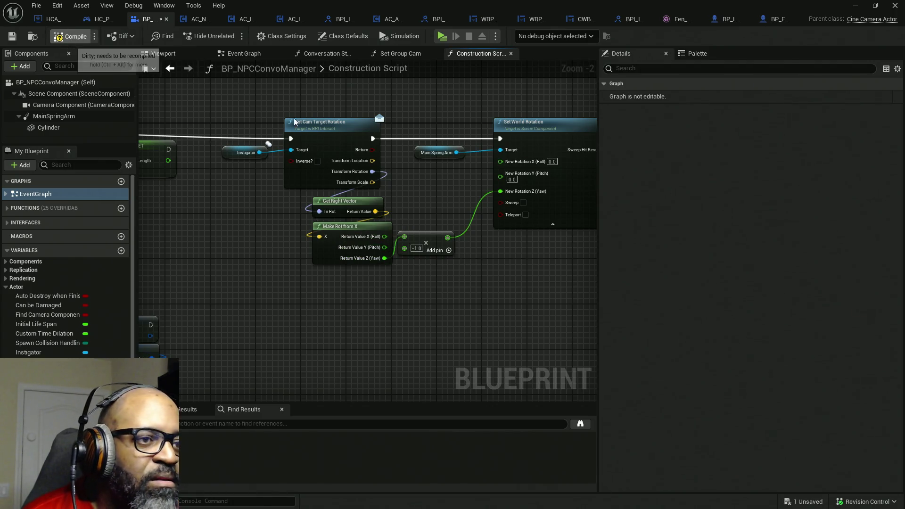
{"action": "left_click", "coordinate": [442, 38]}
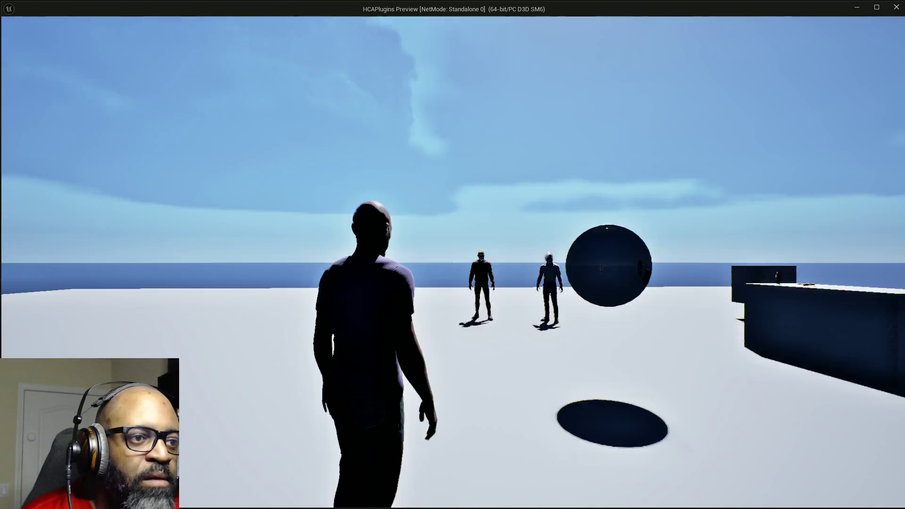
{"action": "key", "text": "w"}
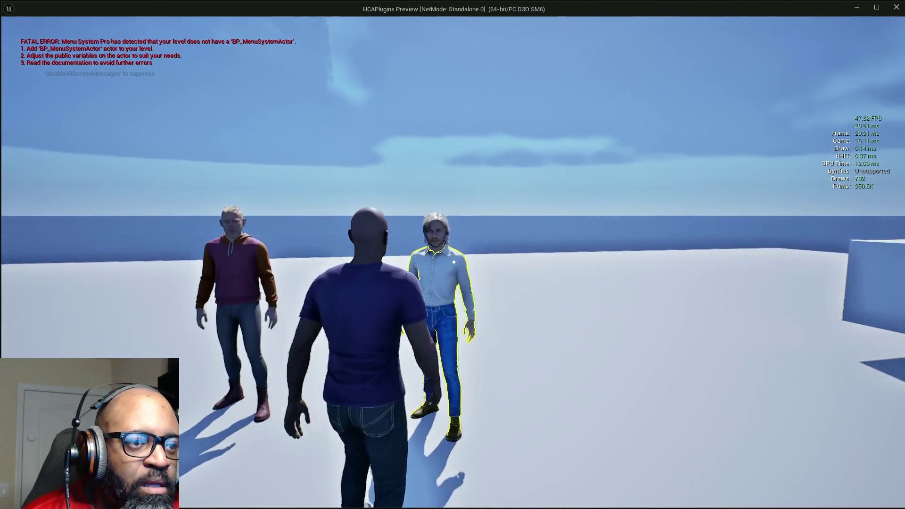
{"action": "key", "text": "e"}
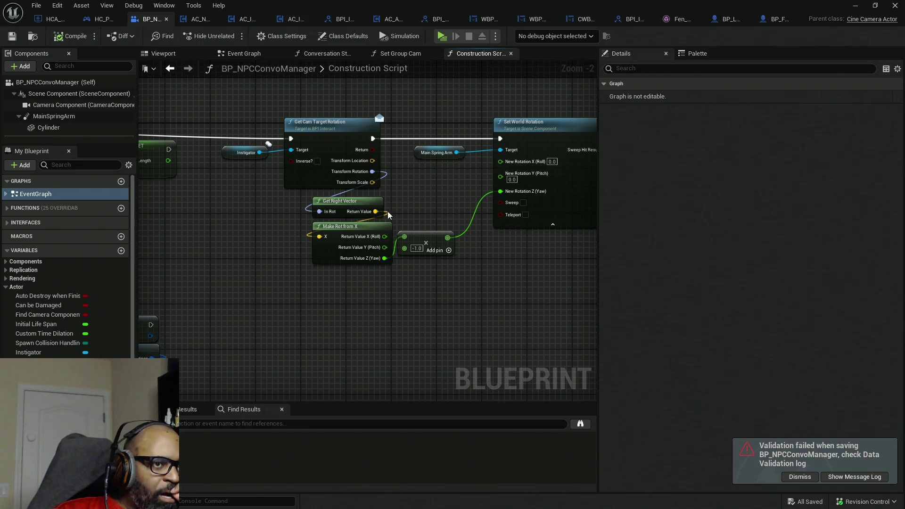
Wire Make Rot from X's Yaw straight into New Rotation Z, move the Multiply aside, and open Fen's face mesh
{"action": "left_click_drag", "start_coordinate": [386, 259], "coordinate": [501, 191]}
{"action": "mouse_move", "coordinate": [414, 239]}
{"action": "left_mouse_down"}
{"action": "mouse_move", "coordinate": [355, 292]}
{"action": "mouse_move", "coordinate": [244, 268]}
{"action": "left_mouse_up"}
{"action": "left_click_drag", "start_coordinate": [350, 260], "coordinate": [429, 274]}
{"action": "left_click", "coordinate": [681, 19]}
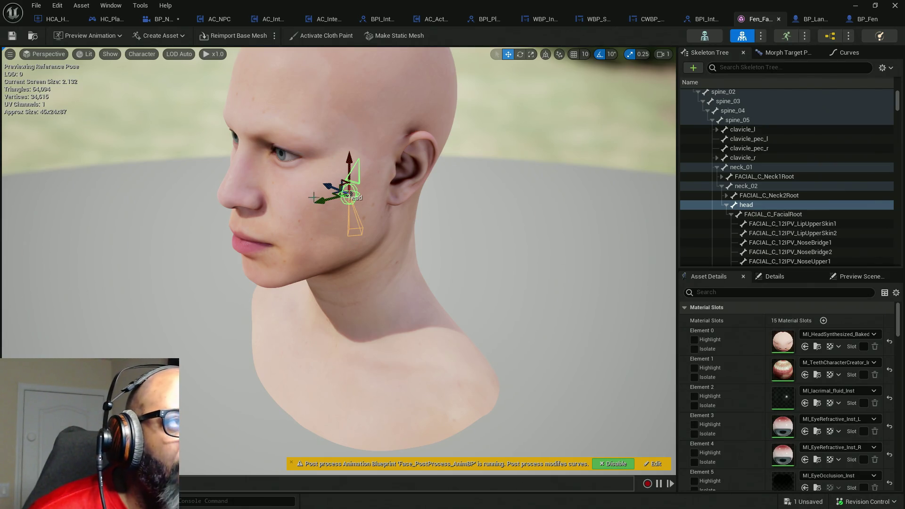
Switch back to the BP_NPCConvoManager blueprint tab
{"action": "left_click", "coordinate": [163, 19]}
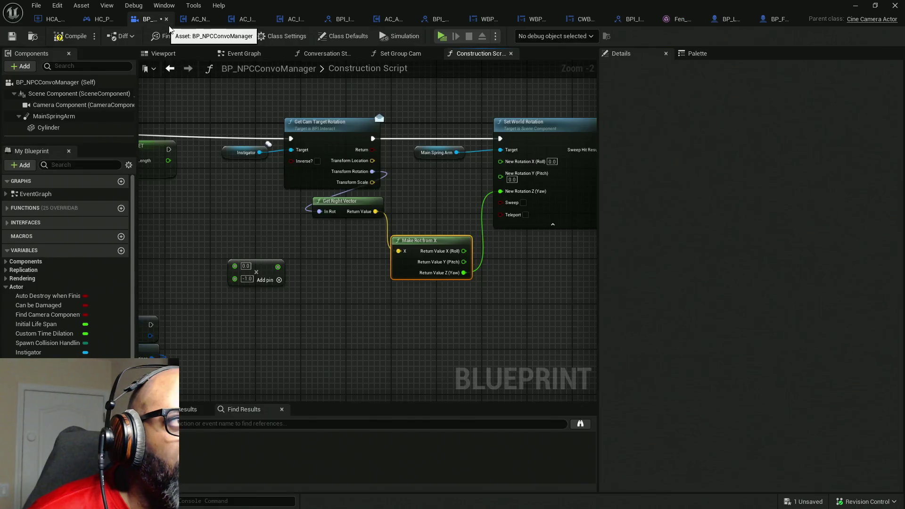
Convert the Multiply node to vectors and wire Get Right Vector through it into Make Rot from X's X
{"action": "left_click_drag", "start_coordinate": [420, 241], "coordinate": [431, 292]}
{"action": "right_click", "coordinate": [234, 269]}
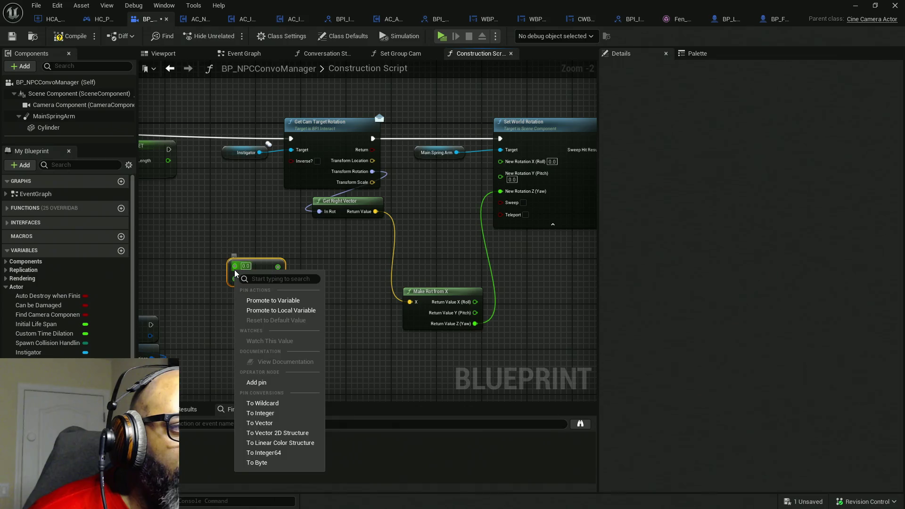
{"action": "left_click", "coordinate": [265, 425]}
{"action": "left_click_drag", "start_coordinate": [235, 266], "coordinate": [376, 214]}
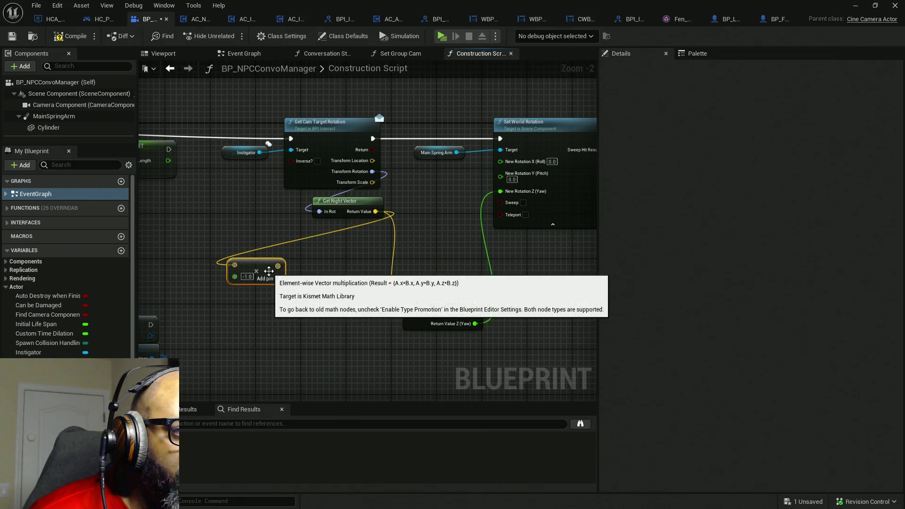
{"action": "left_click_drag", "start_coordinate": [279, 267], "coordinate": [402, 301]}
{"action": "left_click", "coordinate": [375, 304]}
Line the Multiply node up beside Make Rot from X, compile, and launch a play test
{"action": "mouse_move", "coordinate": [253, 266]}
{"action": "left_mouse_down"}
{"action": "mouse_move", "coordinate": [360, 239]}
{"action": "mouse_move", "coordinate": [355, 233]}
{"action": "left_mouse_up"}
{"action": "left_click_drag", "start_coordinate": [418, 317], "coordinate": [406, 249]}
{"action": "left_click", "coordinate": [66, 36]}
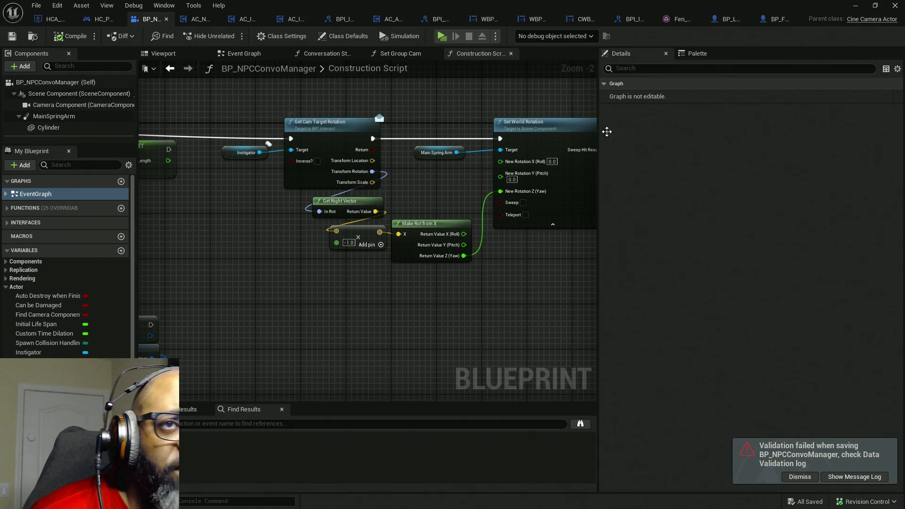
{"action": "left_click", "coordinate": [441, 39]}
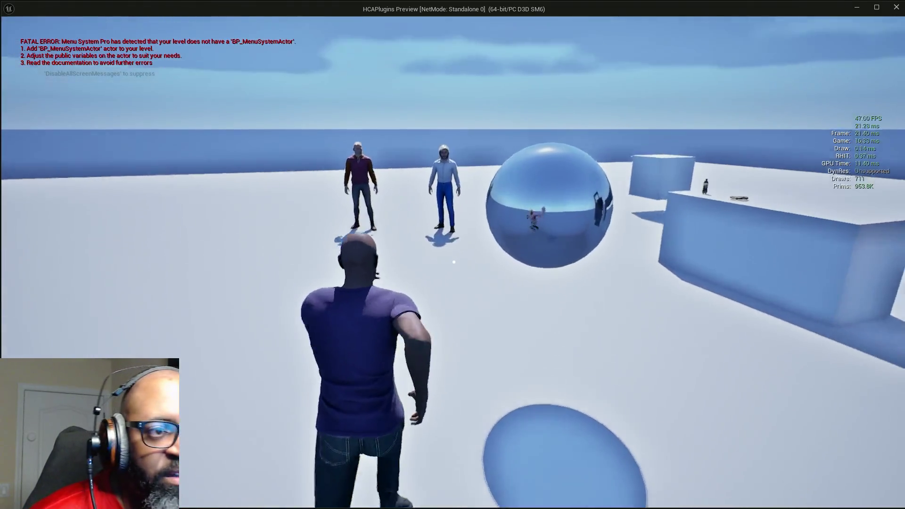
{"action": "key", "text": "w"}
{"action": "key", "text": "e"}
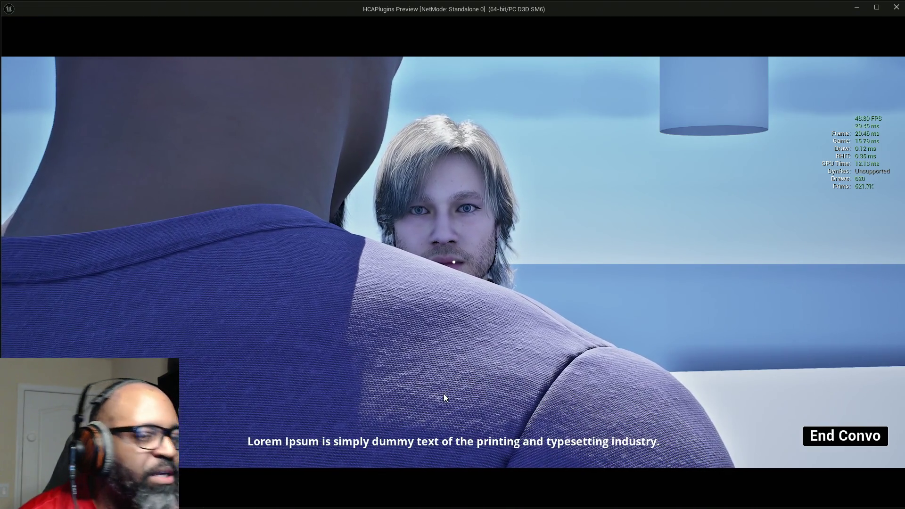
{"action": "key", "text": "Escape"}
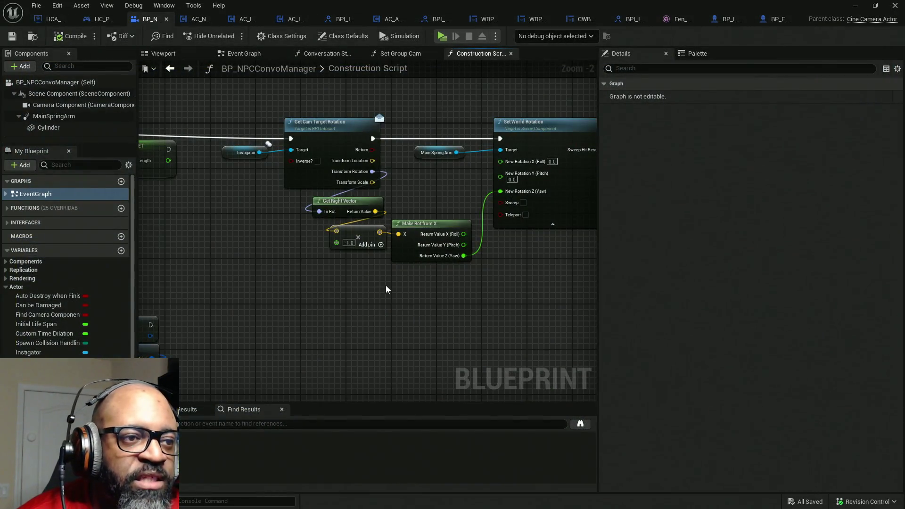
Move the Get Right Vector chain aside and add a float Add node feeding New Rotation Z
{"action": "left_click_drag", "start_coordinate": [442, 288], "coordinate": [307, 194]}
{"action": "left_click_drag", "start_coordinate": [412, 260], "coordinate": [332, 271]}
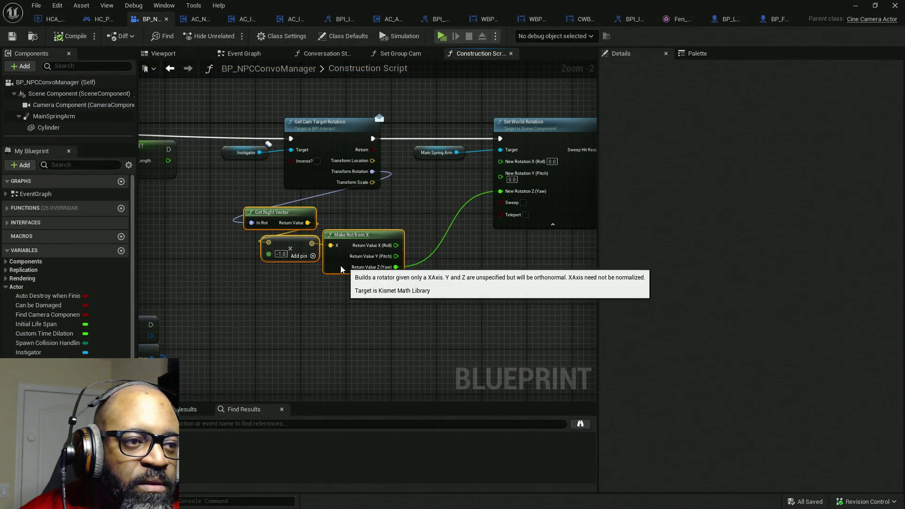
{"action": "left_click_drag", "start_coordinate": [517, 195], "coordinate": [449, 252]}
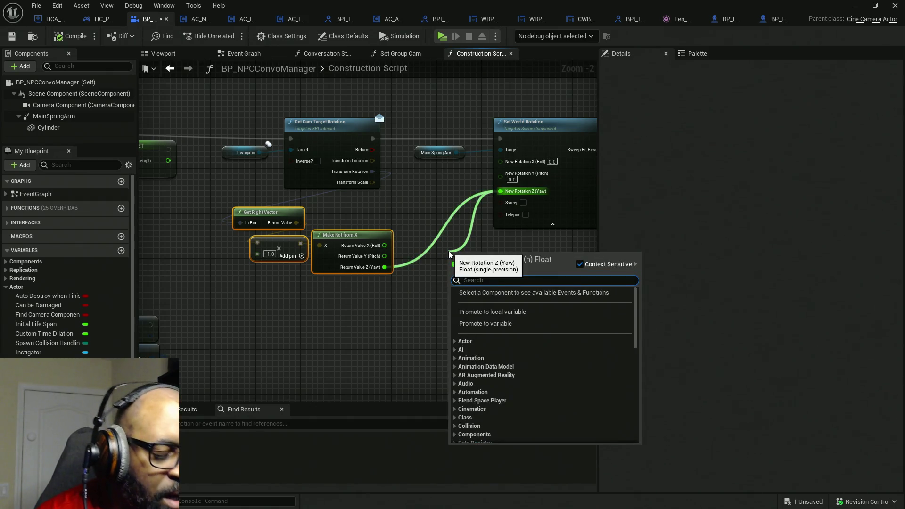
{"action": "type", "text": "add"}
{"action": "key", "text": "Return"}
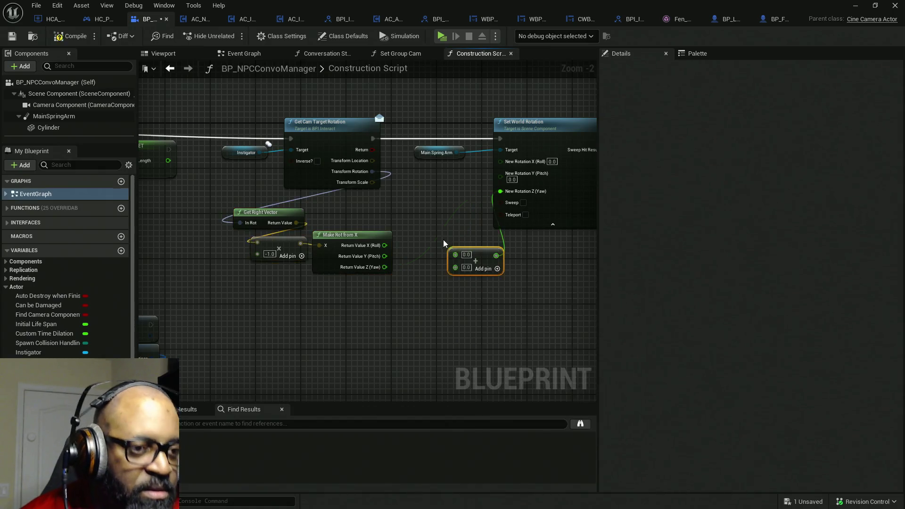
{"action": "left_click", "coordinate": [466, 268]}
Set the Add node's B to 15, wire Make Rot from X's Yaw into A, compile and save
{"action": "type", "text": "15"}
{"action": "left_click_drag", "start_coordinate": [456, 255], "coordinate": [384, 267]}
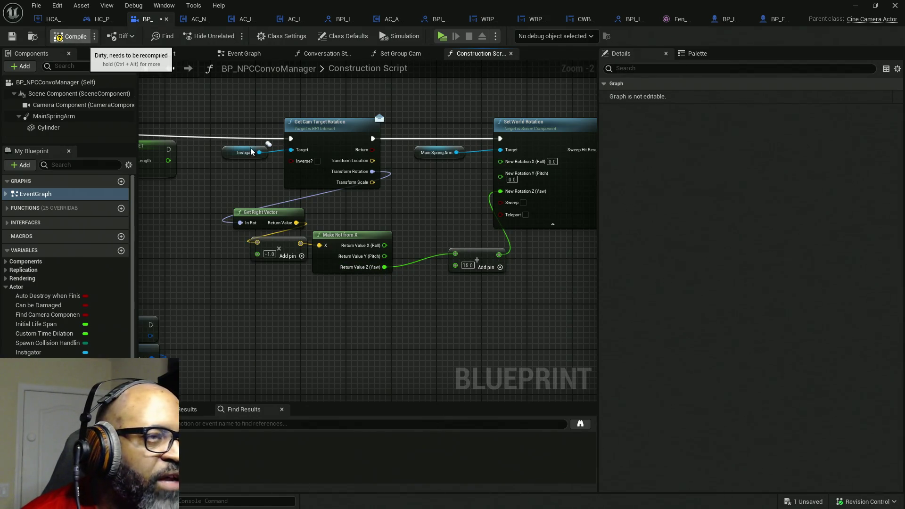
{"action": "key", "text": "F7"}
{"action": "key", "text": "ctrl+s"}
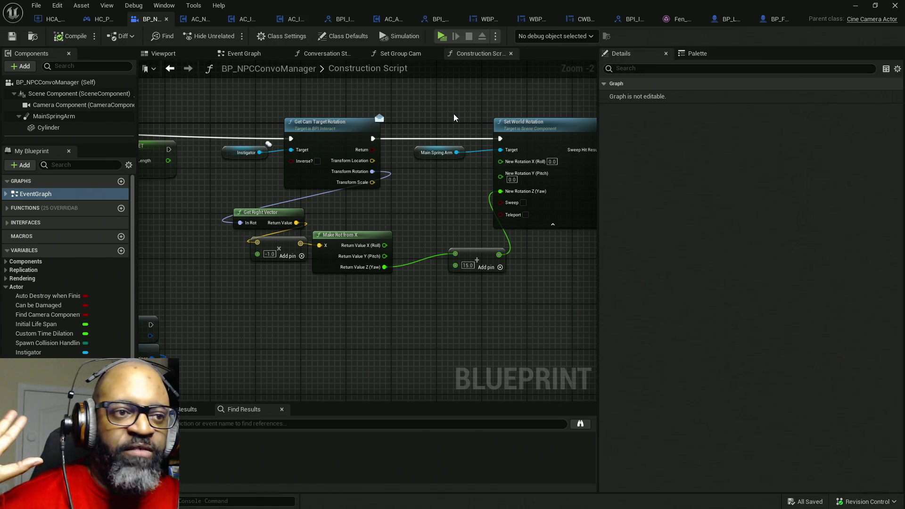
Move the Add node left and down, nudge the Multiply and Make Rot from X nodes up, and restore the window
{"action": "left_click_drag", "start_coordinate": [468, 251], "coordinate": [426, 262]}
{"action": "mouse_move", "coordinate": [460, 310]}
{"action": "left_mouse_down"}
{"action": "mouse_move", "coordinate": [253, 231]}
{"action": "mouse_move", "coordinate": [267, 240]}
{"action": "left_mouse_up"}
{"action": "left_click", "coordinate": [435, 223]}
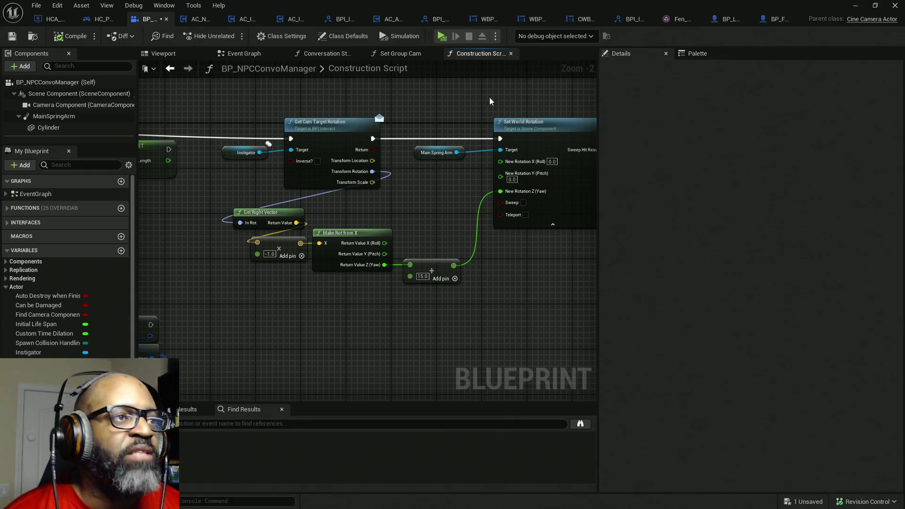
{"action": "double_click", "coordinate": [337, 4]}
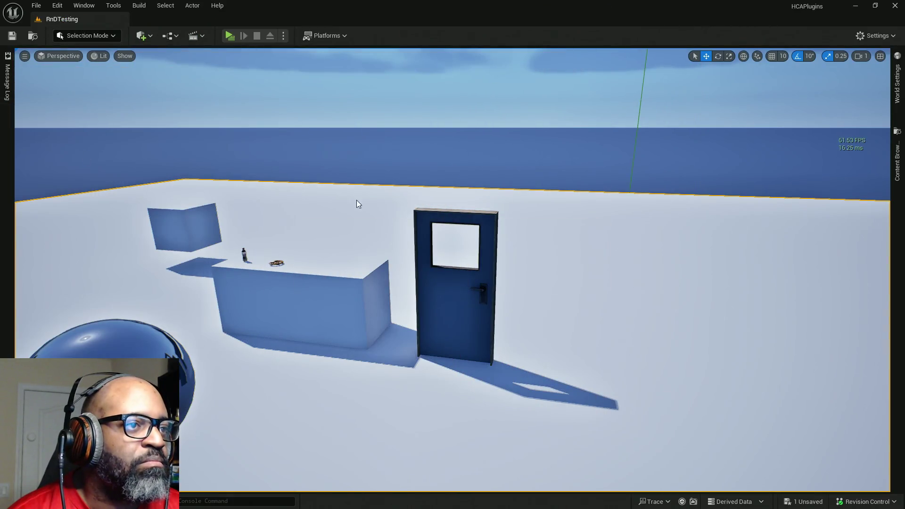
Save all, then Alt-drag BP_Fen to duplicate it as BP_Fen2 beside the original
{"action": "key", "text": "ctrl+s"}
{"action": "key", "text": "f"}
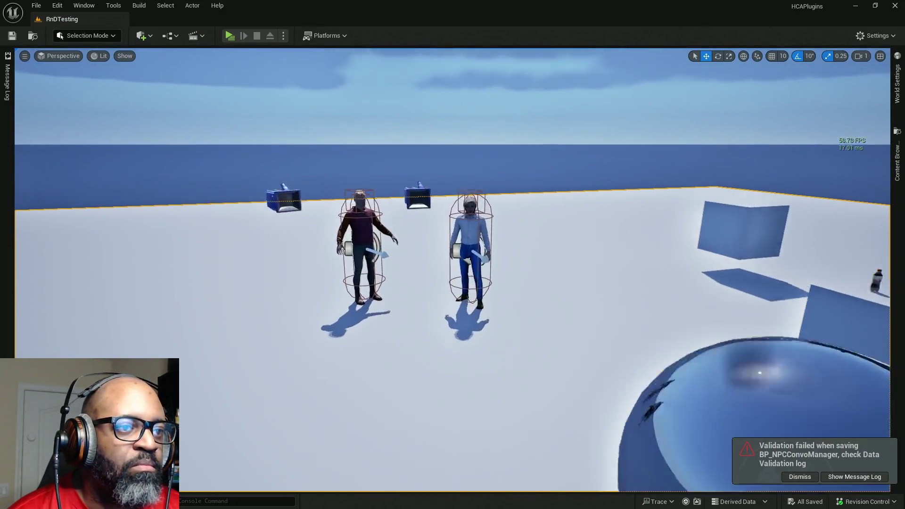
{"action": "scroll", "coordinate": [490, 86], "scroll_direction": "down", "scroll_amount": 5}
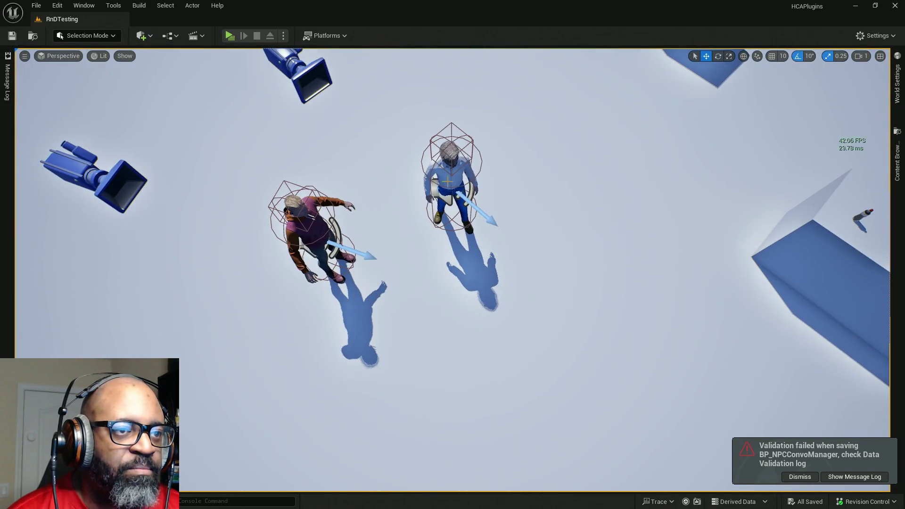
{"action": "left_click", "coordinate": [451, 189]}
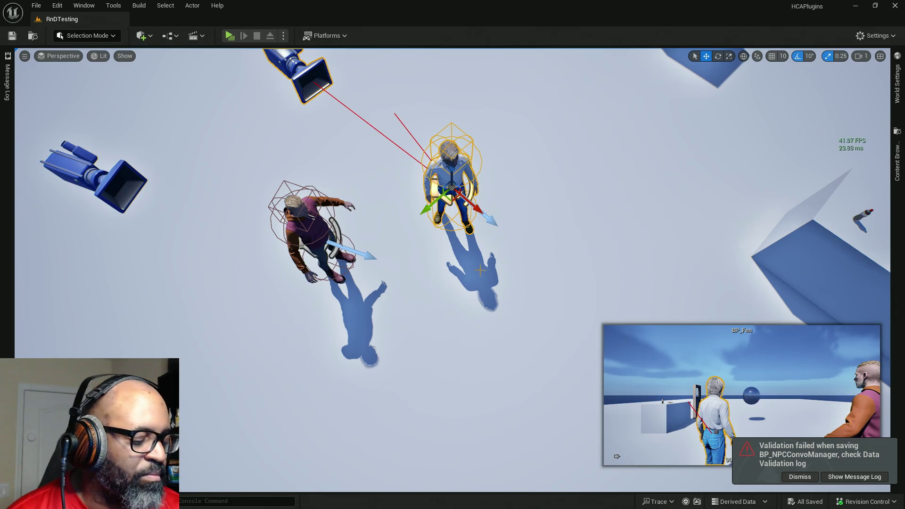
{"action": "left_click", "coordinate": [451, 201]}
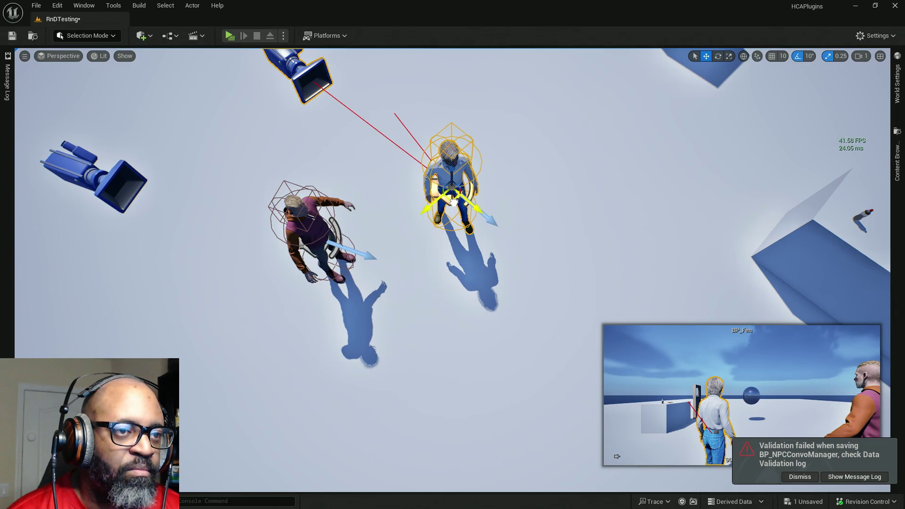
{"action": "mouse_move", "coordinate": [452, 200]}
{"action": "left_mouse_down", "text": "alt"}
{"action": "mouse_move", "coordinate": [490, 259]}
{"action": "mouse_move", "coordinate": [495, 314]}
{"action": "mouse_move", "coordinate": [554, 267]}
{"action": "mouse_move", "coordinate": [535, 231]}
{"action": "mouse_move", "coordinate": [459, 217]}
{"action": "left_mouse_up", "text": "alt"}
{"action": "key", "text": "e"}
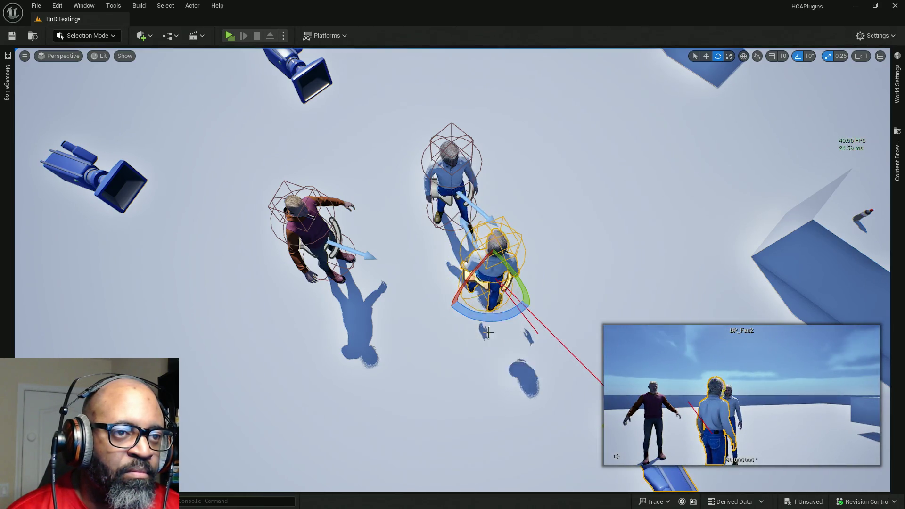
{"action": "left_click_drag", "start_coordinate": [323, 324], "coordinate": [283, 297]}
Rotate BP_Fen2 slightly and move it up and right, beside the two NPCs
{"action": "mouse_move", "coordinate": [348, 296]}
{"action": "left_mouse_down"}
{"action": "mouse_move", "coordinate": [330, 325]}
{"action": "mouse_move", "coordinate": [271, 368]}
{"action": "mouse_move", "coordinate": [257, 330]}
{"action": "mouse_move", "coordinate": [392, 389]}
{"action": "left_mouse_up"}
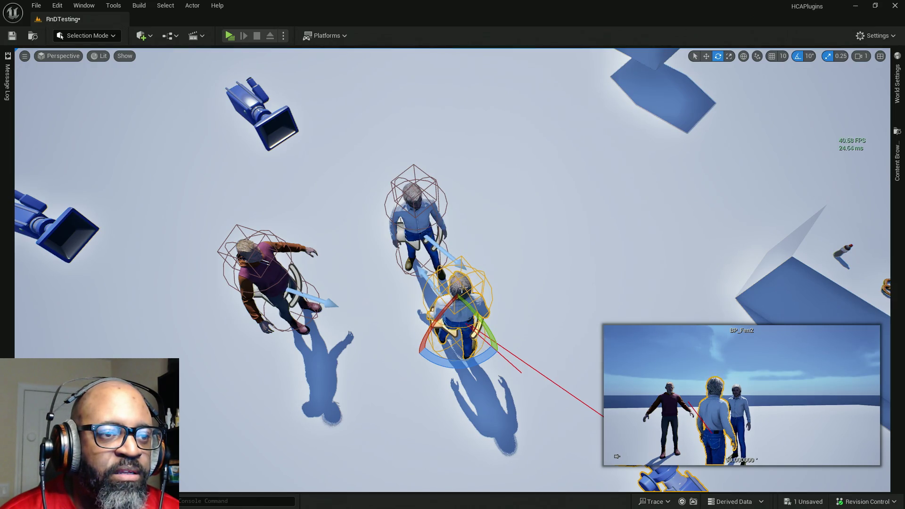
{"action": "key", "text": "w"}
{"action": "left_click_drag", "start_coordinate": [458, 330], "coordinate": [473, 325]}
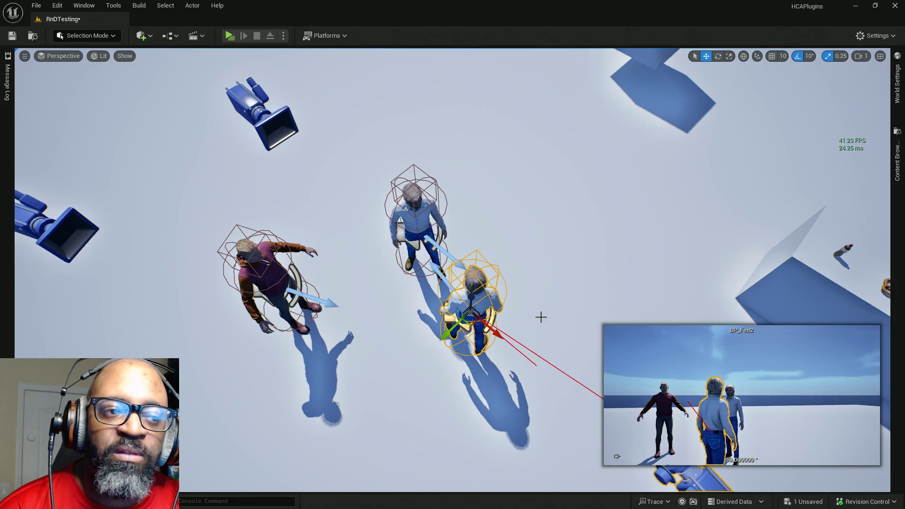
{"action": "mouse_move", "coordinate": [486, 305]}
{"action": "left_mouse_down"}
{"action": "mouse_move", "coordinate": [493, 295]}
{"action": "mouse_move", "coordinate": [480, 315]}
{"action": "left_mouse_up"}
Delete the selected BP_Fen2 character and save the RnDTesting level
{"action": "key", "text": "Delete"}
{"action": "key", "text": "ctrl+s"}
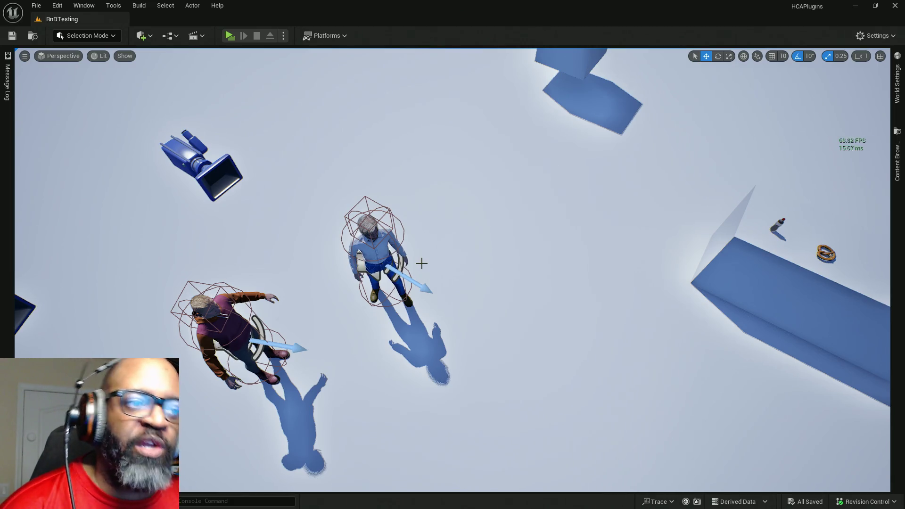
Orbit the viewport to a low side view of the two NPC characters
{"action": "mouse_move", "coordinate": [422, 263]}
{"action": "left_mouse_down"}
{"action": "mouse_move", "coordinate": [421, 188]}
{"action": "mouse_move", "coordinate": [452, 198]}
{"action": "mouse_move", "coordinate": [424, 203]}
{"action": "mouse_move", "coordinate": [443, 208]}
{"action": "mouse_move", "coordinate": [424, 212]}
{"action": "mouse_move", "coordinate": [424, 245]}
{"action": "mouse_move", "coordinate": [427, 198]}
{"action": "mouse_move", "coordinate": [426, 245]}
{"action": "left_mouse_up"}
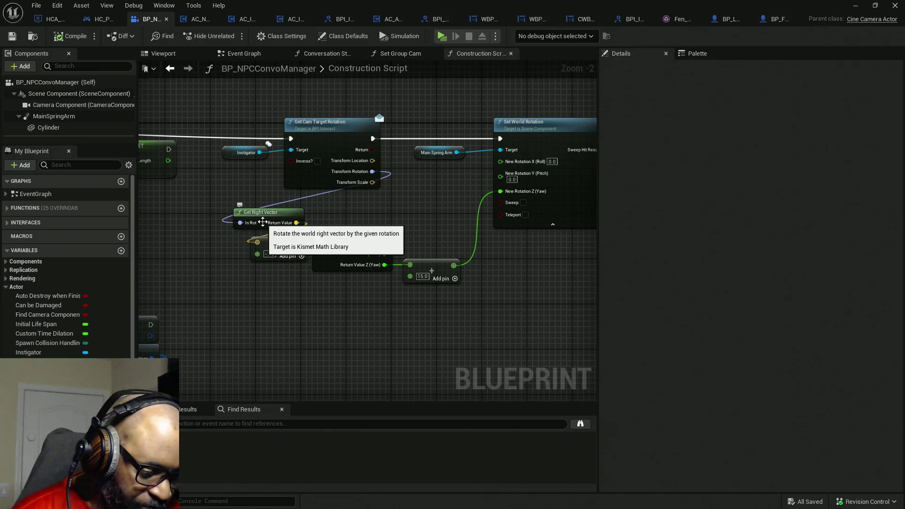
{"action": "mouse_move", "coordinate": [262, 222]}
{"action": "left_mouse_down"}
{"action": "mouse_move", "coordinate": [234, 233]}
{"action": "mouse_move", "coordinate": [398, 242]}
{"action": "left_mouse_up"}
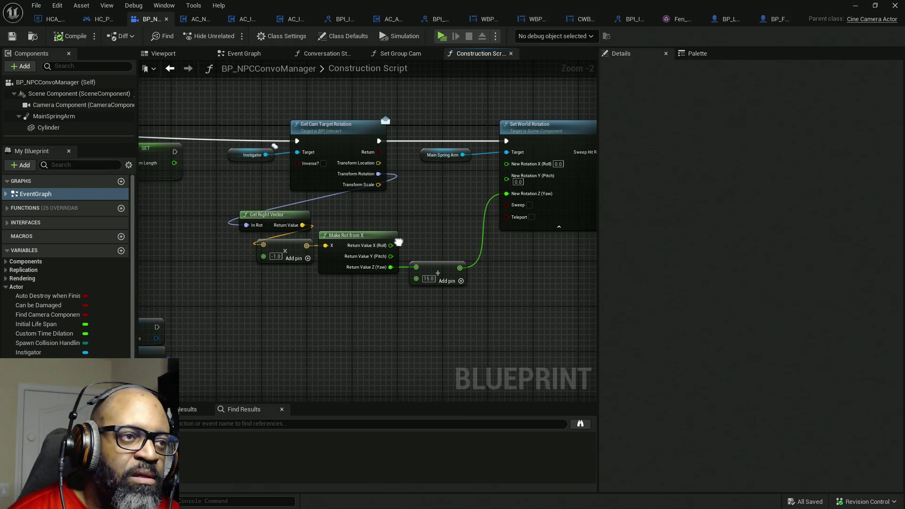
{"action": "left_click_drag", "start_coordinate": [276, 133], "coordinate": [575, 299]}
{"action": "left_click_drag", "start_coordinate": [575, 299], "coordinate": [440, 298]}
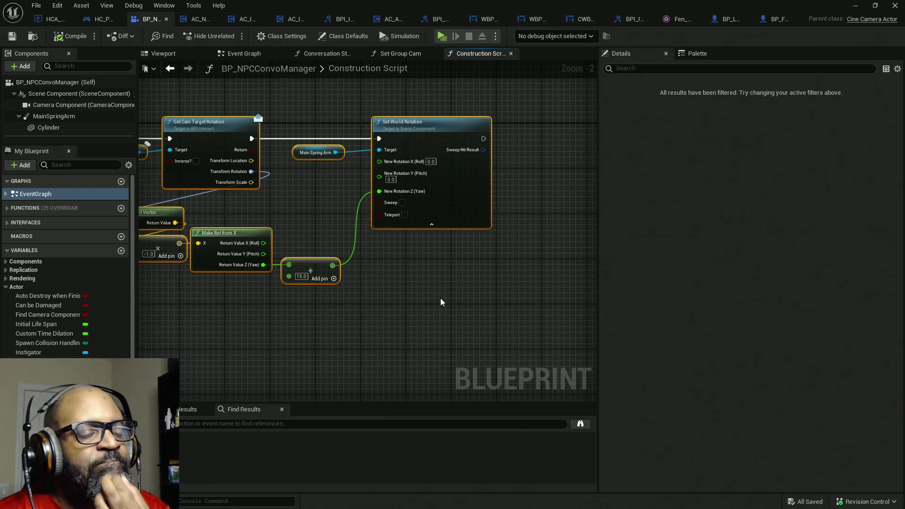
{"action": "left_click_drag", "start_coordinate": [441, 298], "coordinate": [631, 313]}
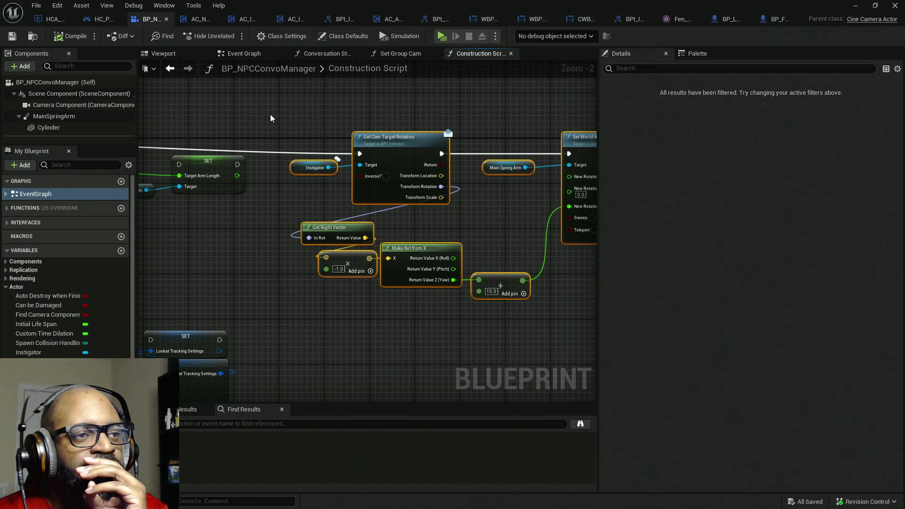
{"action": "scroll", "coordinate": [432, 153], "scroll_direction": "down", "scroll_amount": 3}
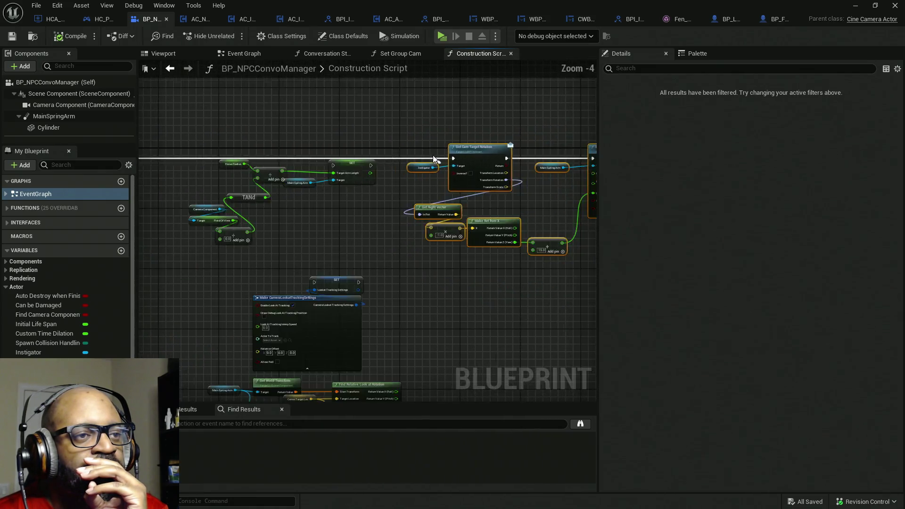
{"action": "scroll", "coordinate": [459, 156], "scroll_direction": "up", "scroll_amount": 2}
{"action": "mouse_move", "coordinate": [375, 134]}
{"action": "left_mouse_down"}
{"action": "mouse_move", "coordinate": [472, 185]}
{"action": "mouse_move", "coordinate": [434, 188]}
{"action": "left_mouse_up"}
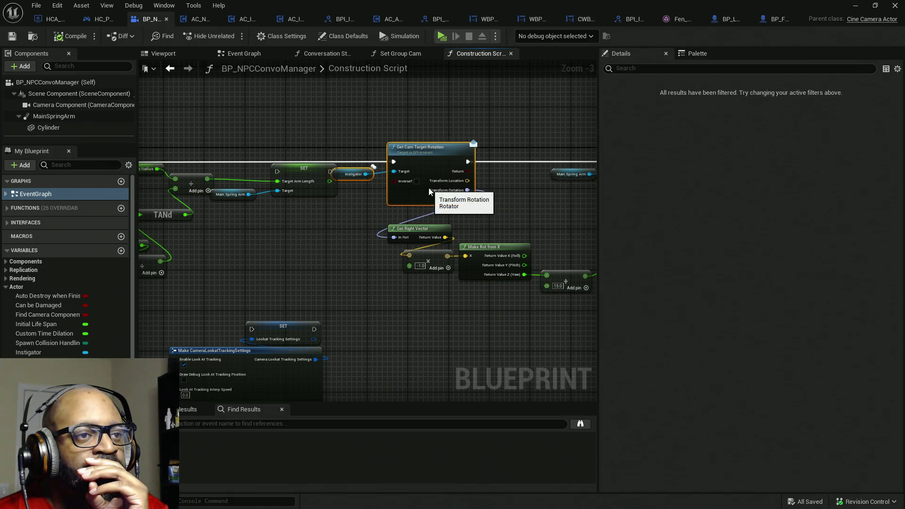
{"action": "scroll", "coordinate": [436, 187], "scroll_direction": "up", "scroll_amount": 2}
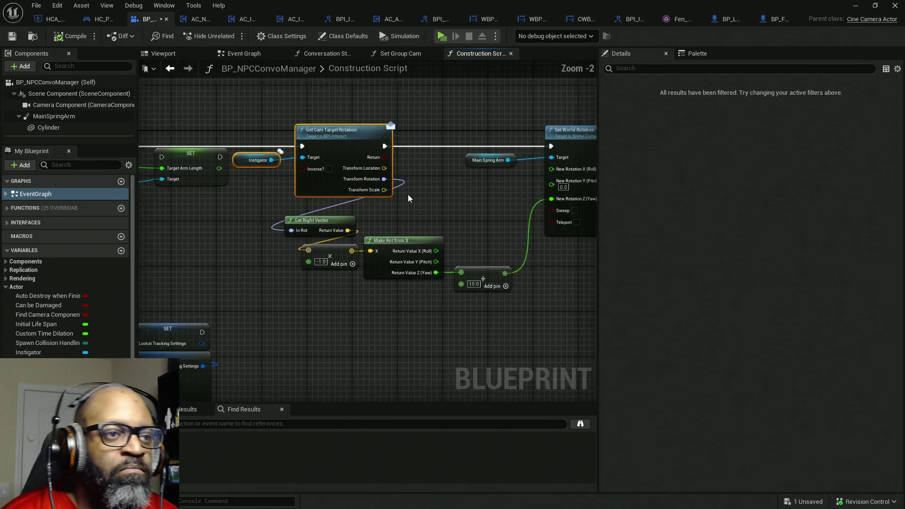
{"action": "mouse_move", "coordinate": [311, 200]}
{"action": "left_mouse_down"}
{"action": "mouse_move", "coordinate": [373, 190]}
{"action": "mouse_move", "coordinate": [385, 207]}
{"action": "left_mouse_up"}
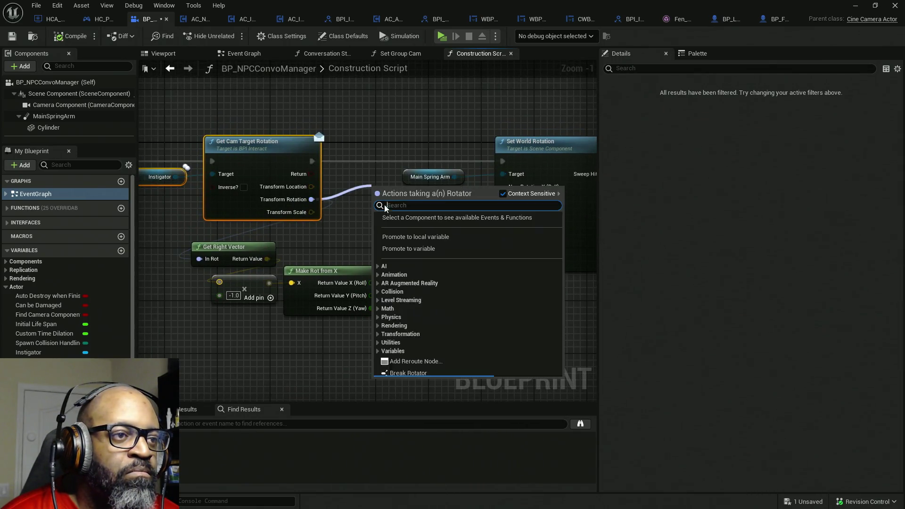
Promote Transform Rotation to a TargetFaceSocketRot variable, executing its SET after Get Cam Target Rotation
{"action": "left_click", "coordinate": [407, 250]}
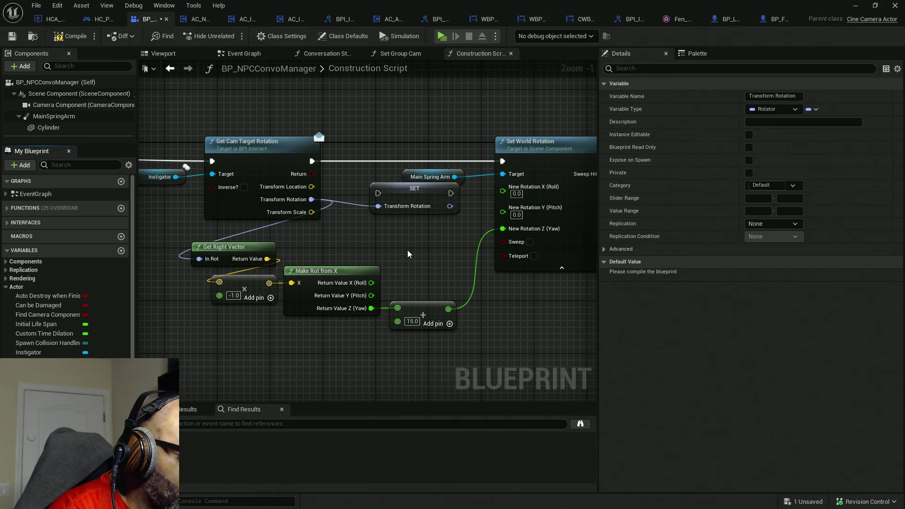
{"action": "type", "text": "TargetFaceSocketRot"}
{"action": "key", "text": "Return"}
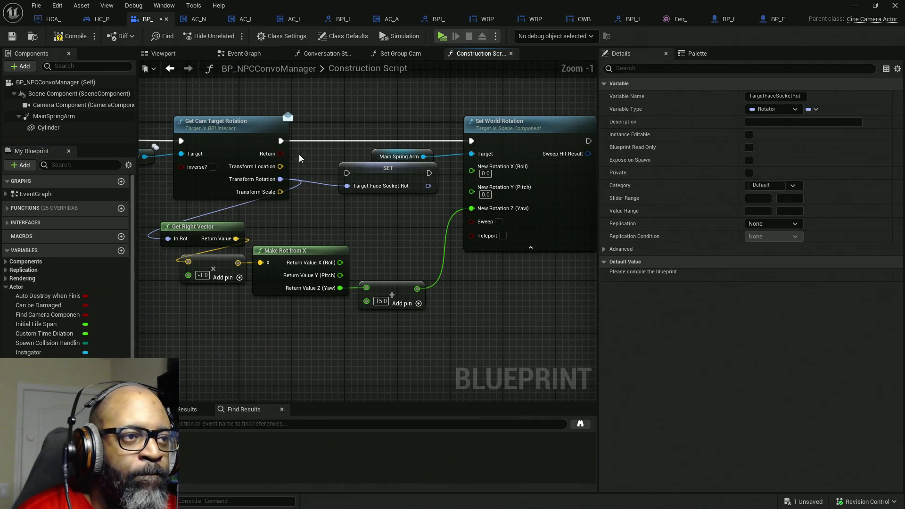
{"action": "left_click", "coordinate": [281, 141], "text": "alt"}
{"action": "mouse_move", "coordinate": [388, 165]}
{"action": "left_mouse_down"}
{"action": "mouse_move", "coordinate": [341, 133]}
{"action": "mouse_move", "coordinate": [281, 141]}
{"action": "left_mouse_up"}
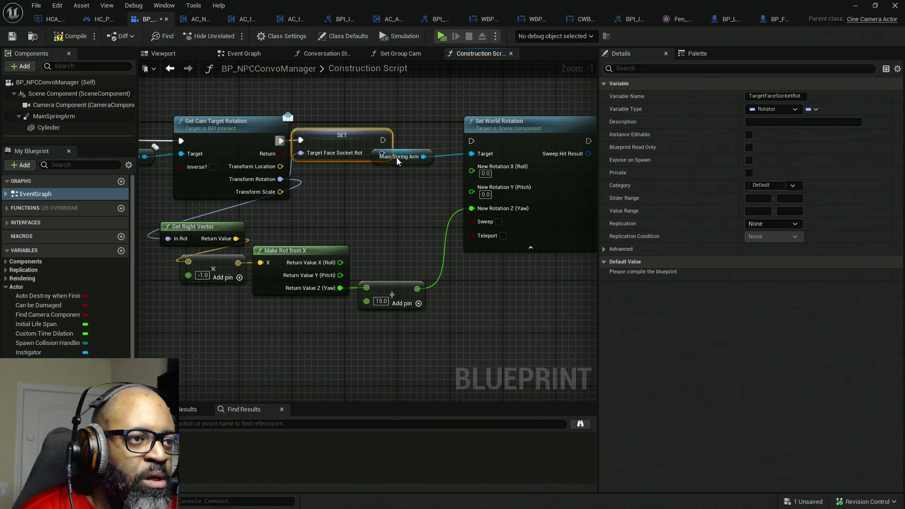
{"action": "left_click", "coordinate": [402, 169]}
Move the Main Spring Arm and Set World Rotation nodes lower to clear the SET node
{"action": "mouse_move", "coordinate": [409, 158]}
{"action": "left_mouse_down"}
{"action": "mouse_move", "coordinate": [417, 202]}
{"action": "mouse_move", "coordinate": [431, 184]}
{"action": "left_mouse_up"}
{"action": "left_click_drag", "start_coordinate": [476, 216], "coordinate": [359, 202]}
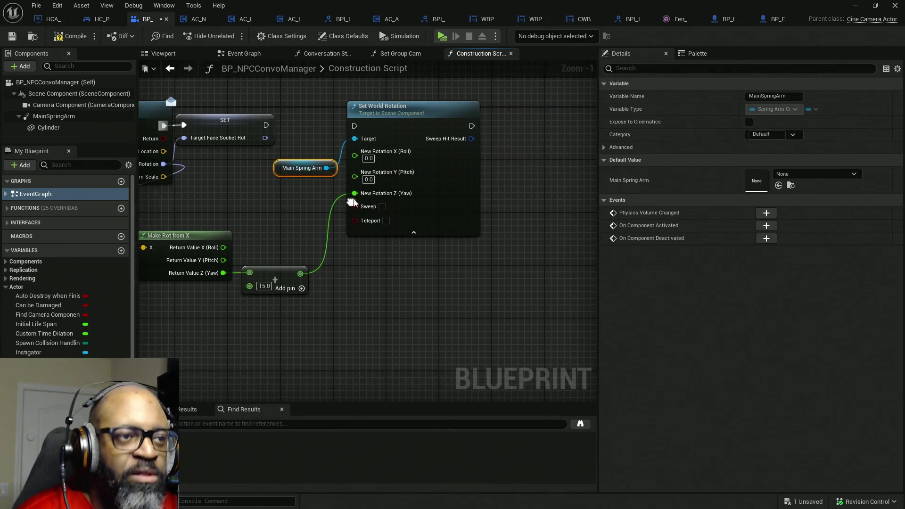
{"action": "mouse_move", "coordinate": [432, 158]}
{"action": "left_mouse_down"}
{"action": "mouse_move", "coordinate": [449, 250]}
{"action": "mouse_move", "coordinate": [446, 260]}
{"action": "mouse_move", "coordinate": [421, 260]}
{"action": "left_mouse_up"}
{"action": "left_click", "coordinate": [302, 168], "text": "ctrl"}
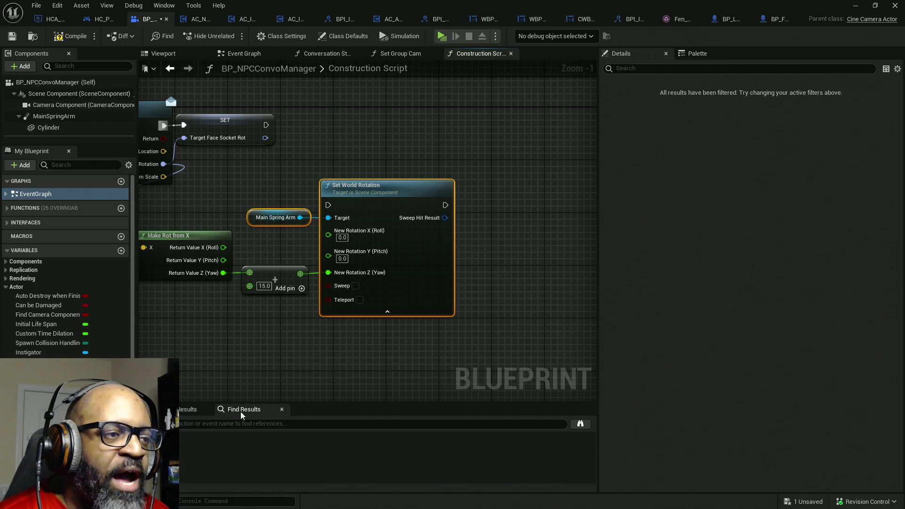
Pan the graph to bring Get Cam Target Rotation and Get Right Vector into view
{"action": "mouse_move", "coordinate": [361, 404]}
{"action": "left_mouse_down"}
{"action": "mouse_move", "coordinate": [423, 398]}
{"action": "mouse_move", "coordinate": [473, 310]}
{"action": "left_mouse_up"}
Straighten the rotation calculation nodes and nudge Get Right Vector upward
{"action": "left_click_drag", "start_coordinate": [514, 342], "coordinate": [199, 227]}
{"action": "key", "text": "q"}
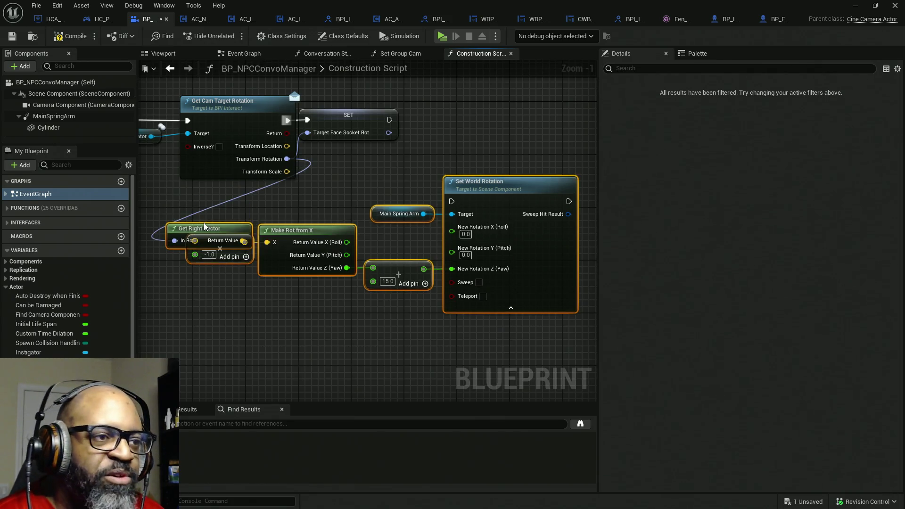
{"action": "left_click", "coordinate": [236, 304]}
{"action": "mouse_move", "coordinate": [211, 235]}
{"action": "left_mouse_down"}
{"action": "mouse_move", "coordinate": [218, 213]}
{"action": "mouse_move", "coordinate": [238, 214]}
{"action": "left_mouse_up"}
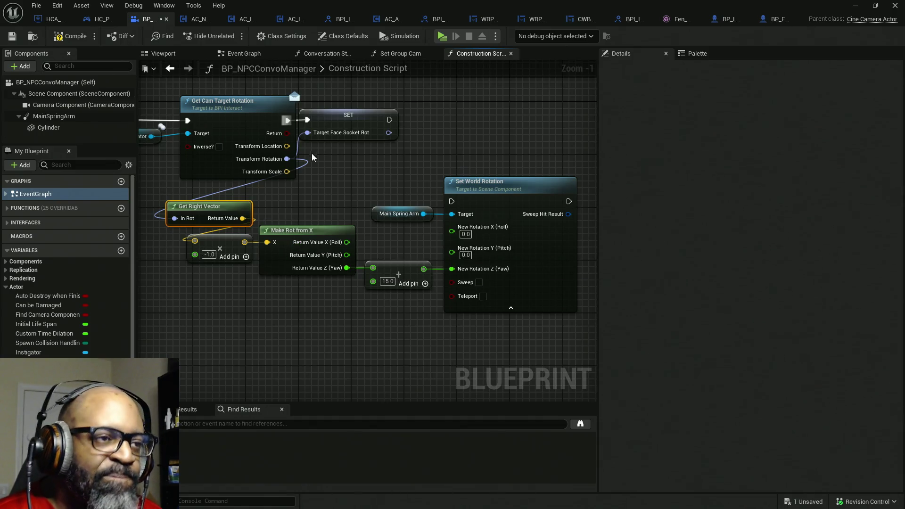
Replace Get Right Vector's Transform Rotation input with a TargetFaceSocketRot getter
{"action": "left_click", "coordinate": [174, 218], "text": "alt"}
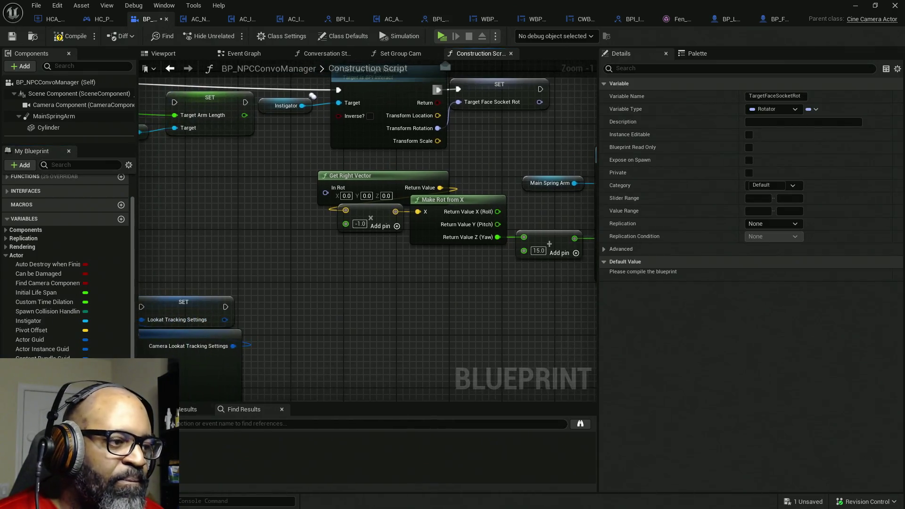
{"action": "mouse_move", "coordinate": [221, 330]}
{"action": "left_mouse_down"}
{"action": "mouse_move", "coordinate": [250, 185]}
{"action": "mouse_move", "coordinate": [325, 188]}
{"action": "left_mouse_up"}
{"action": "left_click_drag", "start_coordinate": [229, 187], "coordinate": [255, 193]}
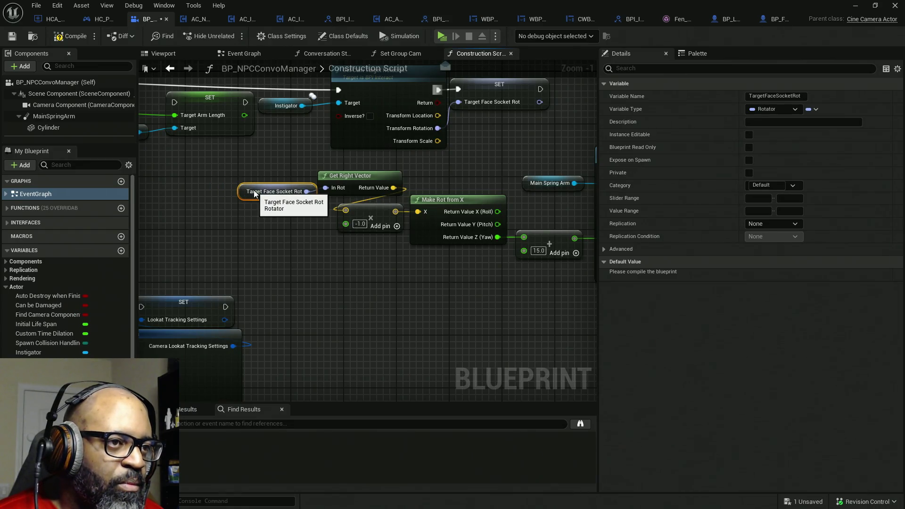
{"action": "left_click_drag", "start_coordinate": [242, 161], "coordinate": [349, 194]}
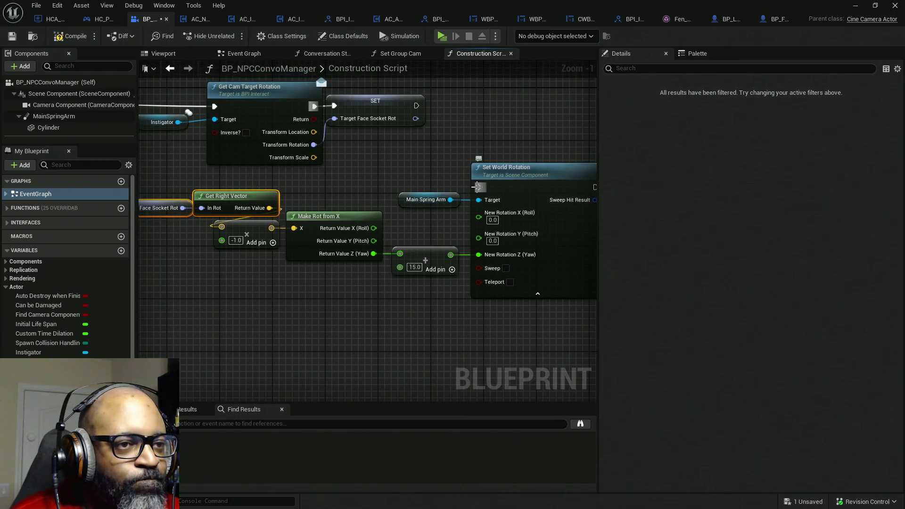
Wire SET's execution output into Set World Rotation, then select all spring-arm rotation nodes
{"action": "left_click_drag", "start_coordinate": [478, 187], "coordinate": [416, 105]}
{"action": "left_click", "coordinate": [465, 200]}
{"action": "scroll", "coordinate": [465, 200], "scroll_direction": "down", "scroll_amount": 1}
{"action": "scroll", "coordinate": [465, 201], "scroll_direction": "down", "scroll_amount": 1}
{"action": "mouse_move", "coordinate": [547, 276]}
{"action": "left_mouse_down"}
{"action": "mouse_move", "coordinate": [238, 189]}
{"action": "mouse_move", "coordinate": [182, 163]}
{"action": "left_mouse_up"}
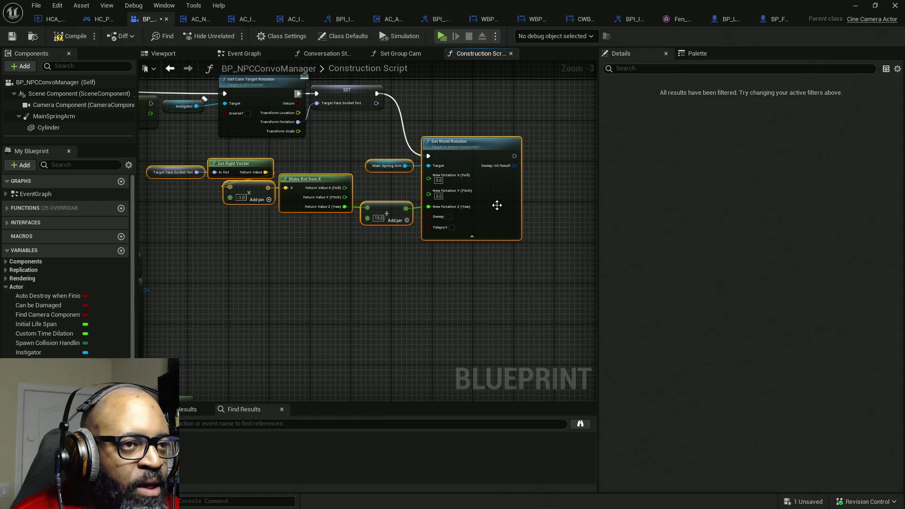
Collapse the selected nodes into function SetCameraTarget_w_CollisionCheck and place its call after SET
{"action": "right_click", "coordinate": [464, 152]}
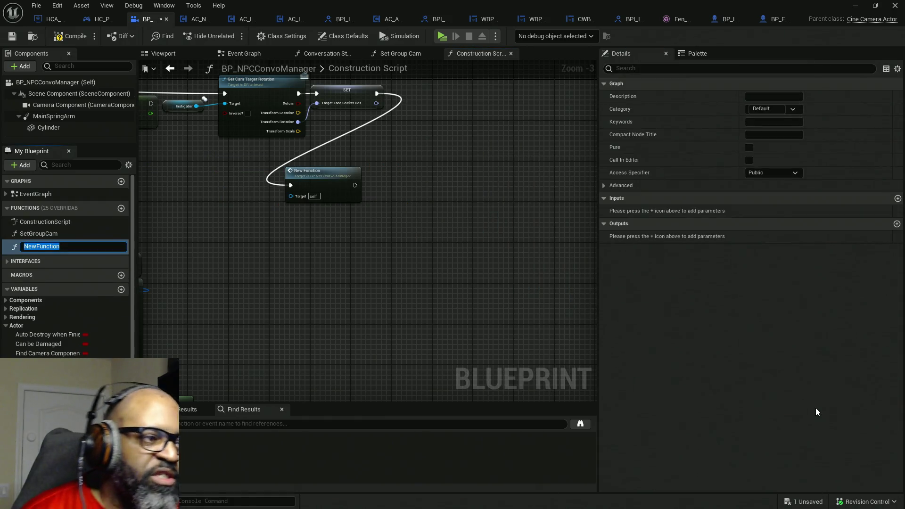
{"action": "type", "text": "Set"}
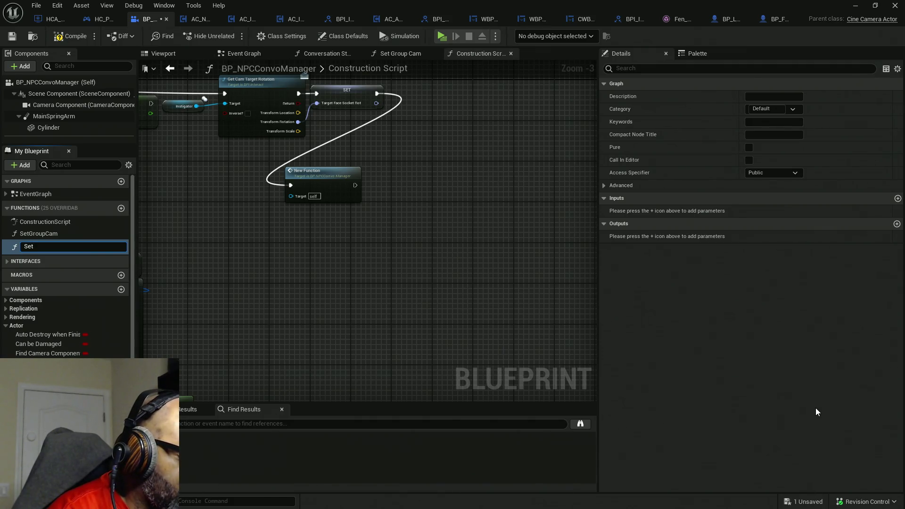
{"action": "type", "text": "Camer"}
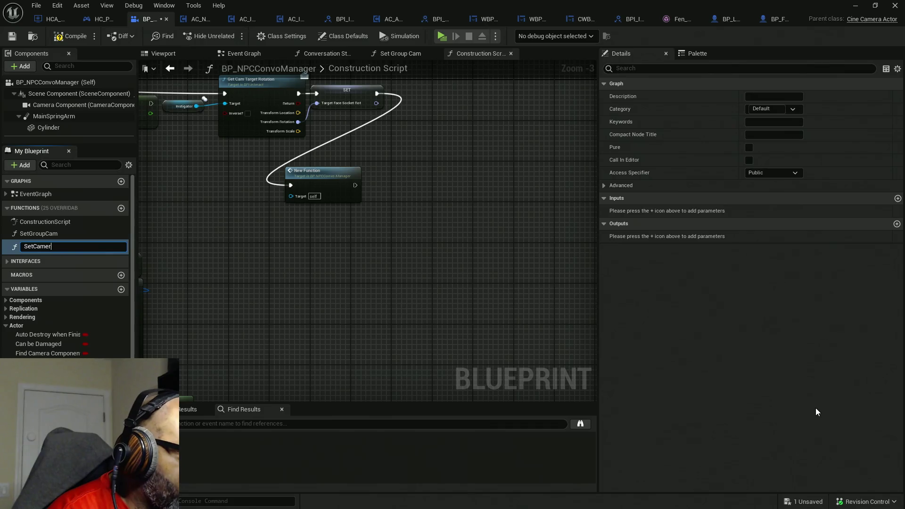
{"action": "type", "text": "aTa"}
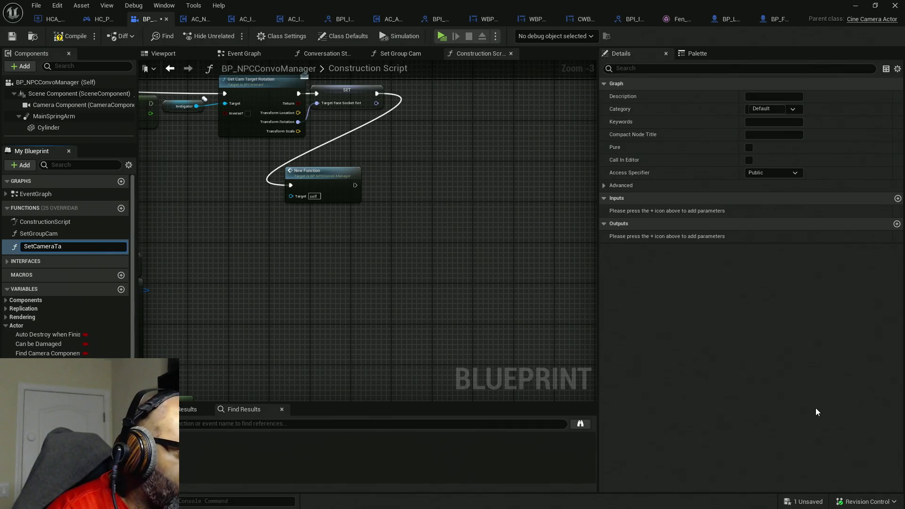
{"action": "type", "text": "rget"}
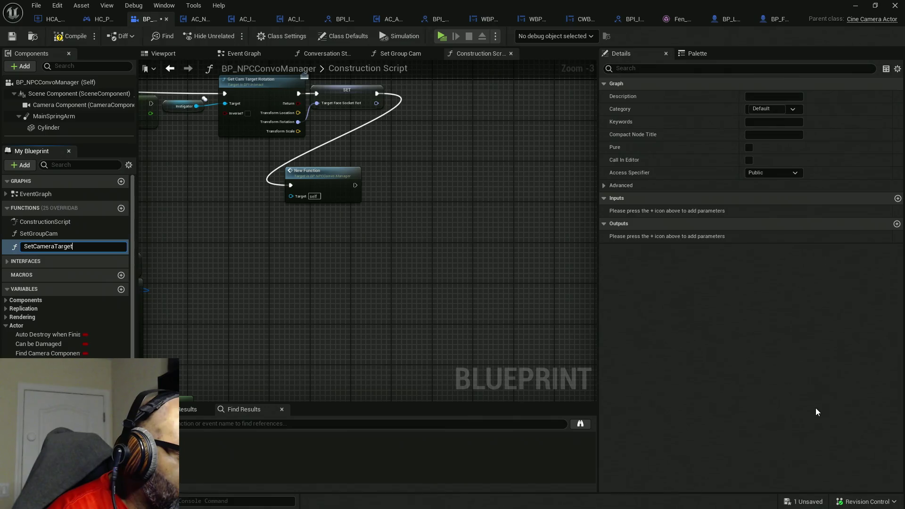
{"action": "type", "text": "W"}
{"action": "key", "text": "BackSpace"}
{"action": "type", "text": "w"}
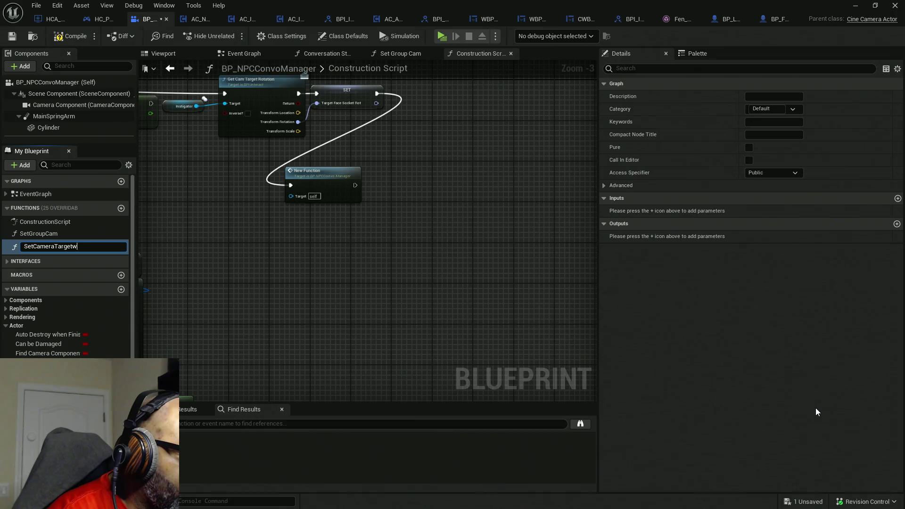
{"action": "key", "text": "BackSpace"}
{"action": "type", "text": "_w_"}
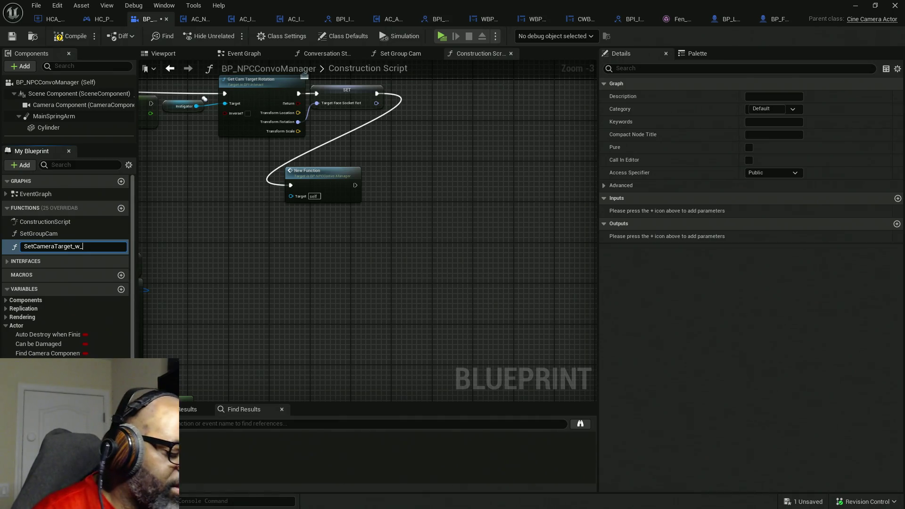
{"action": "type", "text": "Co"}
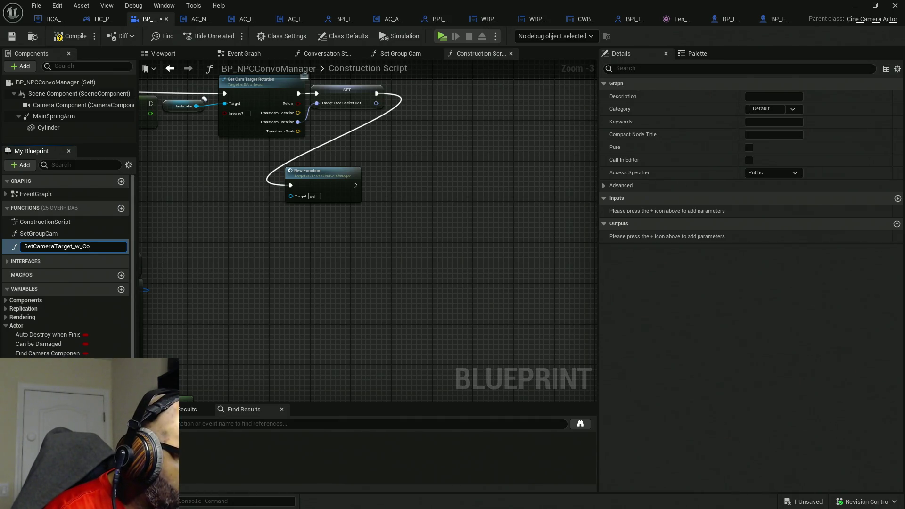
{"action": "type", "text": "llisionCheck"}
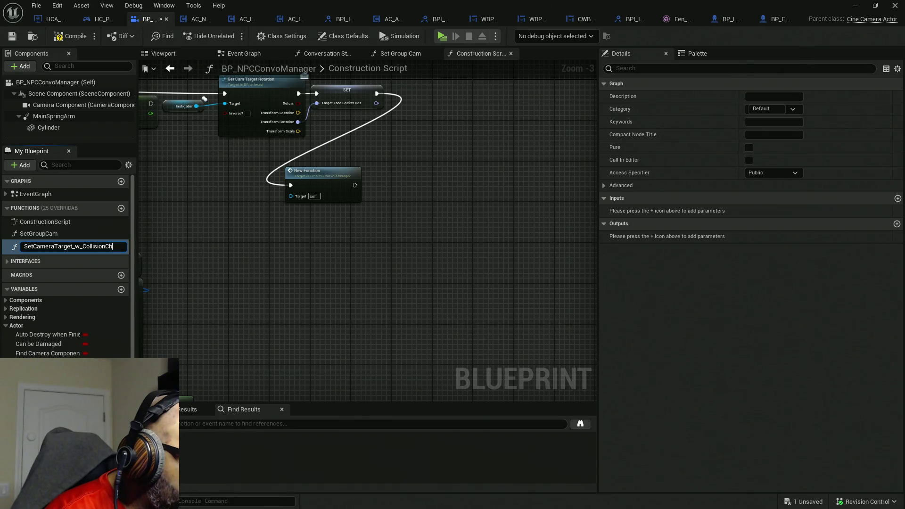
{"action": "key", "text": "Return"}
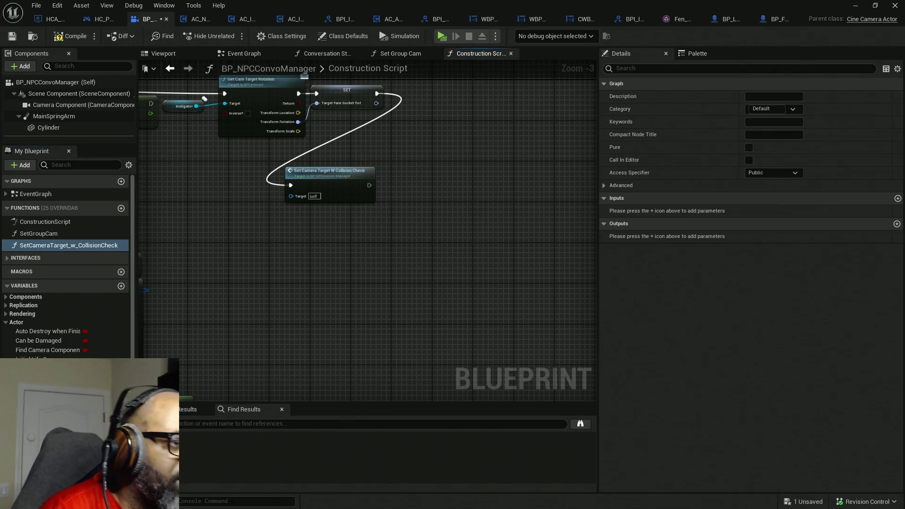
{"action": "mouse_move", "coordinate": [298, 226]}
{"action": "left_mouse_down"}
{"action": "mouse_move", "coordinate": [422, 210]}
{"action": "mouse_move", "coordinate": [403, 137]}
{"action": "left_mouse_up"}
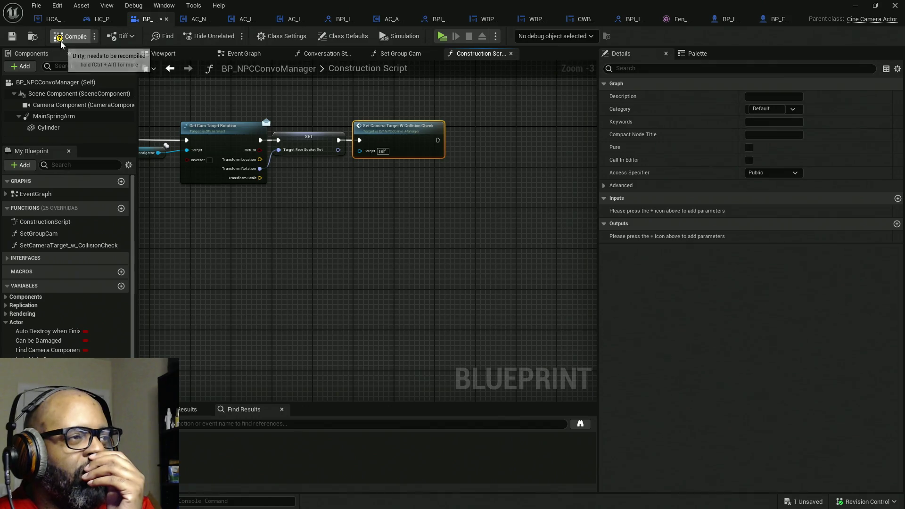
Open the SetCameraTarget_w_CollisionCheck graph and inspect its nodes through Set World Rotation
{"action": "left_click", "coordinate": [244, 110]}
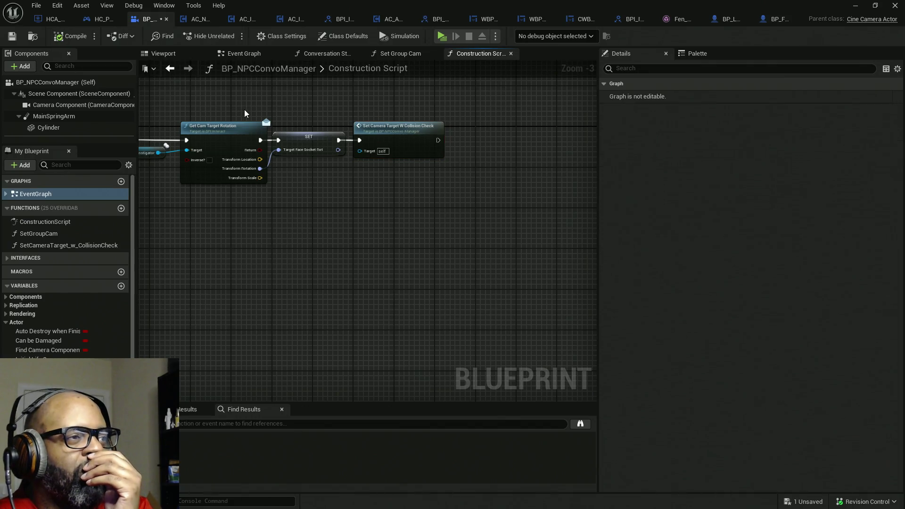
{"action": "left_click", "coordinate": [429, 129]}
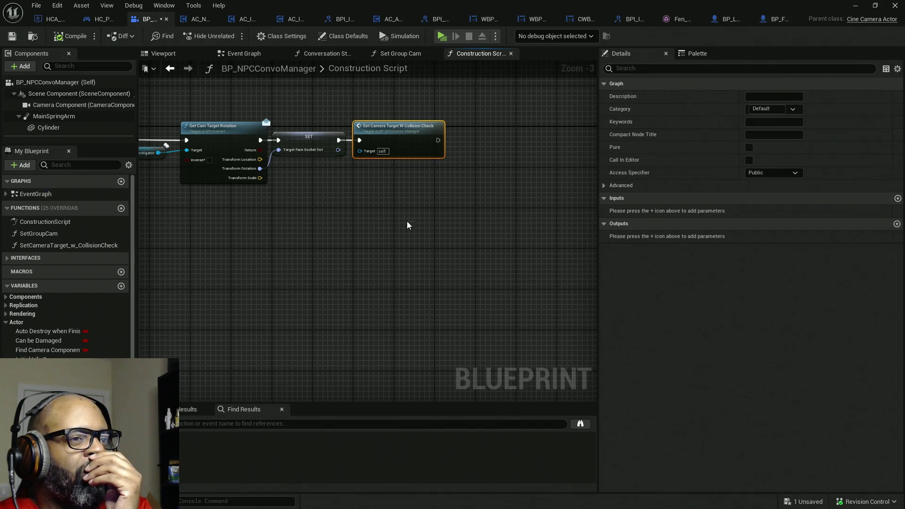
{"action": "double_click", "coordinate": [420, 142]}
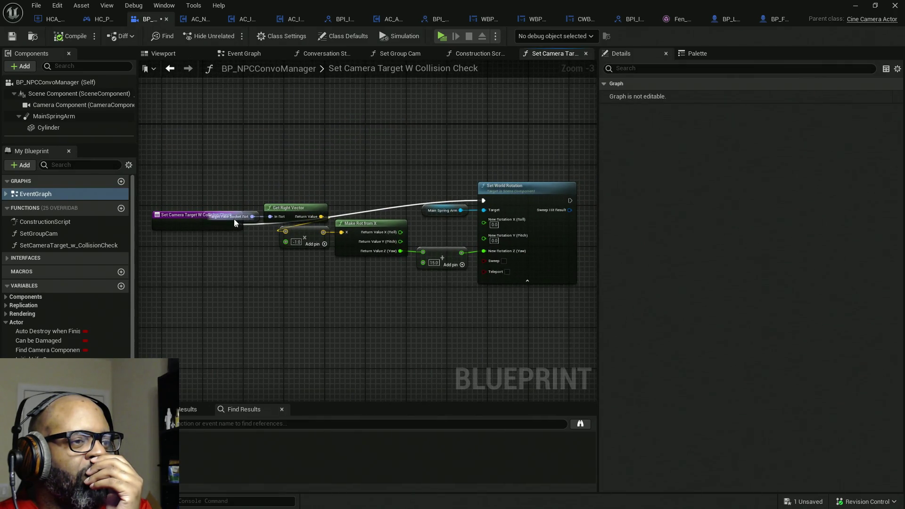
{"action": "mouse_move", "coordinate": [200, 218]}
{"action": "left_mouse_down"}
{"action": "mouse_move", "coordinate": [301, 228]}
{"action": "mouse_move", "coordinate": [246, 207]}
{"action": "left_mouse_up"}
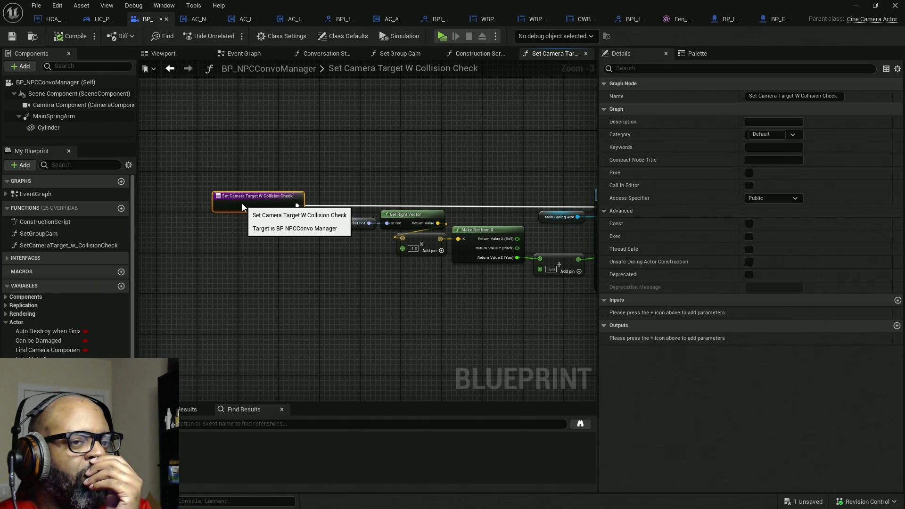
{"action": "left_click_drag", "start_coordinate": [406, 254], "coordinate": [289, 238]}
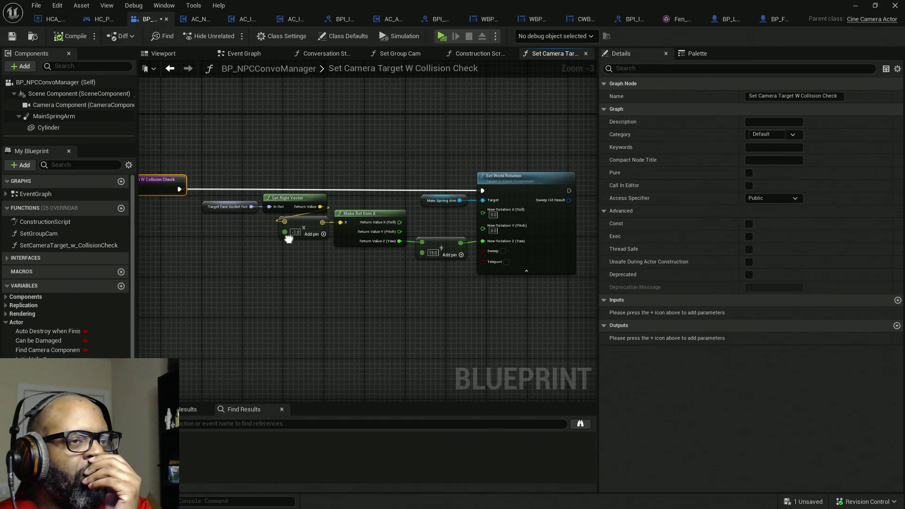
Back in the Construction Script, shift the function call further right and select it in the function list
{"action": "double_click", "coordinate": [476, 68]}
{"action": "left_click", "coordinate": [491, 56]}
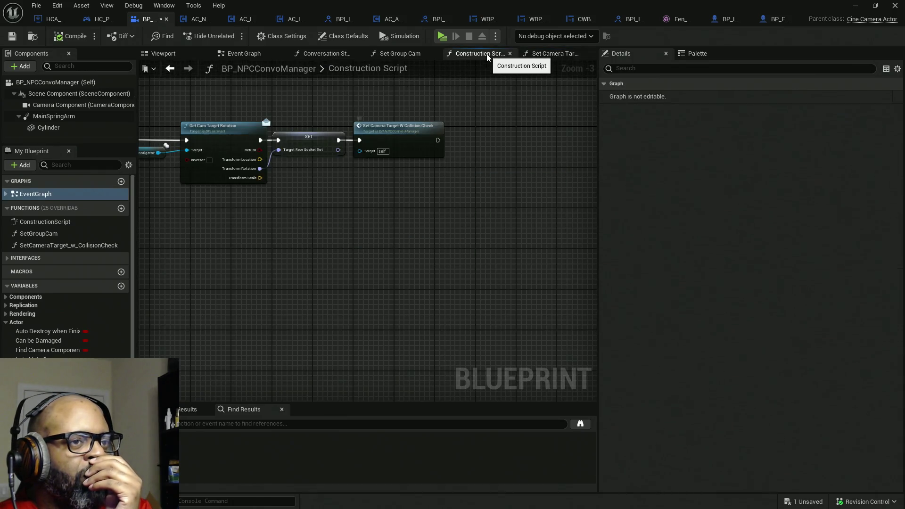
{"action": "left_click_drag", "start_coordinate": [396, 133], "coordinate": [487, 134]}
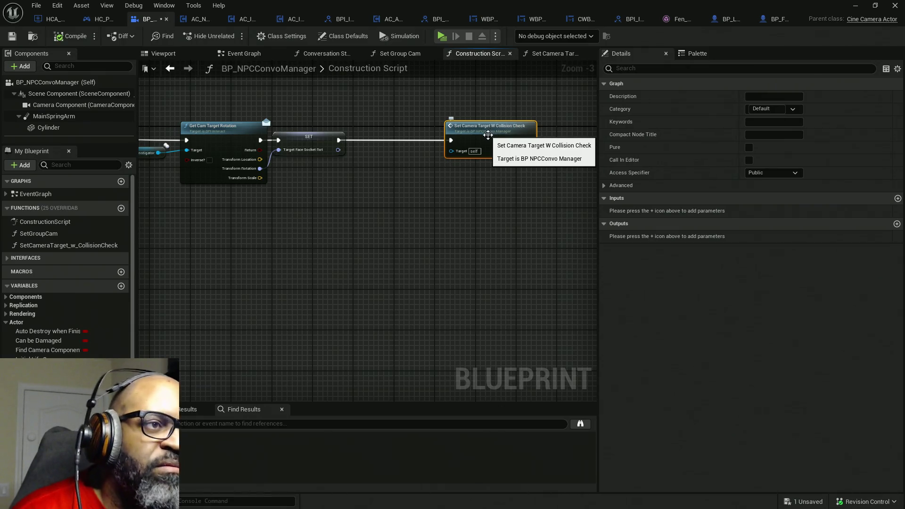
{"action": "left_click", "coordinate": [78, 246]}
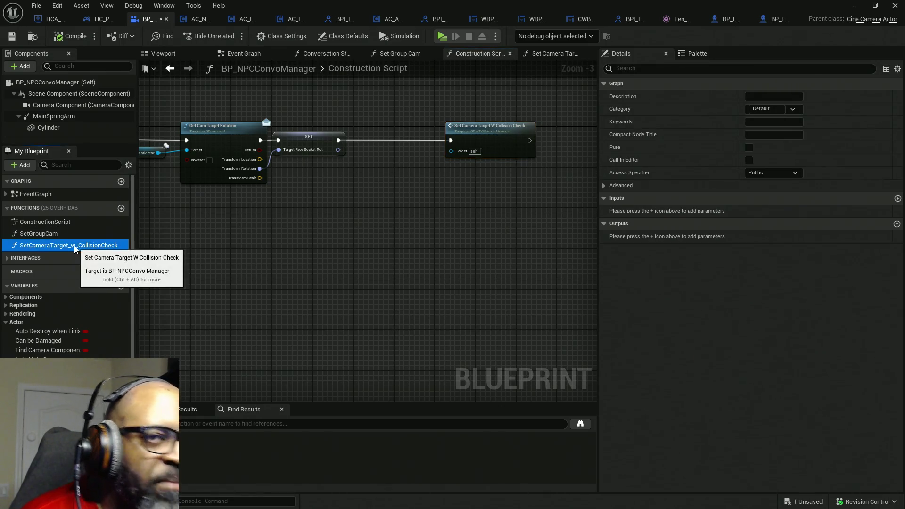
Add a looping Set Timer by Function Name node calling SetCameraTarget_w_CollisionCheck
{"action": "key", "text": "F2"}
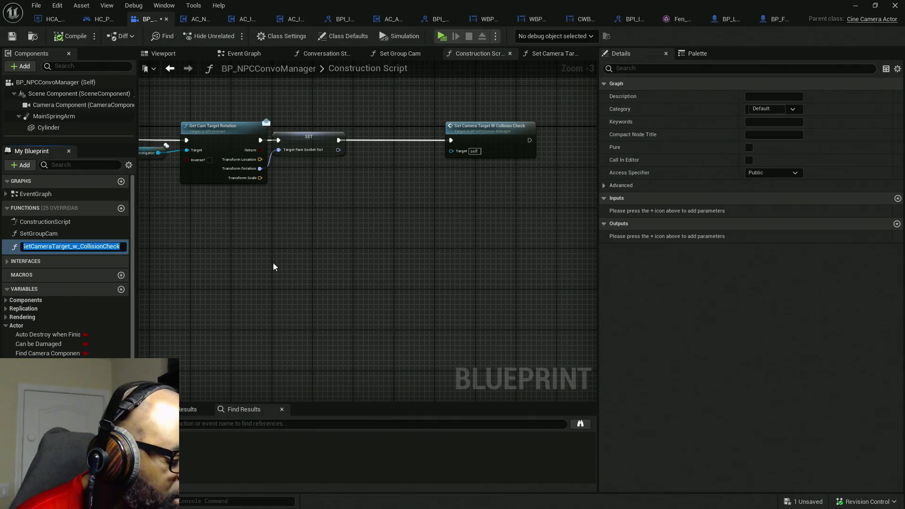
{"action": "key", "text": "Return"}
{"action": "right_click", "coordinate": [386, 203]}
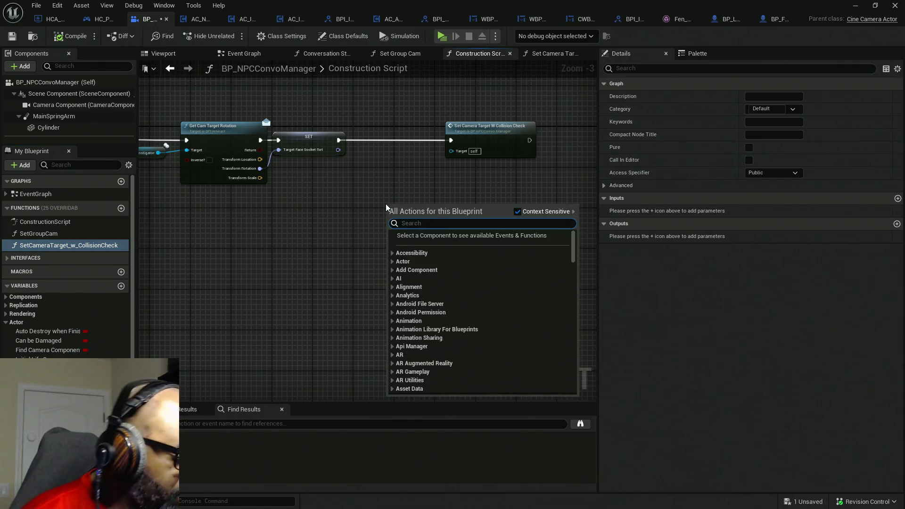
{"action": "type", "text": "timer"}
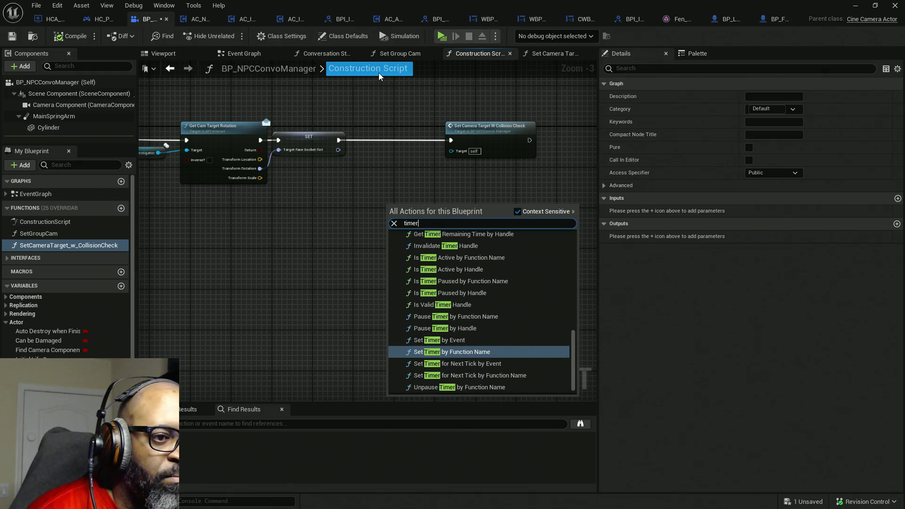
{"action": "left_click", "coordinate": [452, 352]}
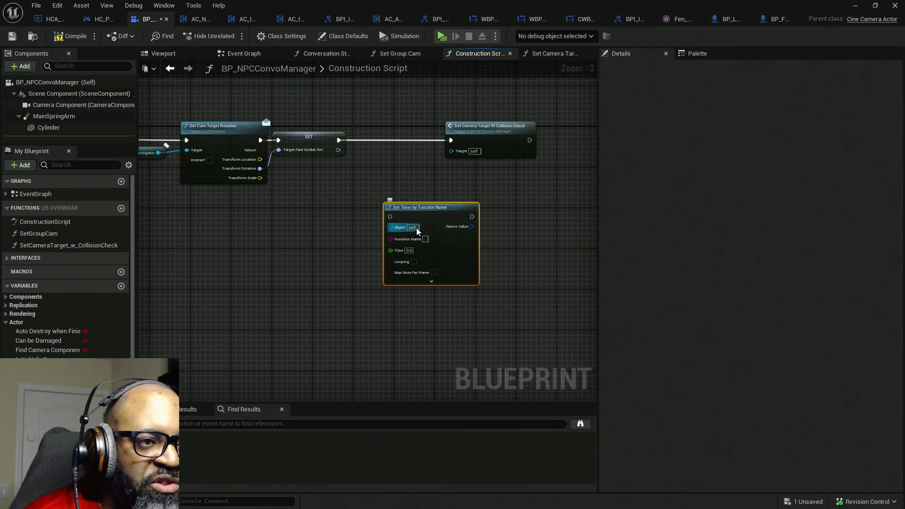
{"action": "scroll", "coordinate": [418, 234], "scroll_direction": "up", "scroll_amount": 3}
{"action": "left_click", "coordinate": [430, 242]}
{"action": "type", "text": "SetCameraTarget_w_CollisionCheck"}
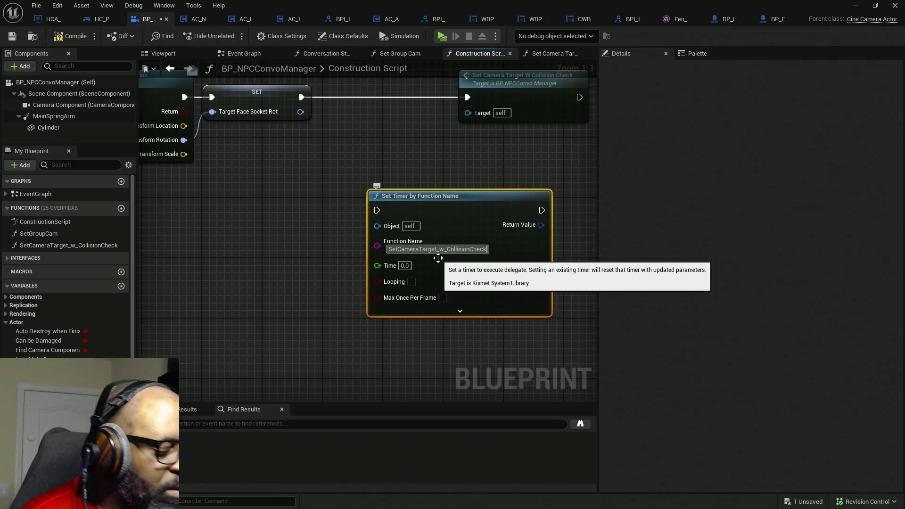
{"action": "left_click", "coordinate": [412, 282]}
{"action": "left_click", "coordinate": [419, 320]}
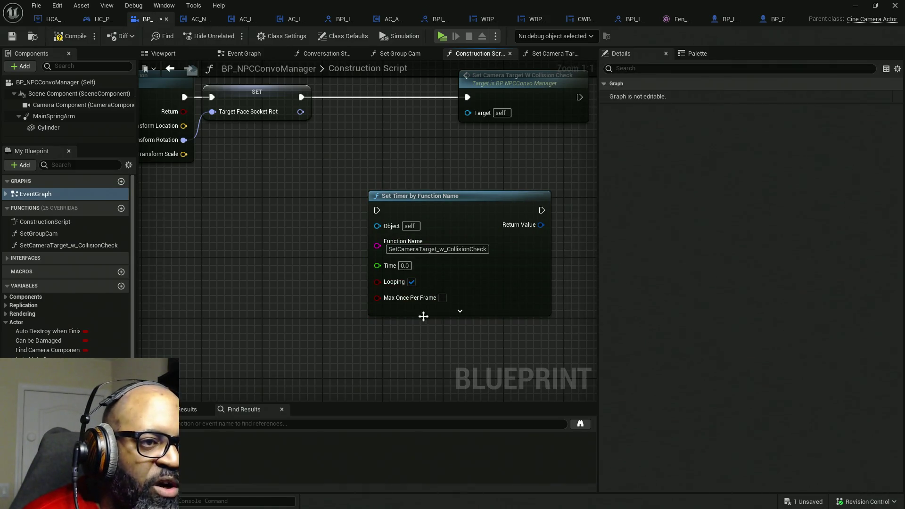
{"action": "left_click", "coordinate": [460, 311]}
Wire SET into the timer's execution input and delete the old direct collision-check call
{"action": "mouse_move", "coordinate": [405, 222]}
{"action": "left_mouse_down"}
{"action": "mouse_move", "coordinate": [384, 226]}
{"action": "mouse_move", "coordinate": [318, 285]}
{"action": "mouse_move", "coordinate": [256, 297]}
{"action": "left_mouse_up"}
{"action": "mouse_move", "coordinate": [377, 156]}
{"action": "left_mouse_down"}
{"action": "mouse_move", "coordinate": [506, 167]}
{"action": "mouse_move", "coordinate": [521, 155]}
{"action": "left_mouse_up"}
{"action": "mouse_move", "coordinate": [241, 275]}
{"action": "left_mouse_down"}
{"action": "mouse_move", "coordinate": [214, 176]}
{"action": "mouse_move", "coordinate": [166, 161]}
{"action": "left_mouse_up"}
{"action": "mouse_move", "coordinate": [303, 276]}
{"action": "left_mouse_down"}
{"action": "mouse_move", "coordinate": [303, 165]}
{"action": "mouse_move", "coordinate": [256, 160]}
{"action": "left_mouse_up"}
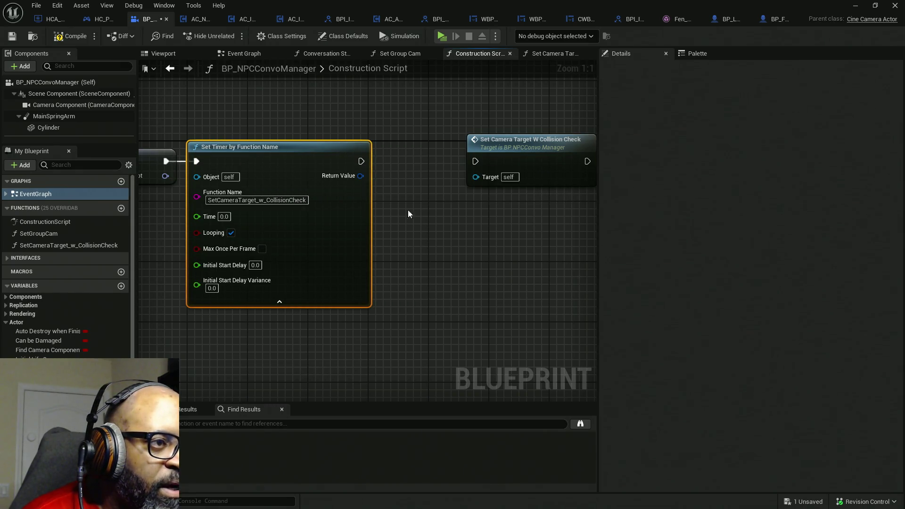
{"action": "left_click", "coordinate": [445, 223]}
{"action": "left_click", "coordinate": [514, 179]}
{"action": "key", "text": "Delete"}
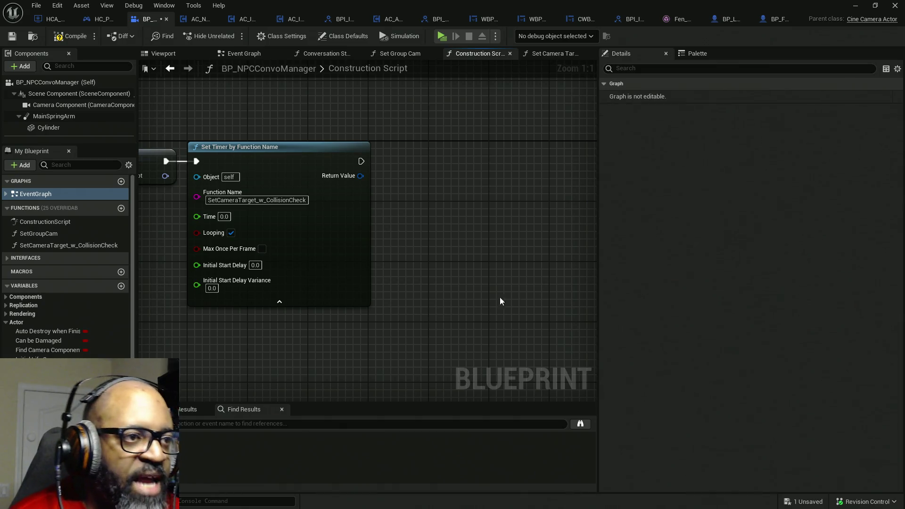
{"action": "left_click_drag", "start_coordinate": [421, 269], "coordinate": [491, 253]}
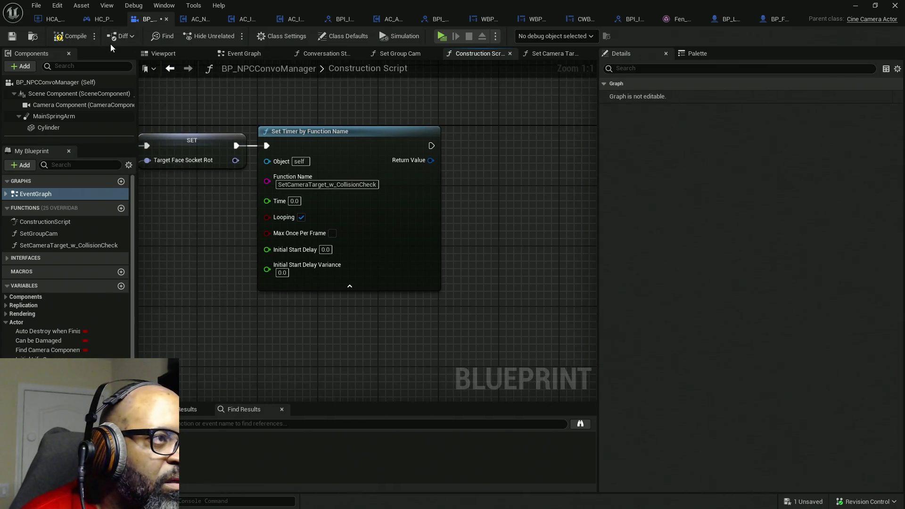
Promote the timer's Return Value to a CameraCollisionCheckHandle variable and save the Blueprint
{"action": "key", "text": "F7"}
{"action": "key", "text": "ctrl+s"}
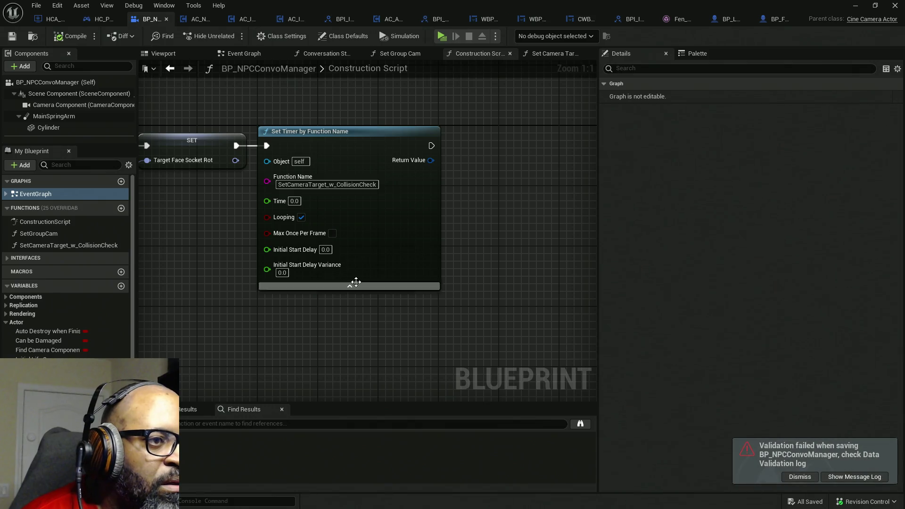
{"action": "mouse_move", "coordinate": [431, 161]}
{"action": "left_mouse_down"}
{"action": "mouse_move", "coordinate": [486, 194]}
{"action": "mouse_move", "coordinate": [471, 183]}
{"action": "left_mouse_up"}
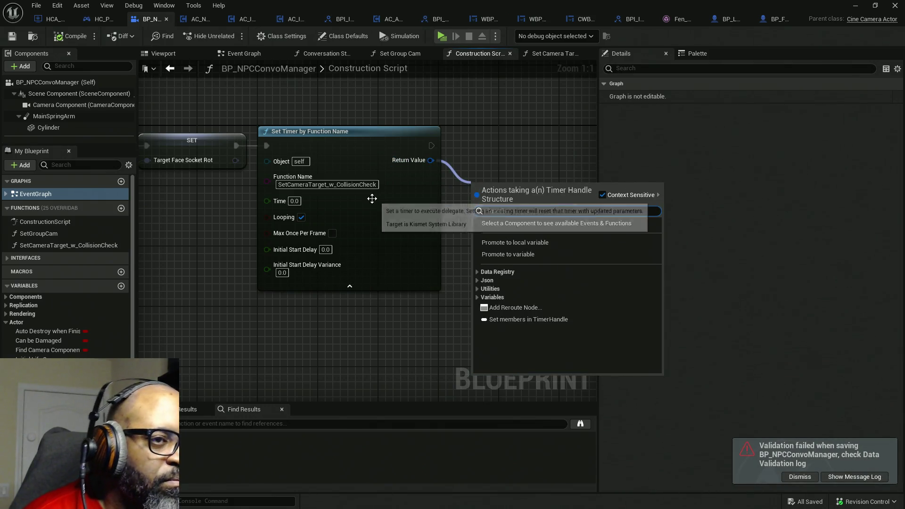
{"action": "left_click", "coordinate": [516, 255]}
{"action": "type", "text": "CameraCollisionCheckHandle"}
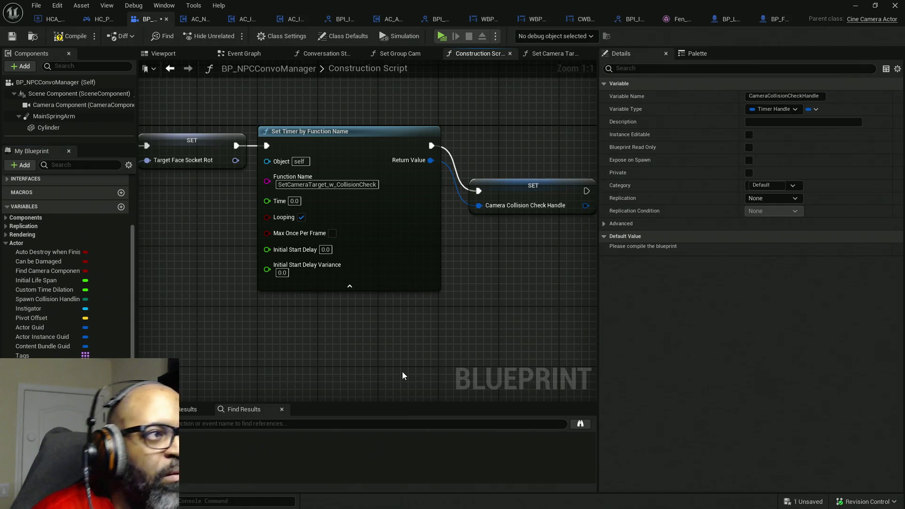
{"action": "left_click_drag", "start_coordinate": [524, 177], "coordinate": [514, 139]}
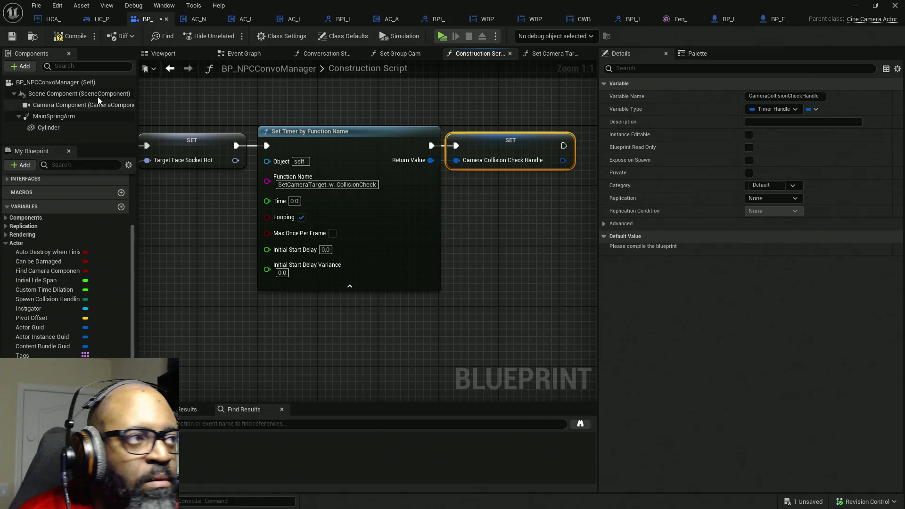
{"action": "key", "text": "ctrl+s"}
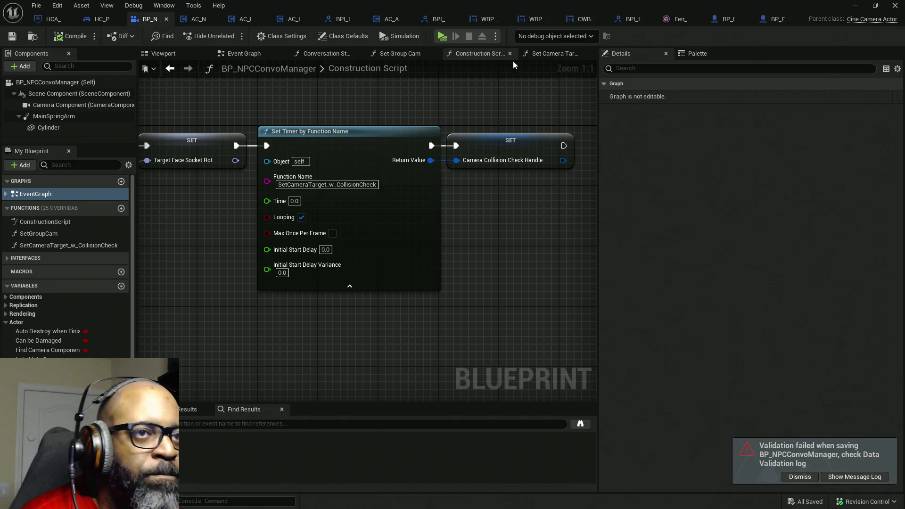
Set the timer's Time to 0.1 seconds, then compile and save the Blueprint
{"action": "left_click", "coordinate": [552, 53]}
{"action": "left_click_drag", "start_coordinate": [314, 166], "coordinate": [393, 136]}
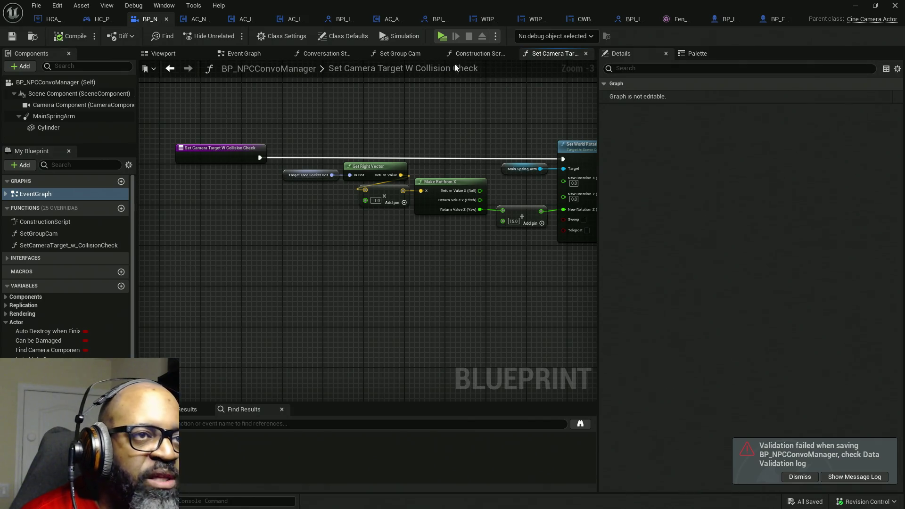
{"action": "left_click", "coordinate": [471, 55]}
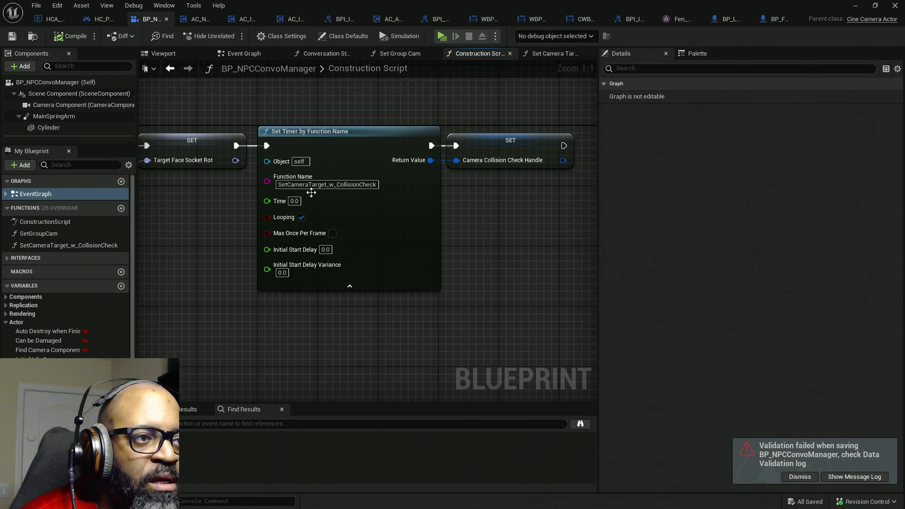
{"action": "left_click", "coordinate": [294, 201]}
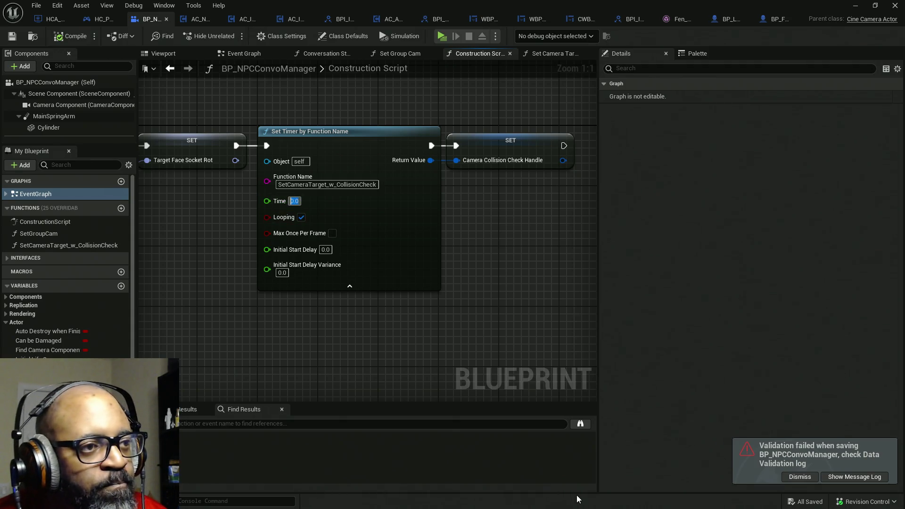
{"action": "key", "text": "BackSpace"}
{"action": "type", "text": "0.1"}
{"action": "key", "text": "Return"}
{"action": "left_click", "coordinate": [76, 40]}
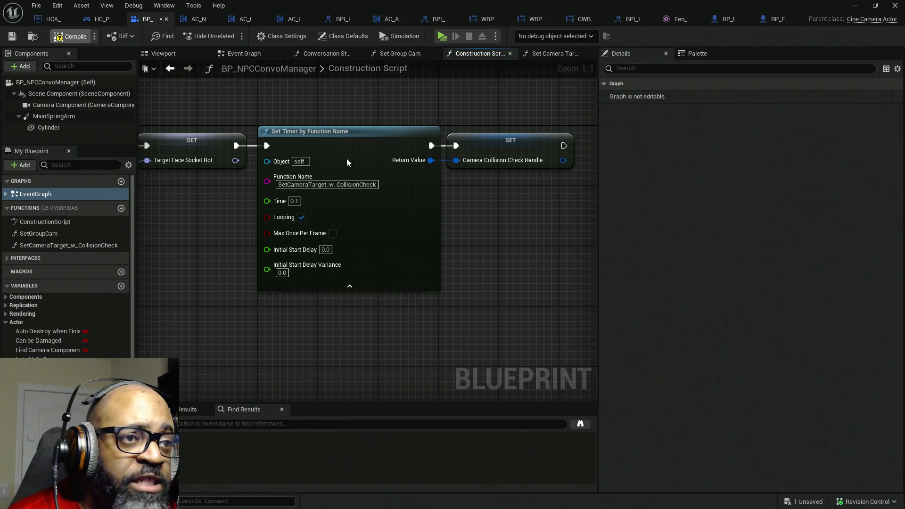
{"action": "key", "text": "ctrl+s"}
{"action": "left_click_drag", "start_coordinate": [530, 223], "coordinate": [302, 225]}
{"action": "left_click", "coordinate": [549, 53]}
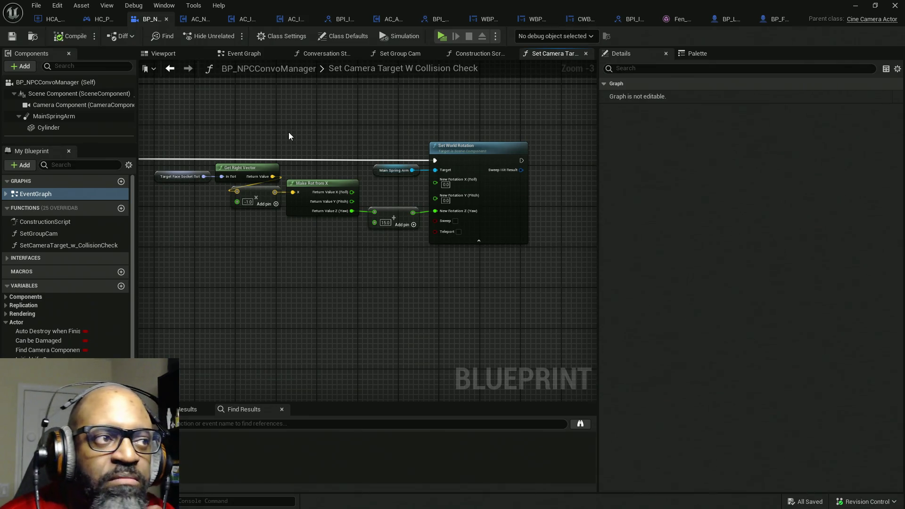
Add a Capsule Trace By Channel node beside the function's entry node
{"action": "mouse_move", "coordinate": [289, 136]}
{"action": "left_mouse_down"}
{"action": "mouse_move", "coordinate": [355, 132]}
{"action": "mouse_move", "coordinate": [247, 113]}
{"action": "left_mouse_up"}
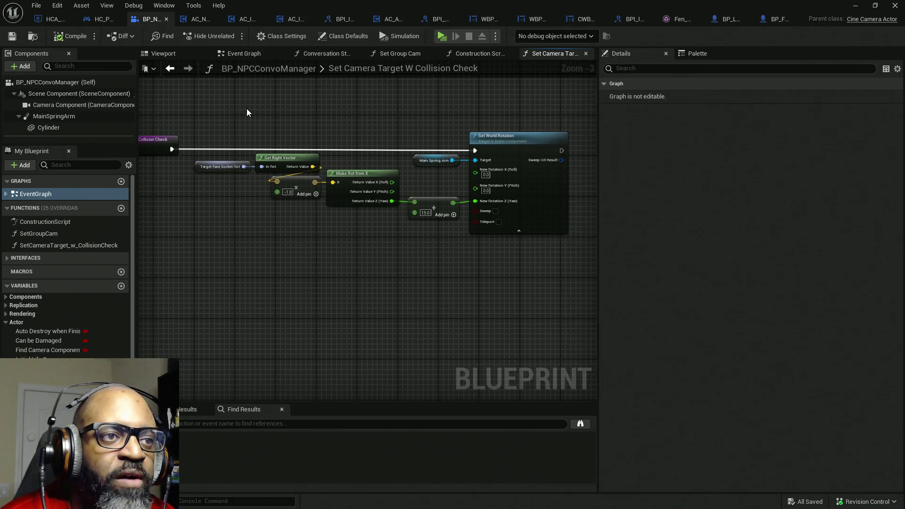
{"action": "mouse_move", "coordinate": [284, 150]}
{"action": "left_mouse_down"}
{"action": "mouse_move", "coordinate": [551, 307]}
{"action": "mouse_move", "coordinate": [545, 301]}
{"action": "left_mouse_up"}
{"action": "mouse_move", "coordinate": [230, 233]}
{"action": "left_mouse_down"}
{"action": "mouse_move", "coordinate": [281, 232]}
{"action": "mouse_move", "coordinate": [223, 215]}
{"action": "left_mouse_up"}
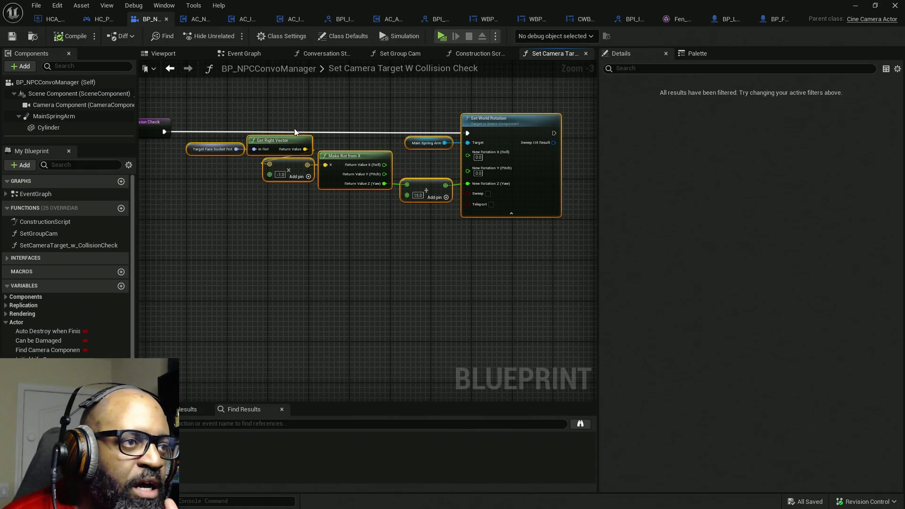
{"action": "mouse_move", "coordinate": [256, 100]}
{"action": "left_mouse_down"}
{"action": "mouse_move", "coordinate": [513, 286]}
{"action": "mouse_move", "coordinate": [485, 270]}
{"action": "left_mouse_up"}
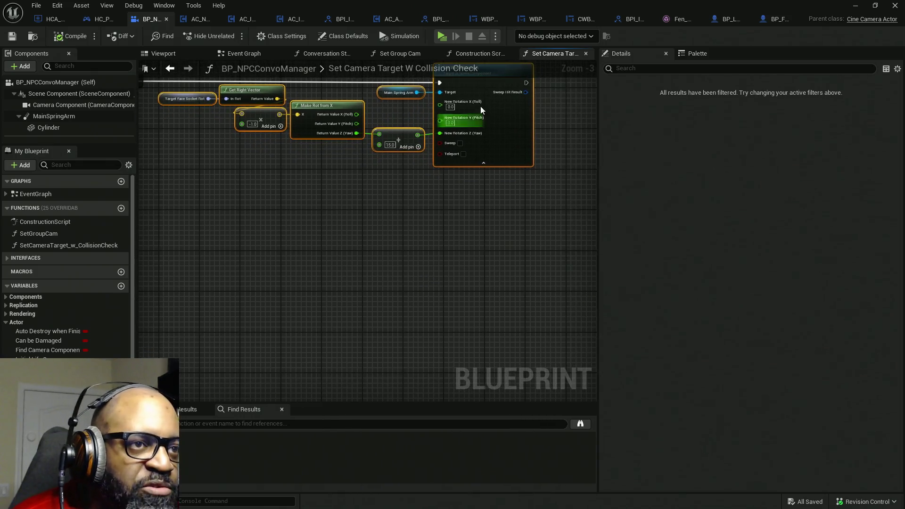
{"action": "mouse_move", "coordinate": [486, 150]}
{"action": "left_mouse_down"}
{"action": "mouse_move", "coordinate": [355, 189]}
{"action": "mouse_move", "coordinate": [298, 153]}
{"action": "left_mouse_up"}
{"action": "right_click", "coordinate": [298, 152]}
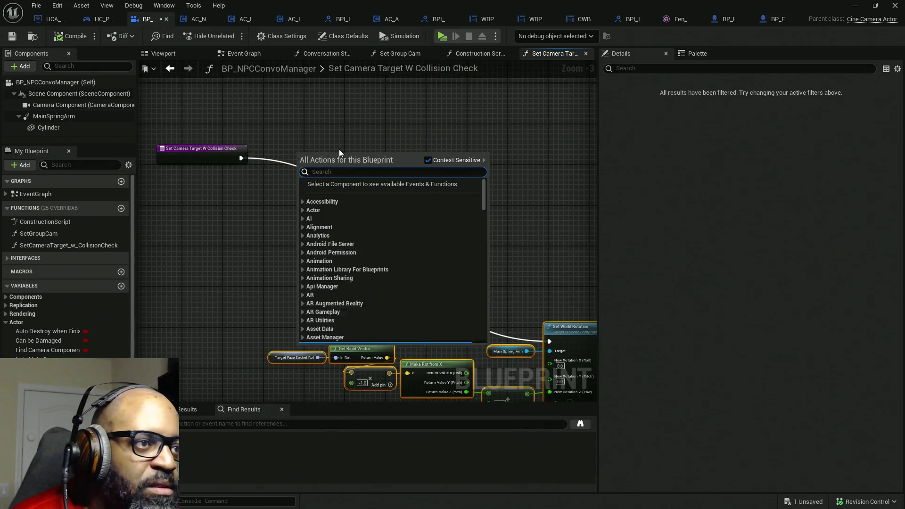
{"action": "type", "text": "capsuk"}
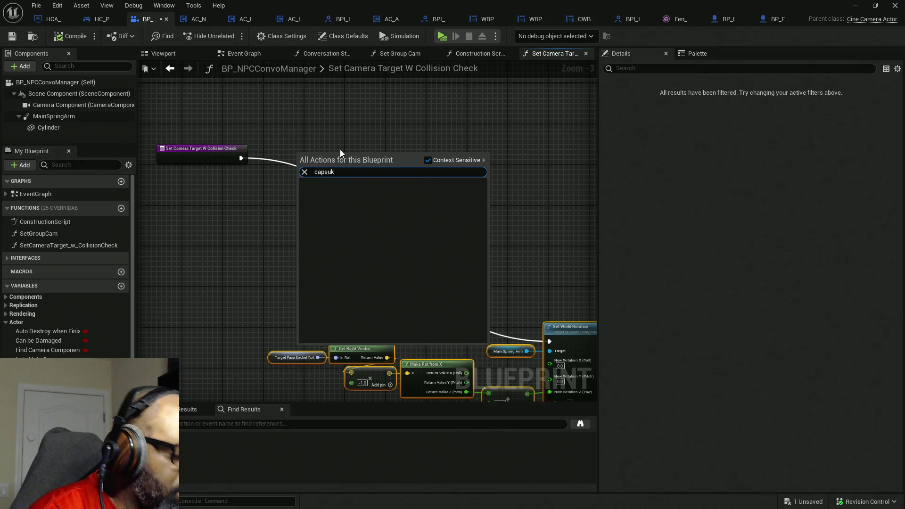
{"action": "key", "text": "BackSpace"}
{"action": "type", "text": "le trace"}
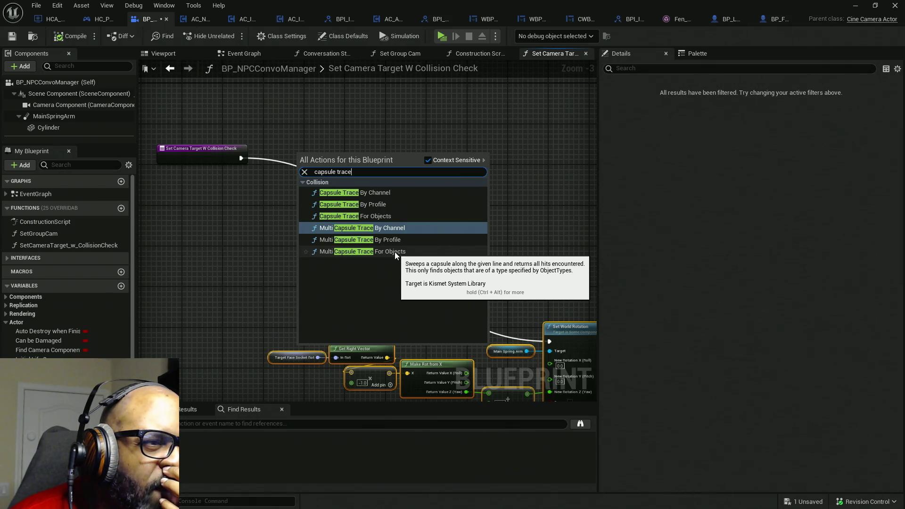
{"action": "left_click", "coordinate": [380, 193]}
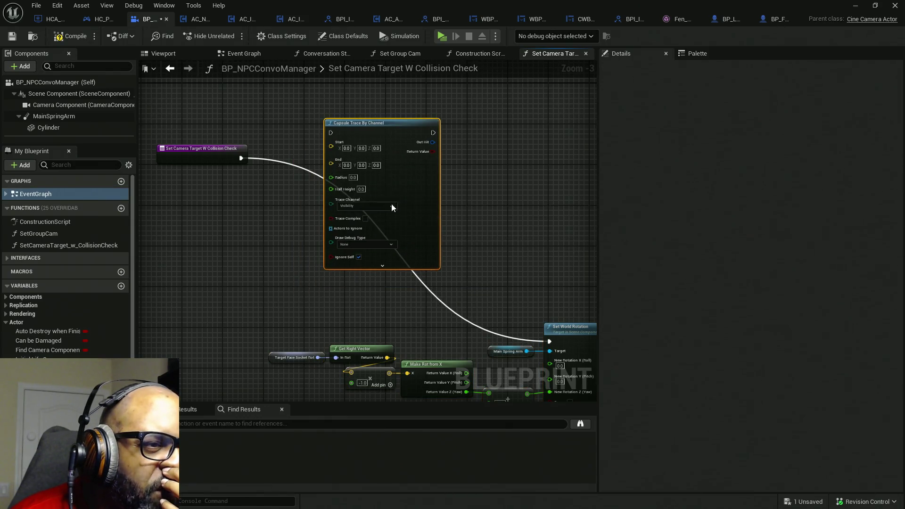
Wire the function entry's exec into the Capsule Trace and align the two nodes
{"action": "scroll", "coordinate": [393, 202], "scroll_direction": "up", "scroll_amount": 2}
{"action": "left_click_drag", "start_coordinate": [419, 170], "coordinate": [492, 177]}
{"action": "left_click_drag", "start_coordinate": [401, 115], "coordinate": [210, 143]}
{"action": "mouse_move", "coordinate": [451, 123]}
{"action": "left_mouse_down"}
{"action": "mouse_move", "coordinate": [443, 140]}
{"action": "mouse_move", "coordinate": [406, 141]}
{"action": "left_mouse_up"}
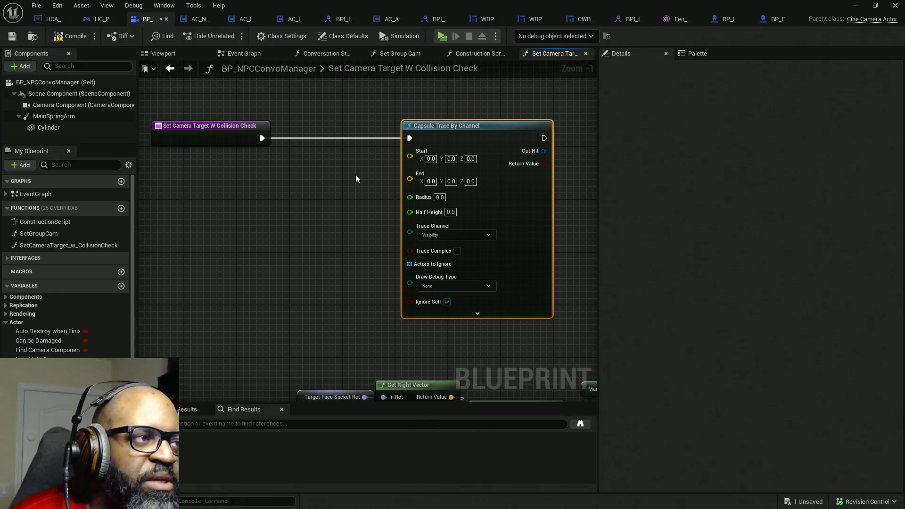
Place a Main Spring Arm reference and add a Get Socket Location node from it
{"action": "left_click", "coordinate": [46, 117]}
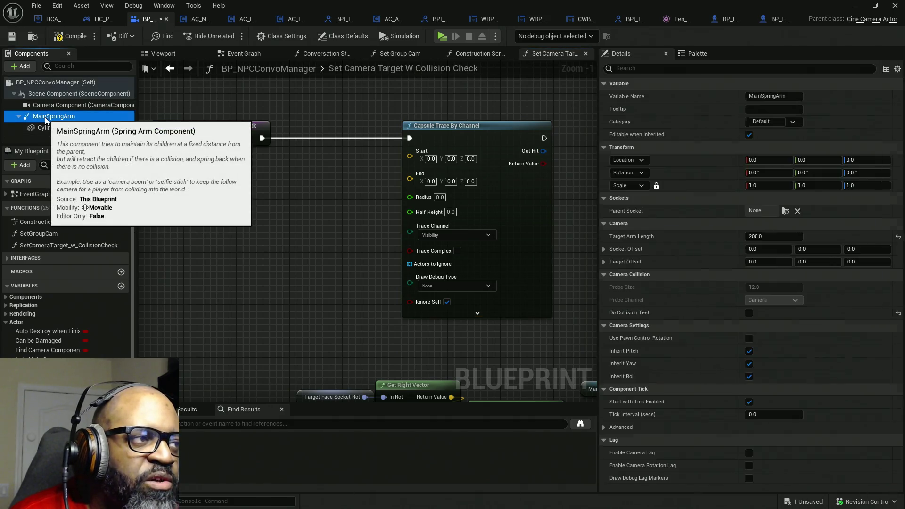
{"action": "mouse_move", "coordinate": [47, 118]}
{"action": "left_mouse_down"}
{"action": "mouse_move", "coordinate": [95, 124]}
{"action": "mouse_move", "coordinate": [162, 194]}
{"action": "mouse_move", "coordinate": [267, 218]}
{"action": "mouse_move", "coordinate": [265, 211]}
{"action": "left_mouse_up"}
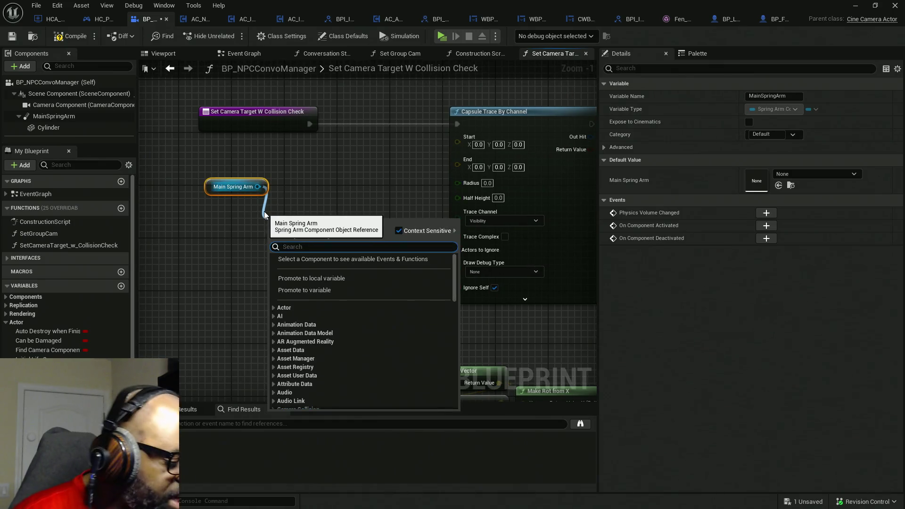
{"action": "type", "text": "get socket"}
{"action": "key", "text": "Return"}
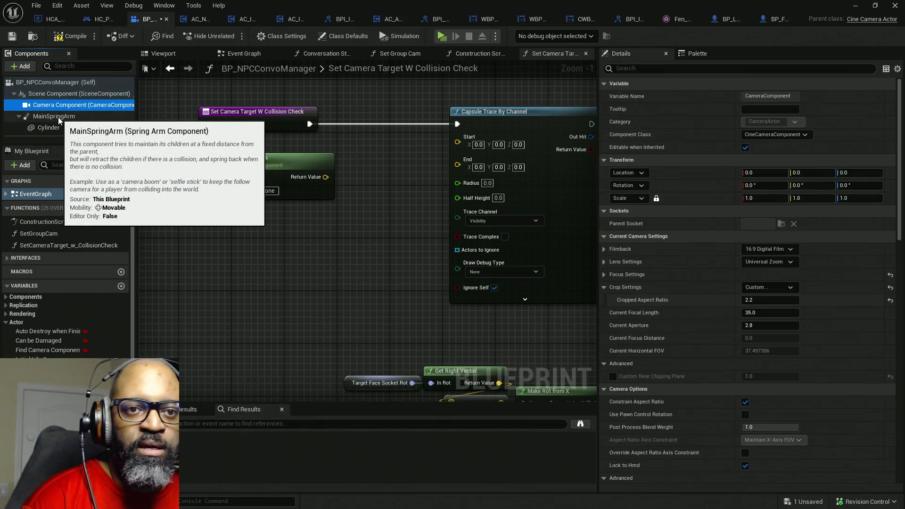
{"action": "left_click", "coordinate": [56, 117]}
{"action": "left_click_drag", "start_coordinate": [378, 207], "coordinate": [437, 252]}
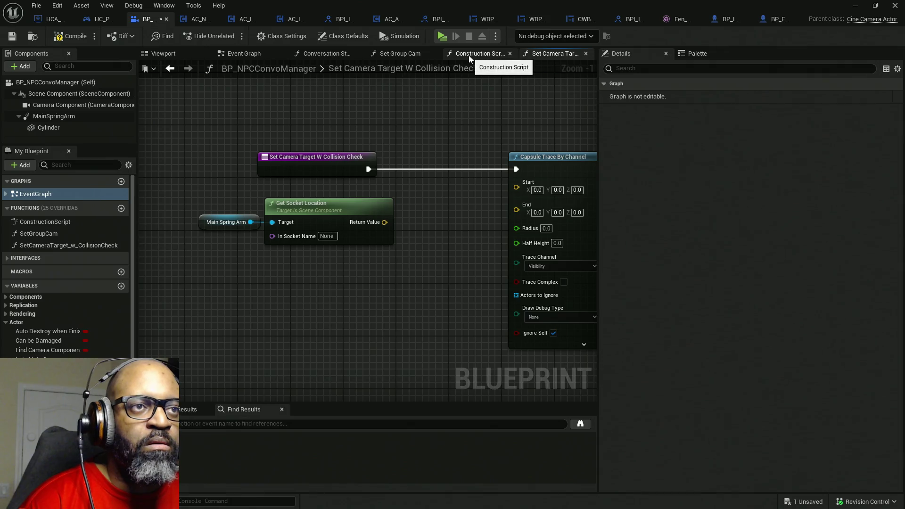
Copy the SpringEndpoint socket name from the Construction Script into In Socket Name
{"action": "left_click", "coordinate": [434, 54]}
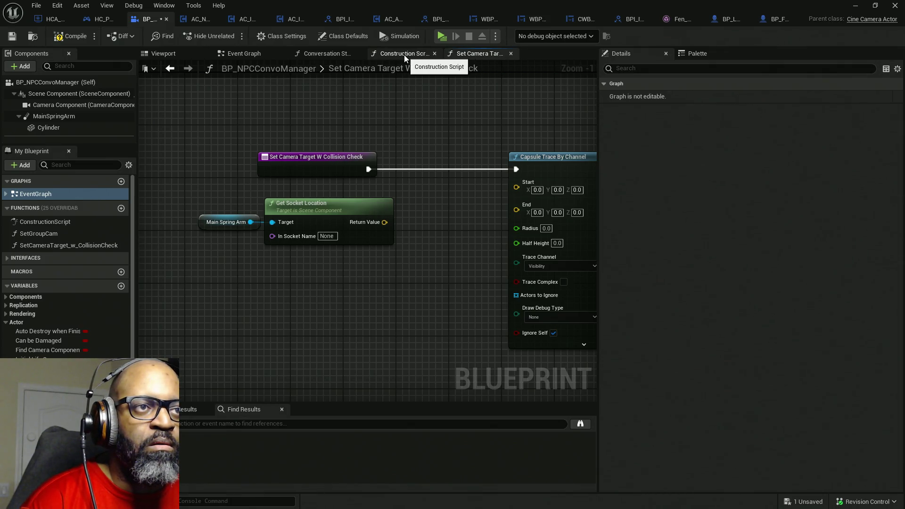
{"action": "left_click", "coordinate": [403, 55]}
{"action": "scroll", "coordinate": [309, 153], "scroll_direction": "down", "scroll_amount": 4}
{"action": "left_click_drag", "start_coordinate": [270, 183], "coordinate": [367, 181]}
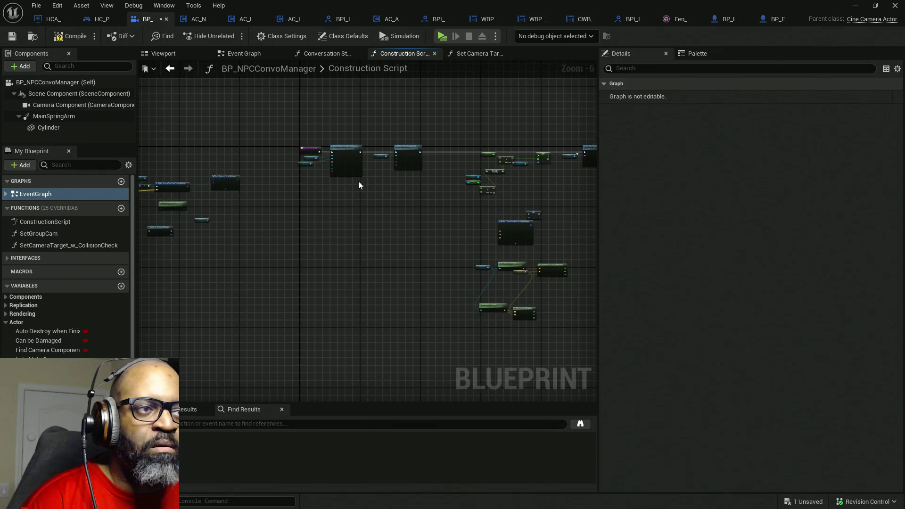
{"action": "scroll", "coordinate": [358, 184], "scroll_direction": "up", "scroll_amount": 4}
{"action": "left_click", "coordinate": [380, 139]}
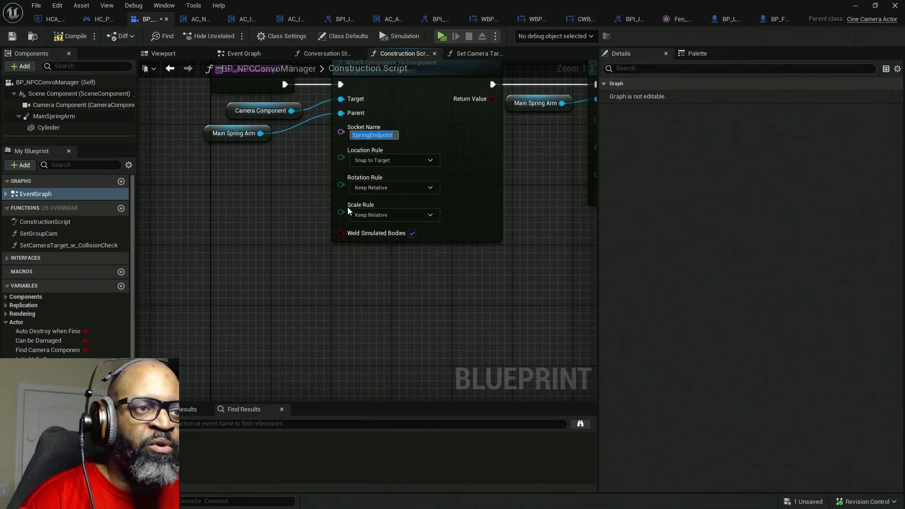
{"action": "left_click", "coordinate": [474, 55]}
{"action": "left_click", "coordinate": [327, 236]}
{"action": "type", "text": "SpringEndpoint"}
{"action": "key", "text": "Return"}
Feed the socket location into the Capsule Trace's Start and tidy the node layout
{"action": "left_click_drag", "start_coordinate": [373, 222], "coordinate": [514, 187]}
{"action": "left_click_drag", "start_coordinate": [233, 194], "coordinate": [301, 222]}
{"action": "mouse_move", "coordinate": [339, 199]}
{"action": "left_mouse_down"}
{"action": "mouse_move", "coordinate": [364, 191]}
{"action": "mouse_move", "coordinate": [225, 189]}
{"action": "mouse_move", "coordinate": [311, 176]}
{"action": "left_mouse_up"}
{"action": "left_click_drag", "start_coordinate": [432, 171], "coordinate": [511, 171]}
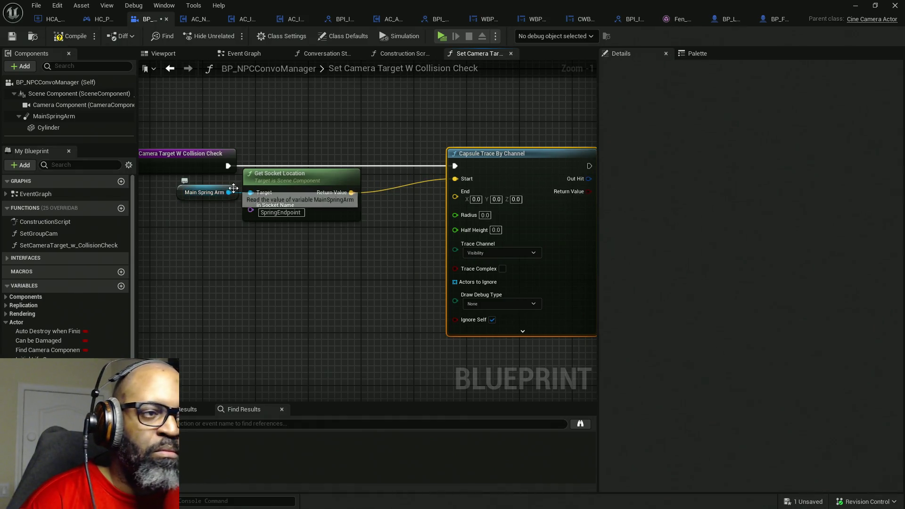
{"action": "mouse_move", "coordinate": [230, 241]}
{"action": "left_mouse_down"}
{"action": "mouse_move", "coordinate": [325, 191]}
{"action": "mouse_move", "coordinate": [307, 167]}
{"action": "mouse_move", "coordinate": [314, 129]}
{"action": "left_mouse_up"}
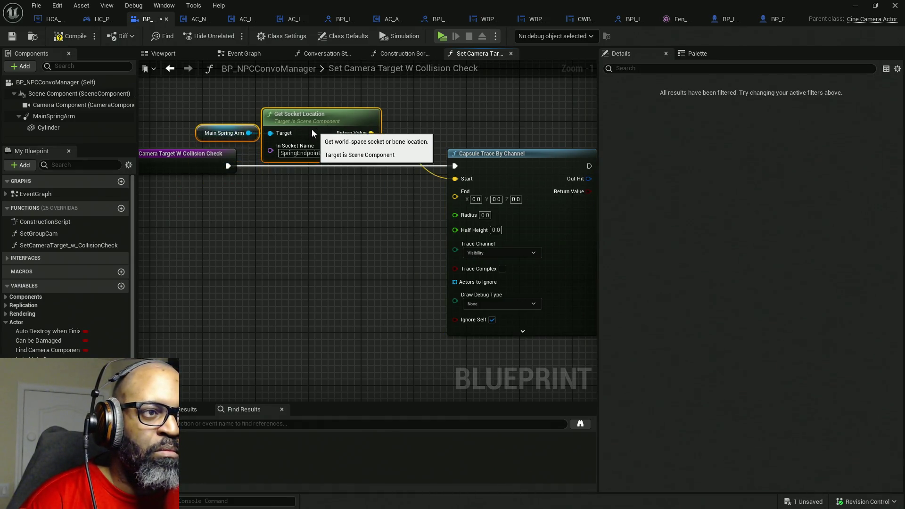
{"action": "left_click_drag", "start_coordinate": [511, 165], "coordinate": [446, 164]}
{"action": "left_click_drag", "start_coordinate": [276, 273], "coordinate": [353, 259]}
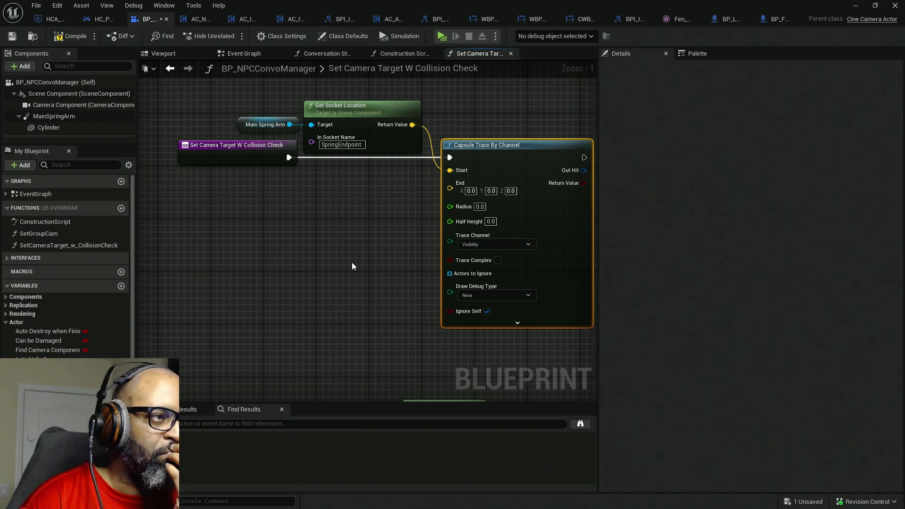
{"action": "left_click", "coordinate": [66, 118]}
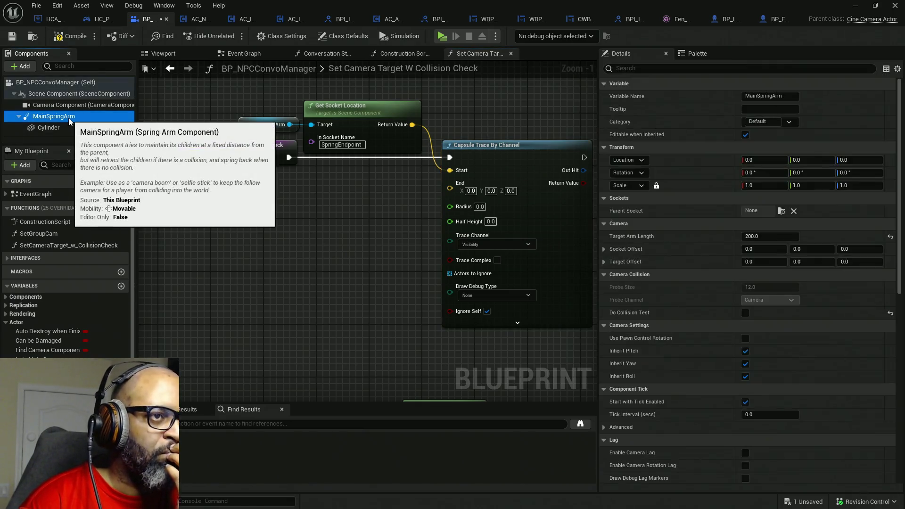
Add a second Main Spring Arm with Get World Location feeding the Capsule Trace's End
{"action": "mouse_move", "coordinate": [66, 121]}
{"action": "left_mouse_down"}
{"action": "mouse_move", "coordinate": [189, 198]}
{"action": "mouse_move", "coordinate": [240, 216]}
{"action": "left_mouse_up"}
{"action": "type", "text": "get"}
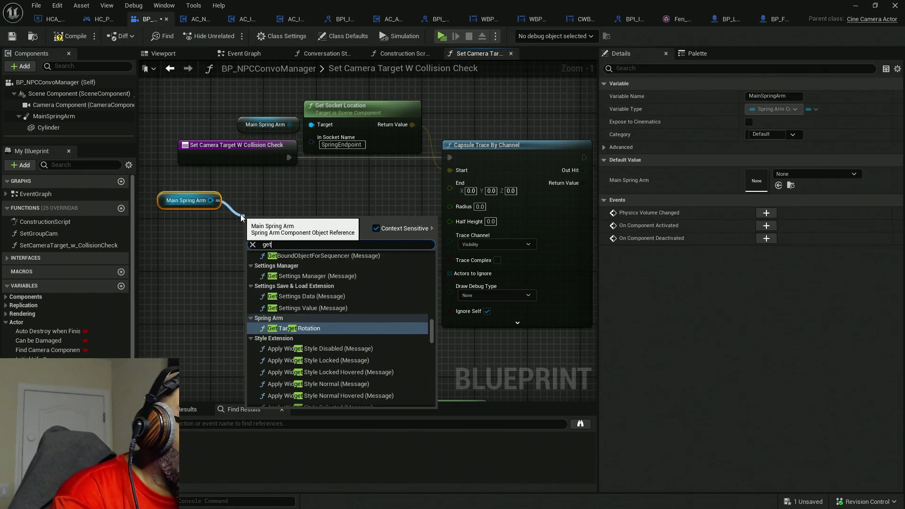
{"action": "type", "text": " world"}
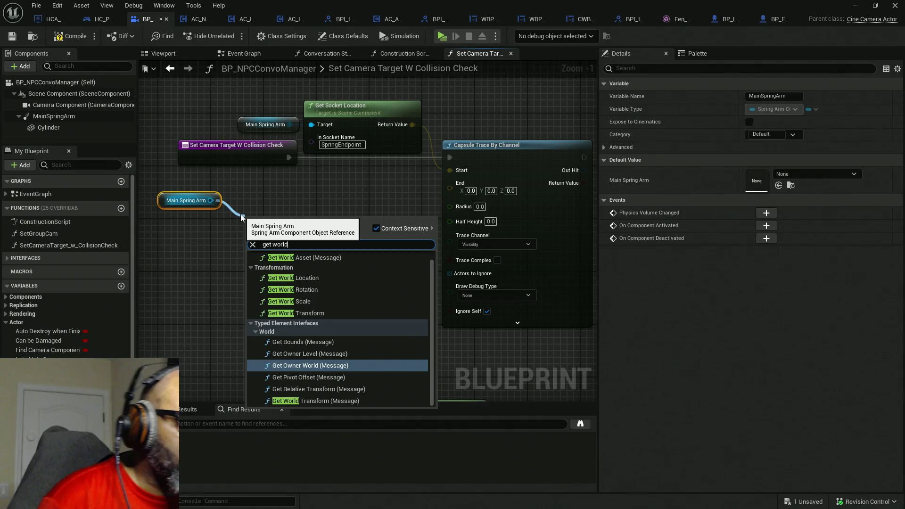
{"action": "left_click", "coordinate": [312, 278]}
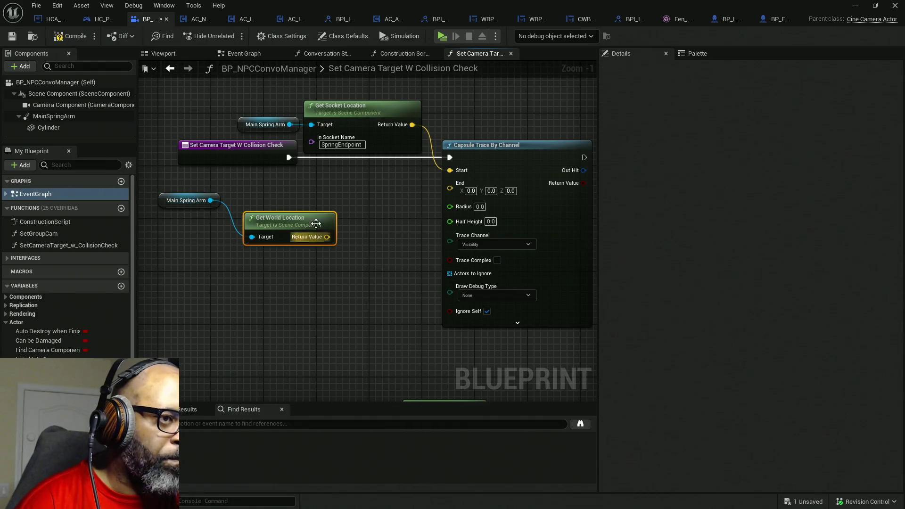
{"action": "mouse_move", "coordinate": [327, 237]}
{"action": "left_mouse_down"}
{"action": "mouse_move", "coordinate": [451, 198]}
{"action": "mouse_move", "coordinate": [451, 189]}
{"action": "left_mouse_up"}
{"action": "mouse_move", "coordinate": [277, 220]}
{"action": "left_mouse_down"}
{"action": "mouse_move", "coordinate": [289, 197]}
{"action": "mouse_move", "coordinate": [329, 187]}
{"action": "left_mouse_up"}
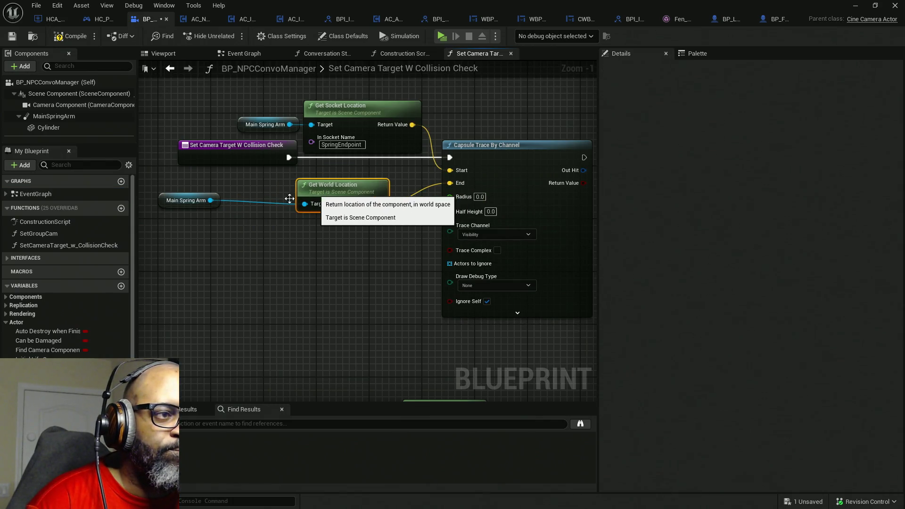
{"action": "mouse_move", "coordinate": [168, 205]}
{"action": "left_mouse_down"}
{"action": "mouse_move", "coordinate": [340, 197]}
{"action": "mouse_move", "coordinate": [350, 185]}
{"action": "left_mouse_up"}
{"action": "left_click_drag", "start_coordinate": [353, 238], "coordinate": [329, 243]}
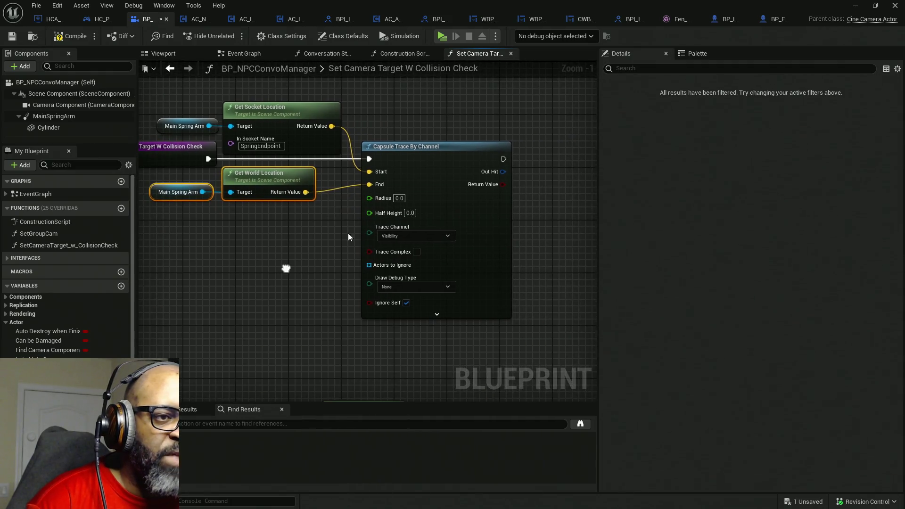
{"action": "left_click", "coordinate": [400, 198]}
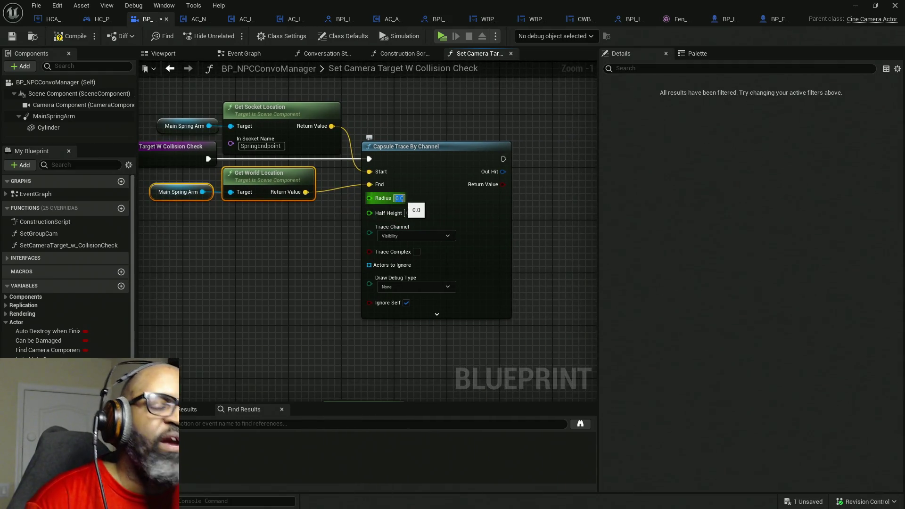
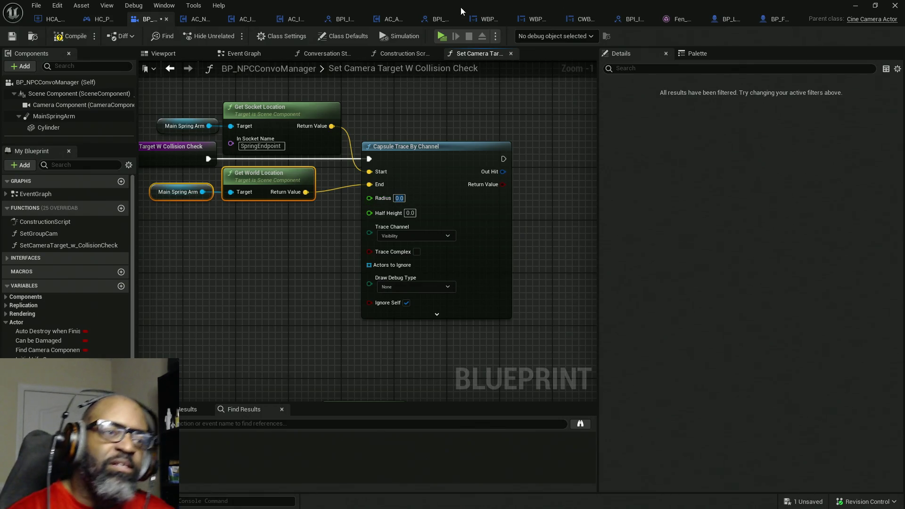
Swap the Capsule Trace By Channel node for a Box Trace By Channel node placed beside the others
{"action": "left_click", "coordinate": [444, 250]}
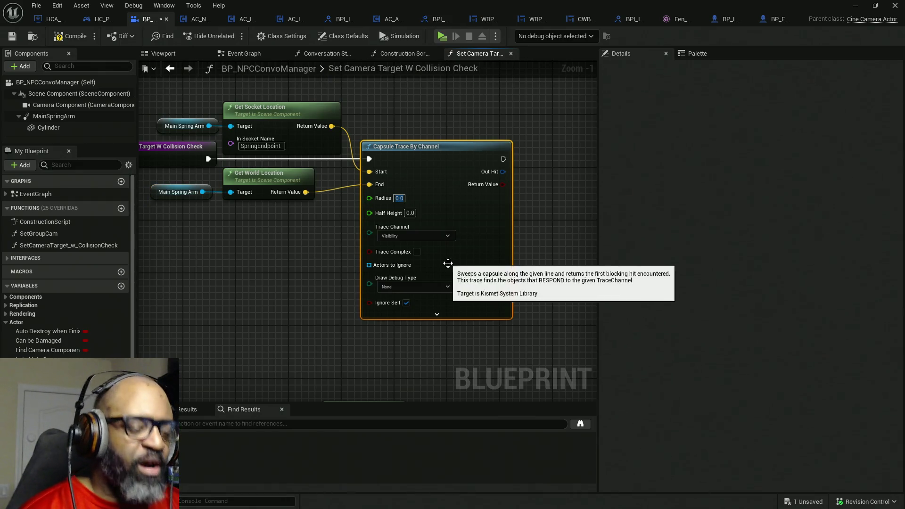
{"action": "key", "text": "Delete"}
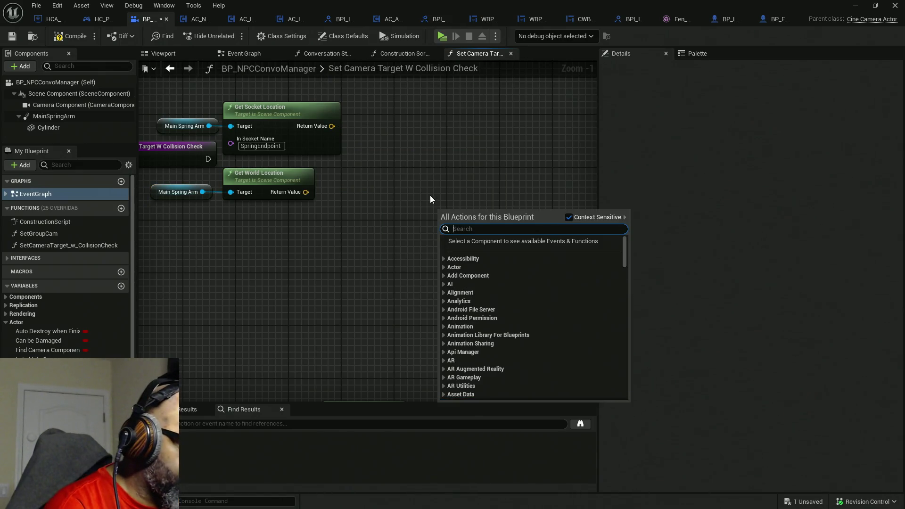
{"action": "type", "text": "box trace"}
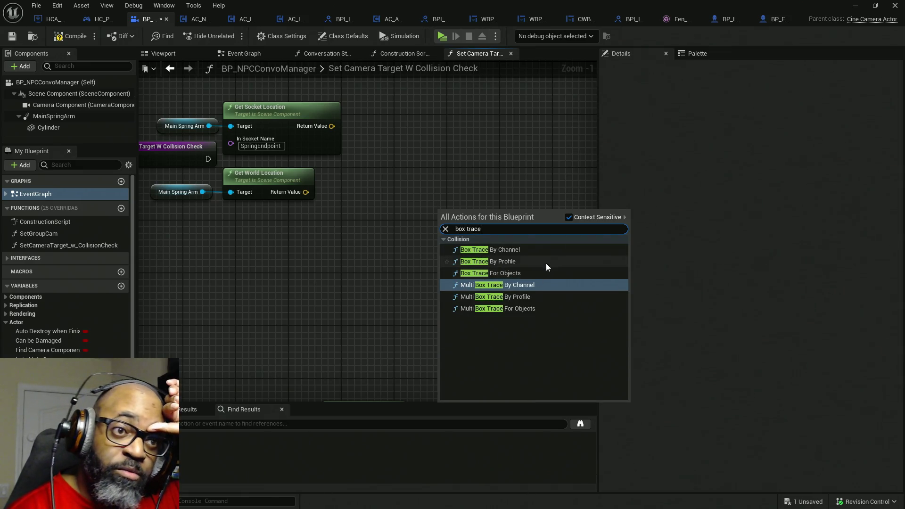
{"action": "left_click", "coordinate": [544, 251]}
{"action": "left_click_drag", "start_coordinate": [504, 227], "coordinate": [491, 141]}
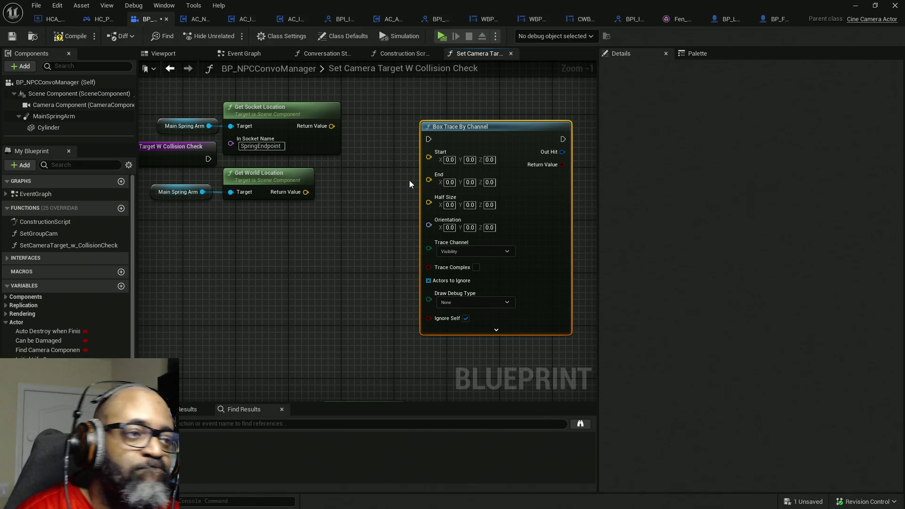
Feed the box trace's Orientation from a Make Rot from X node built off the world location
{"action": "left_click_drag", "start_coordinate": [306, 192], "coordinate": [292, 227]}
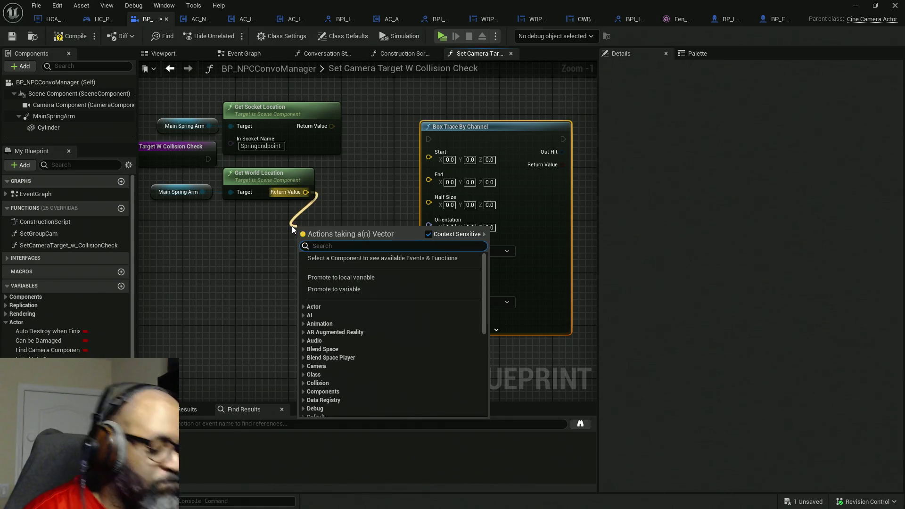
{"action": "type", "text": "make"}
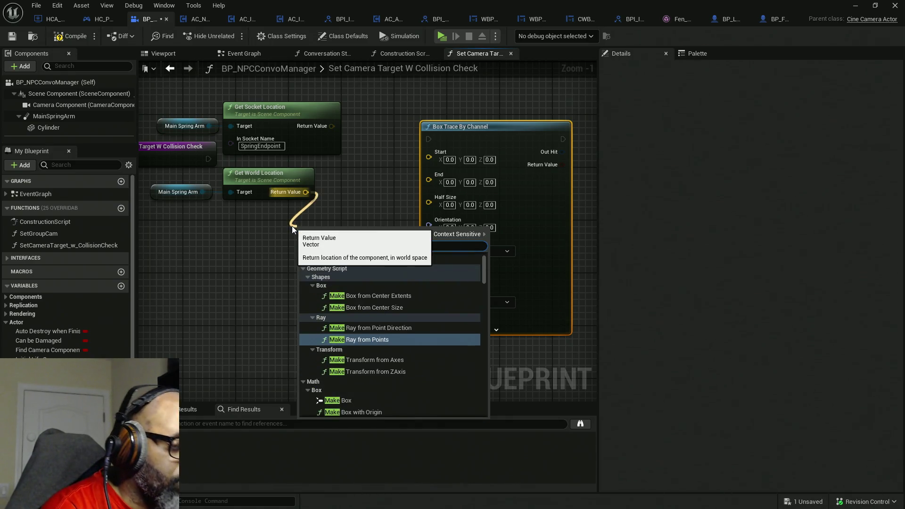
{"action": "type", "text": " rot"}
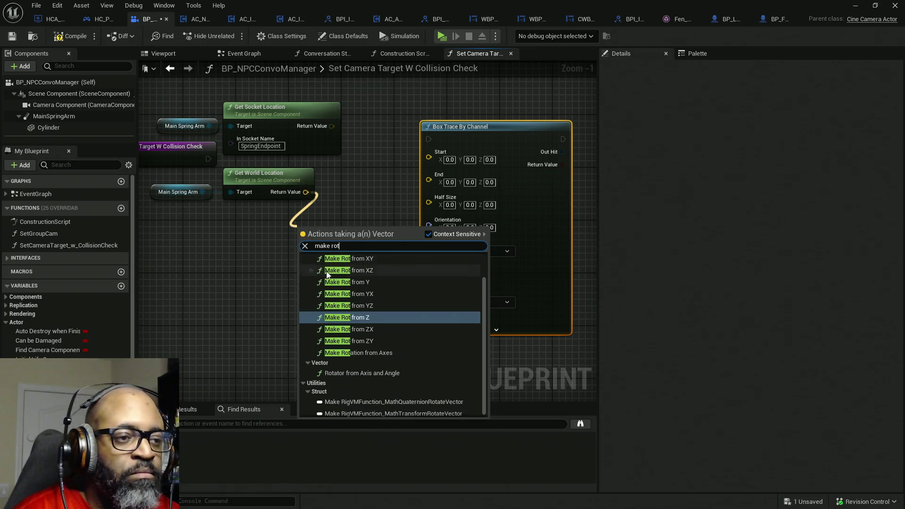
{"action": "scroll", "coordinate": [392, 281], "scroll_direction": "up", "scroll_amount": 2}
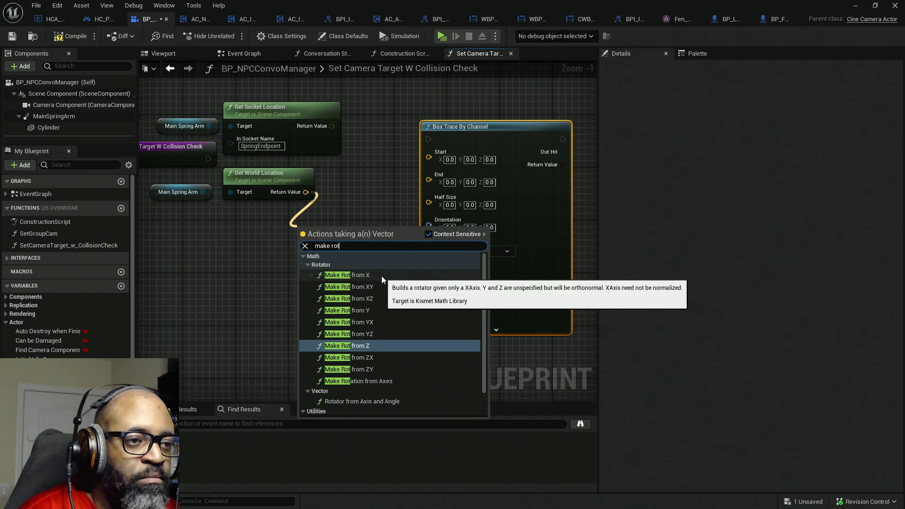
{"action": "left_click", "coordinate": [381, 275]}
{"action": "left_click_drag", "start_coordinate": [355, 240], "coordinate": [445, 228]}
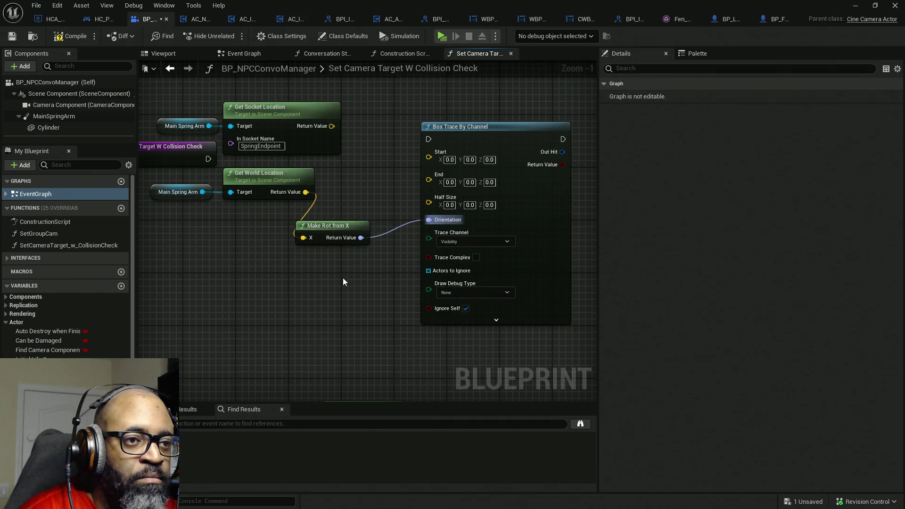
Pass a Make Array containing Instigator into the trace's Actors to Ignore
{"action": "mouse_move", "coordinate": [429, 271]}
{"action": "left_mouse_down"}
{"action": "mouse_move", "coordinate": [376, 292]}
{"action": "mouse_move", "coordinate": [309, 294]}
{"action": "left_mouse_up"}
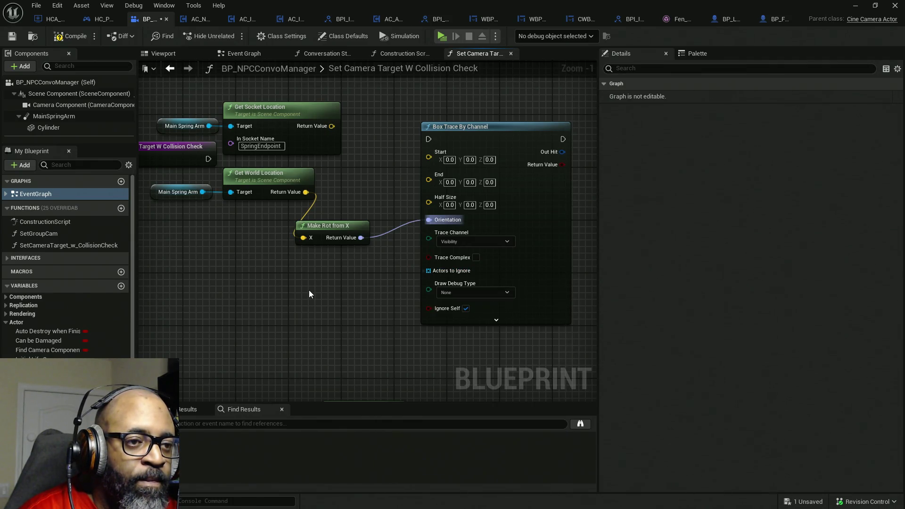
{"action": "left_click", "coordinate": [496, 320]}
{"action": "mouse_move", "coordinate": [429, 272]}
{"action": "left_mouse_down"}
{"action": "mouse_move", "coordinate": [372, 309]}
{"action": "mouse_move", "coordinate": [338, 311]}
{"action": "mouse_move", "coordinate": [338, 328]}
{"action": "left_mouse_up"}
{"action": "type", "text": "make array"}
{"action": "left_click", "coordinate": [416, 328]}
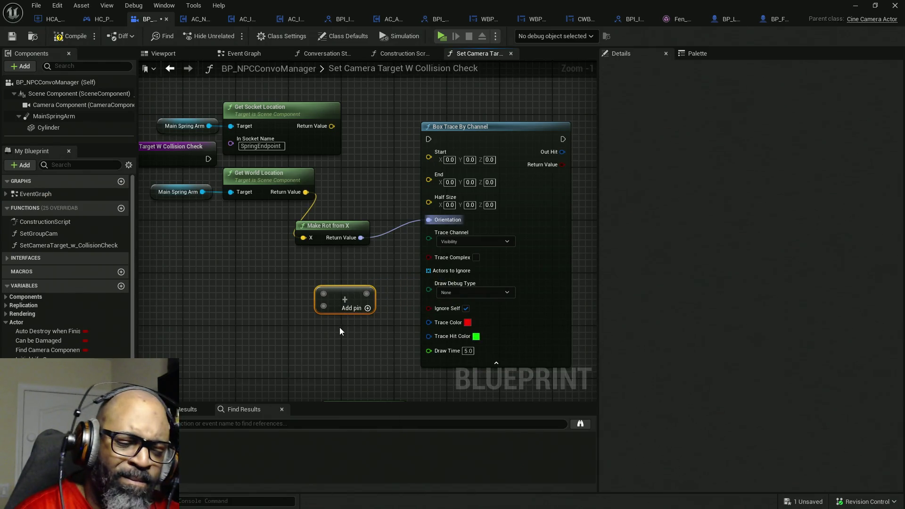
{"action": "key", "text": "Delete"}
{"action": "left_click_drag", "start_coordinate": [428, 270], "coordinate": [369, 295]}
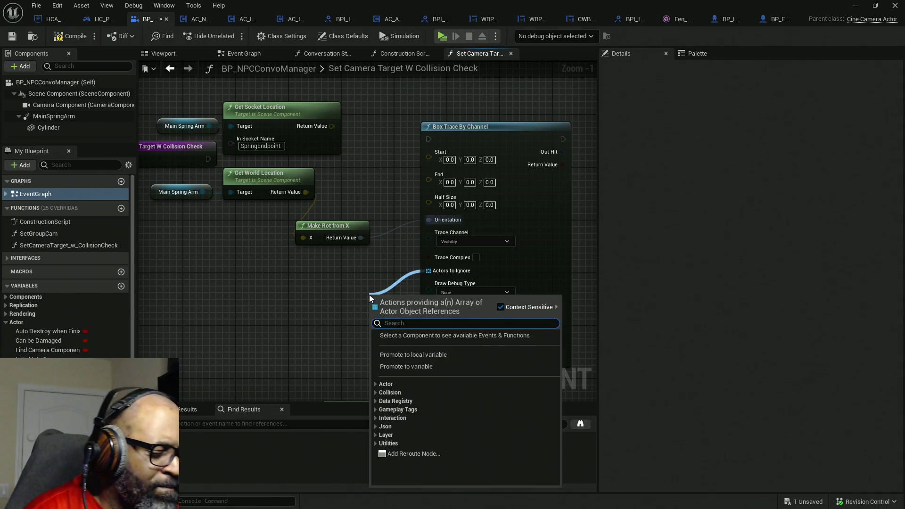
{"action": "type", "text": "make"}
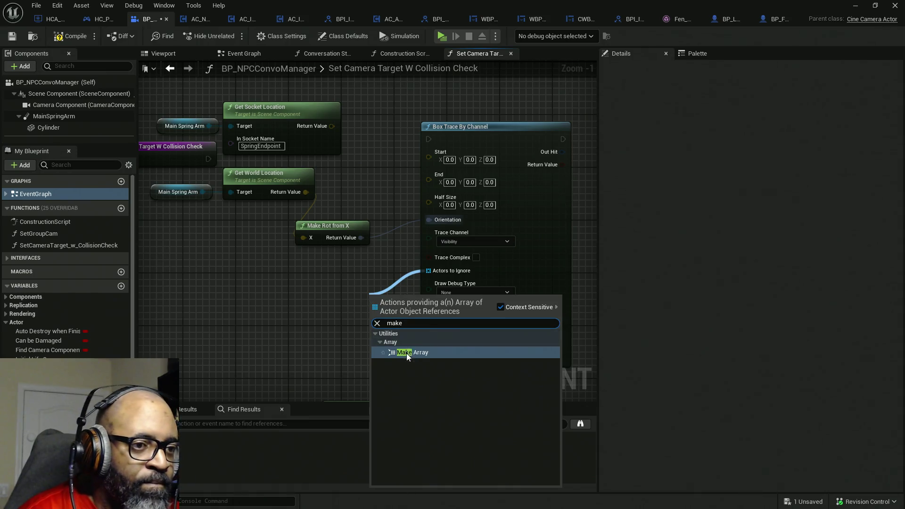
{"action": "left_click", "coordinate": [407, 353]}
{"action": "left_click_drag", "start_coordinate": [400, 296], "coordinate": [372, 278]}
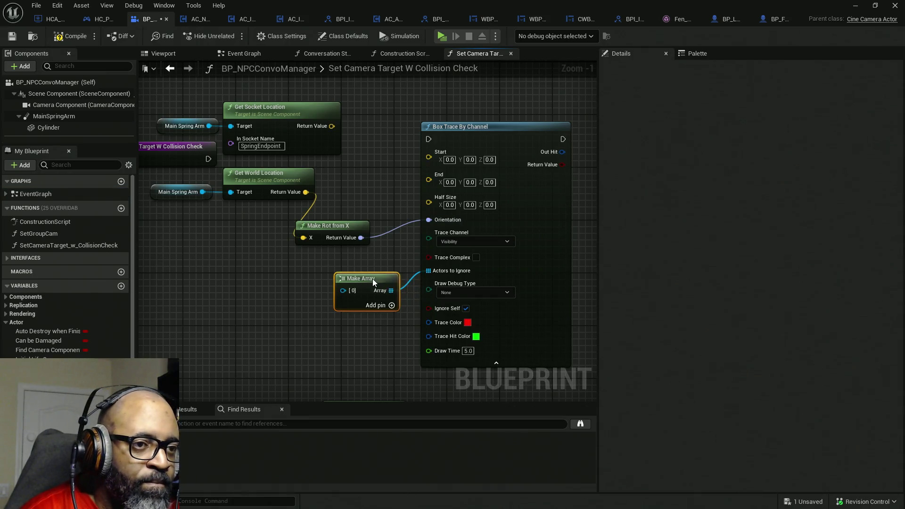
{"action": "mouse_move", "coordinate": [33, 369]}
{"action": "left_mouse_down"}
{"action": "mouse_move", "coordinate": [290, 294]}
{"action": "mouse_move", "coordinate": [354, 296]}
{"action": "left_mouse_up"}
{"action": "left_click_drag", "start_coordinate": [291, 294], "coordinate": [310, 288]}
{"action": "left_click", "coordinate": [304, 306]}
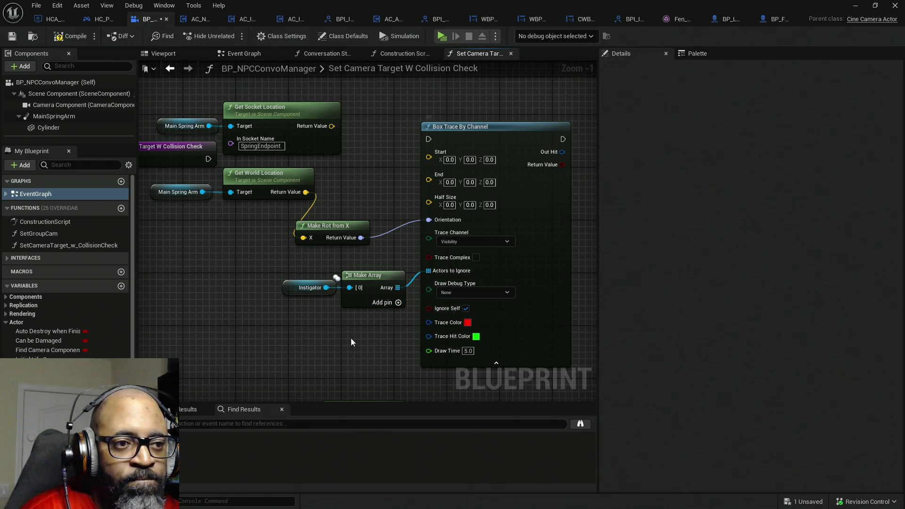
Set the trace's Draw Debug Type to For One Frame and wire Start to the socket location
{"action": "left_click", "coordinate": [486, 288]}
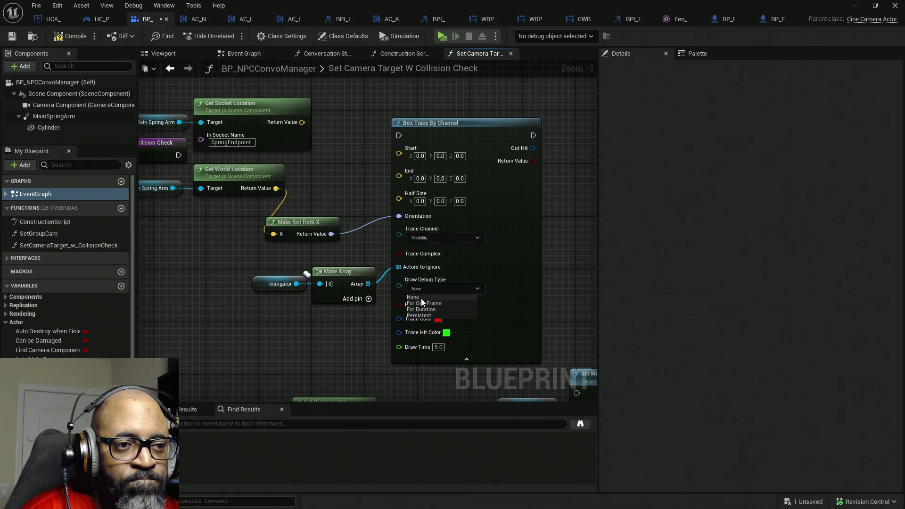
{"action": "left_click", "coordinate": [429, 304]}
{"action": "mouse_move", "coordinate": [226, 215]}
{"action": "left_mouse_down"}
{"action": "mouse_move", "coordinate": [298, 220]}
{"action": "mouse_move", "coordinate": [217, 189]}
{"action": "left_mouse_up"}
{"action": "mouse_move", "coordinate": [295, 190]}
{"action": "left_mouse_down"}
{"action": "mouse_move", "coordinate": [264, 237]}
{"action": "mouse_move", "coordinate": [249, 234]}
{"action": "mouse_move", "coordinate": [242, 222]}
{"action": "mouse_move", "coordinate": [311, 231]}
{"action": "mouse_move", "coordinate": [280, 232]}
{"action": "mouse_move", "coordinate": [476, 182]}
{"action": "mouse_move", "coordinate": [373, 126]}
{"action": "left_mouse_up"}
{"action": "left_click", "coordinate": [424, 116]}
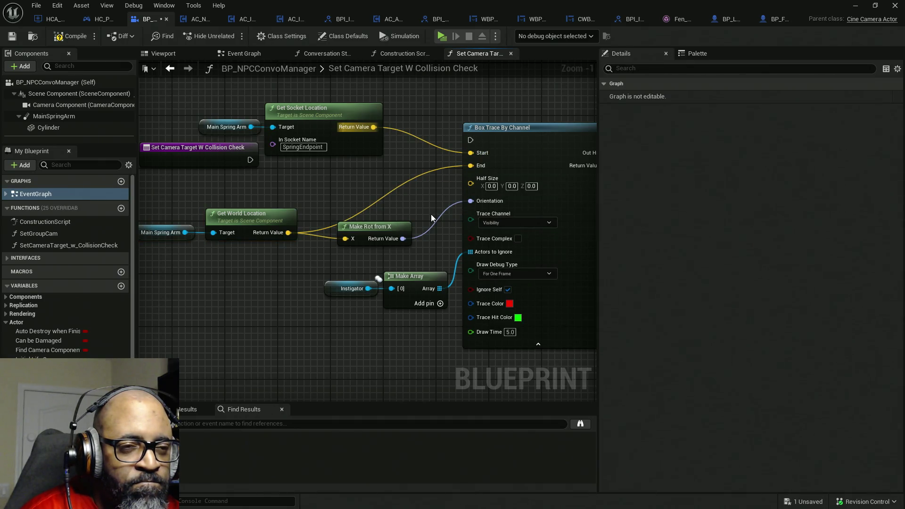
Split the Box Trace's Half Size pin, set X 0, Y 20, Z 30, and compile
{"action": "right_click", "coordinate": [471, 185]}
{"action": "left_click", "coordinate": [485, 232]}
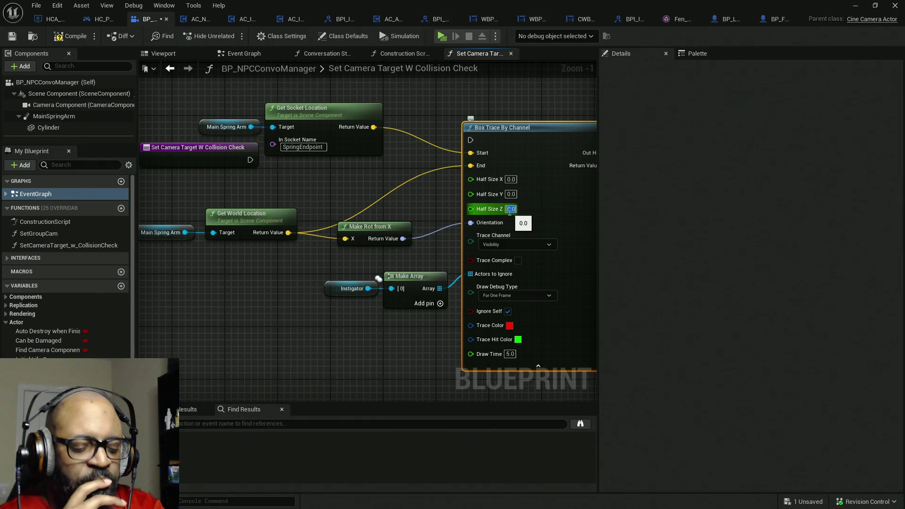
{"action": "type", "text": "20"}
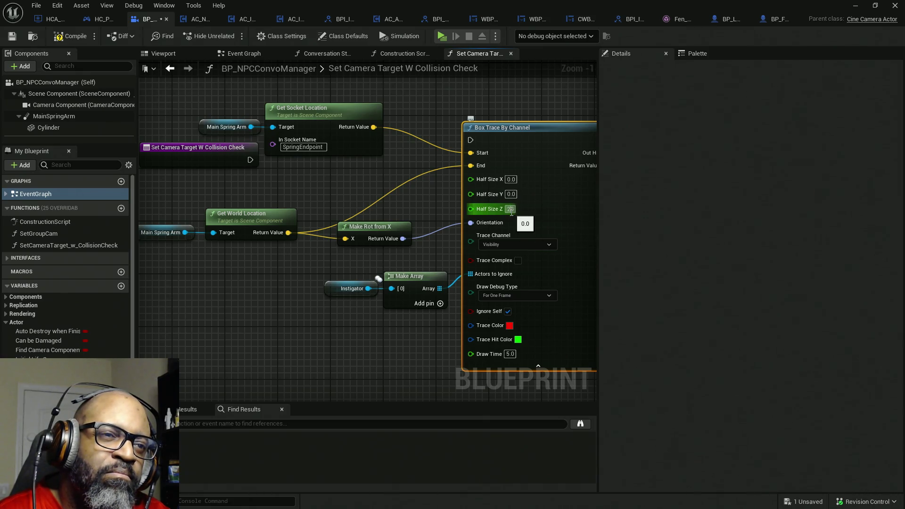
{"action": "type", "text": "30"}
{"action": "key", "text": "Return"}
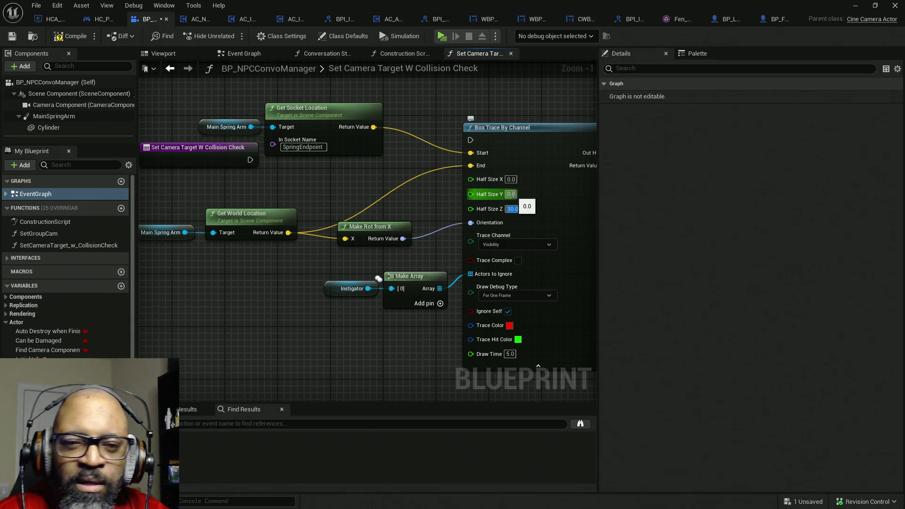
{"action": "left_click", "coordinate": [511, 194]}
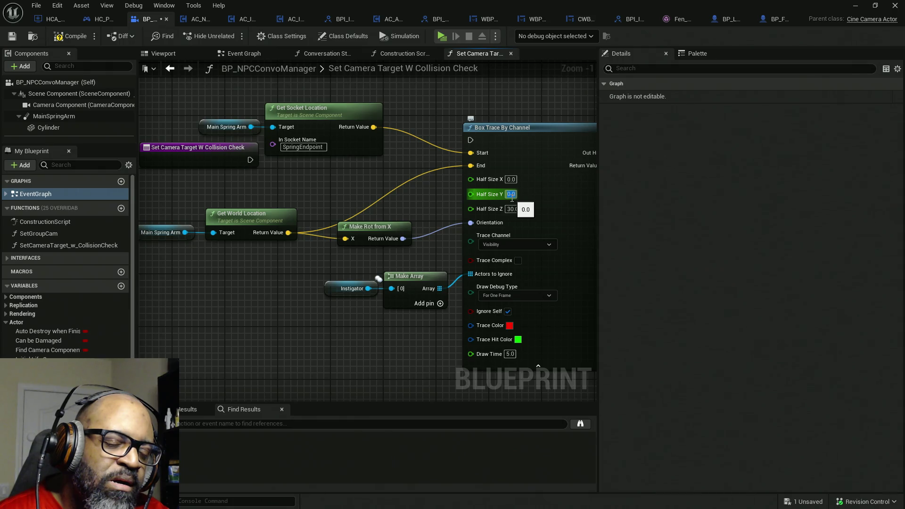
{"action": "left_click", "coordinate": [512, 180]}
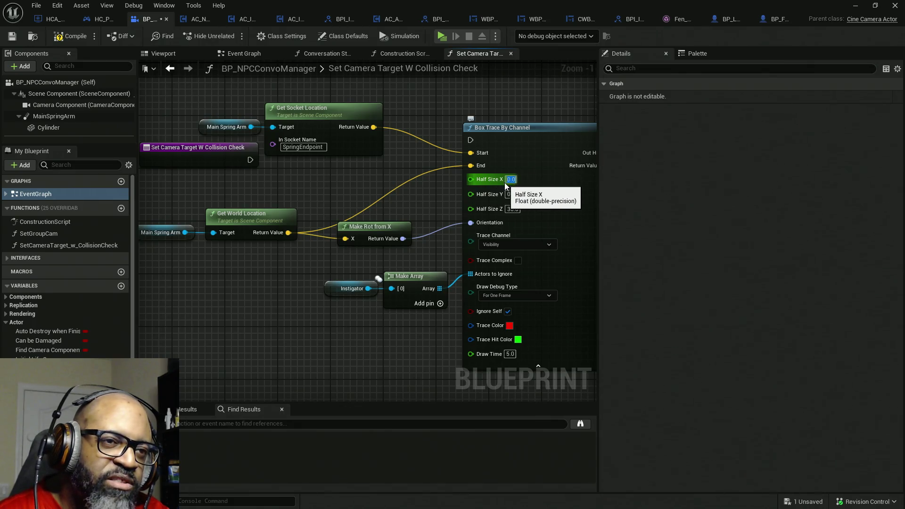
{"action": "left_click", "coordinate": [510, 194]}
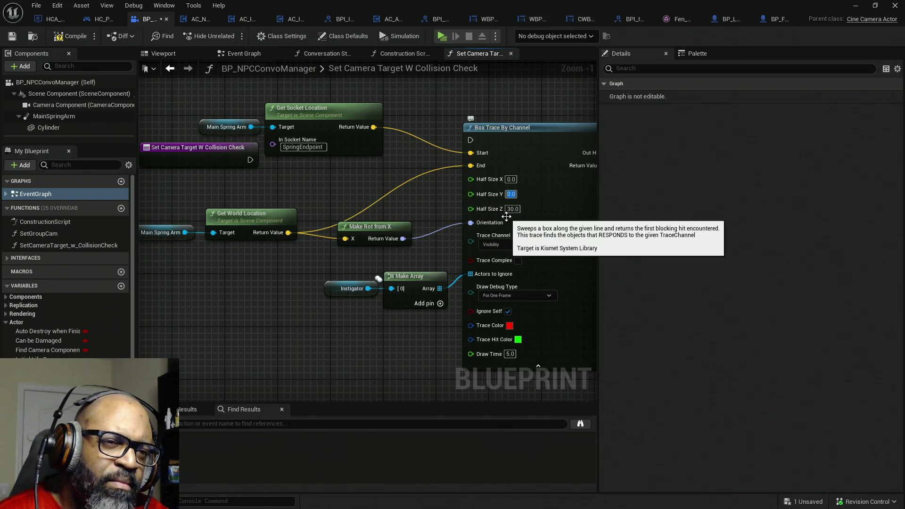
{"action": "type", "text": "20"}
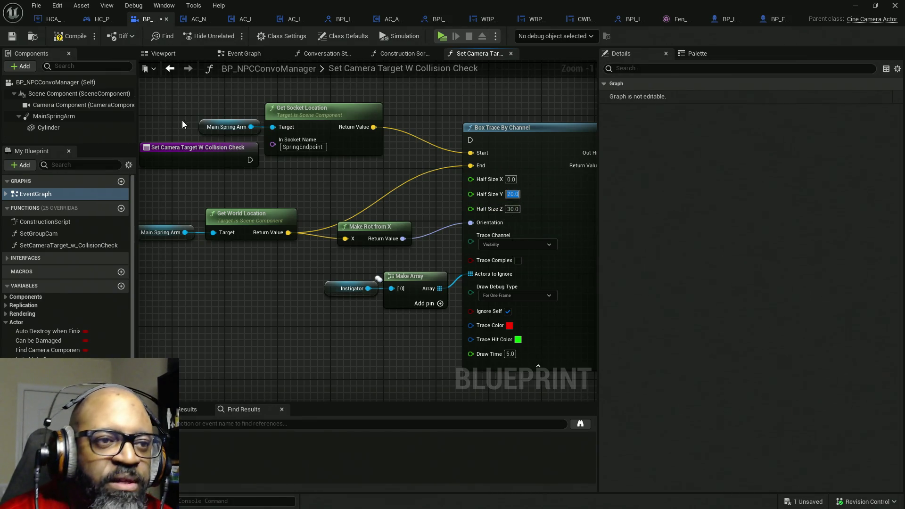
{"action": "left_click", "coordinate": [70, 36]}
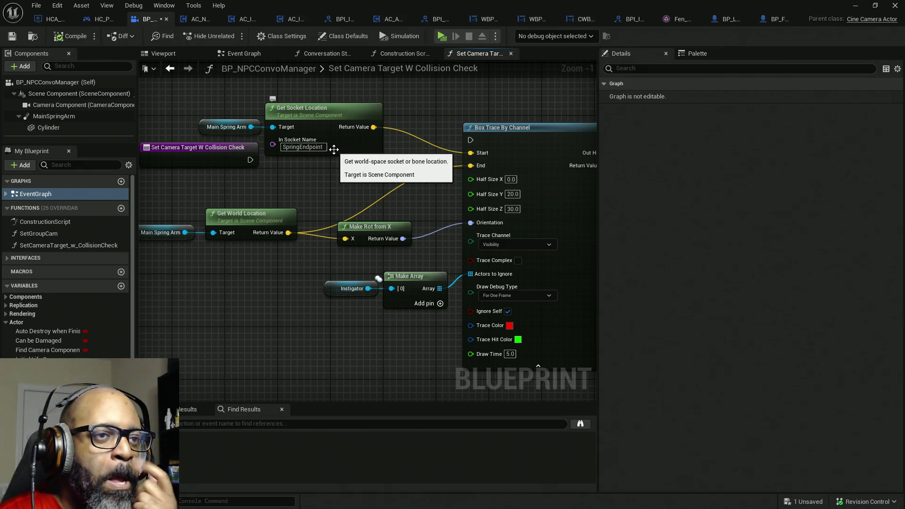
{"action": "mouse_move", "coordinate": [342, 144]}
{"action": "left_mouse_down"}
{"action": "mouse_move", "coordinate": [333, 170]}
{"action": "mouse_move", "coordinate": [236, 167]}
{"action": "mouse_move", "coordinate": [420, 131]}
{"action": "left_mouse_up"}
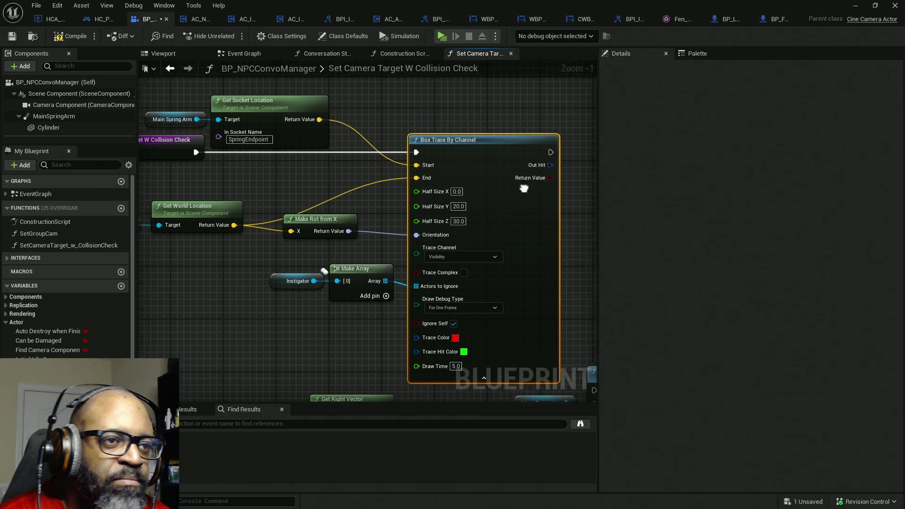
Shift the box trace node group right and down to make room
{"action": "left_click_drag", "start_coordinate": [487, 159], "coordinate": [318, 165]}
{"action": "scroll", "coordinate": [409, 145], "scroll_direction": "down", "scroll_amount": 3}
{"action": "mouse_move", "coordinate": [528, 315]}
{"action": "left_mouse_down"}
{"action": "mouse_move", "coordinate": [203, 196]}
{"action": "mouse_move", "coordinate": [176, 170]}
{"action": "left_mouse_up"}
{"action": "mouse_move", "coordinate": [433, 199]}
{"action": "left_mouse_down"}
{"action": "mouse_move", "coordinate": [347, 188]}
{"action": "mouse_move", "coordinate": [510, 236]}
{"action": "left_mouse_up"}
{"action": "scroll", "coordinate": [347, 237], "scroll_direction": "up", "scroll_amount": 2}
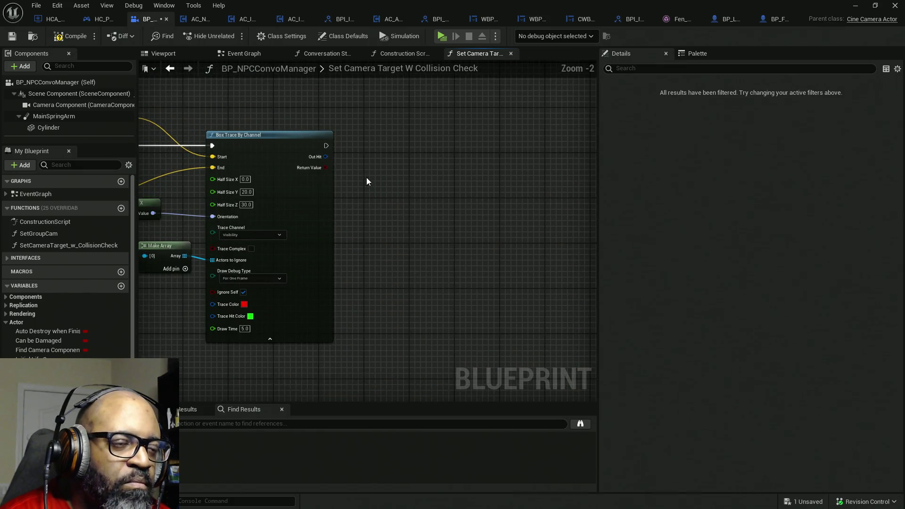
{"action": "scroll", "coordinate": [425, 174], "scroll_direction": "down", "scroll_amount": 3}
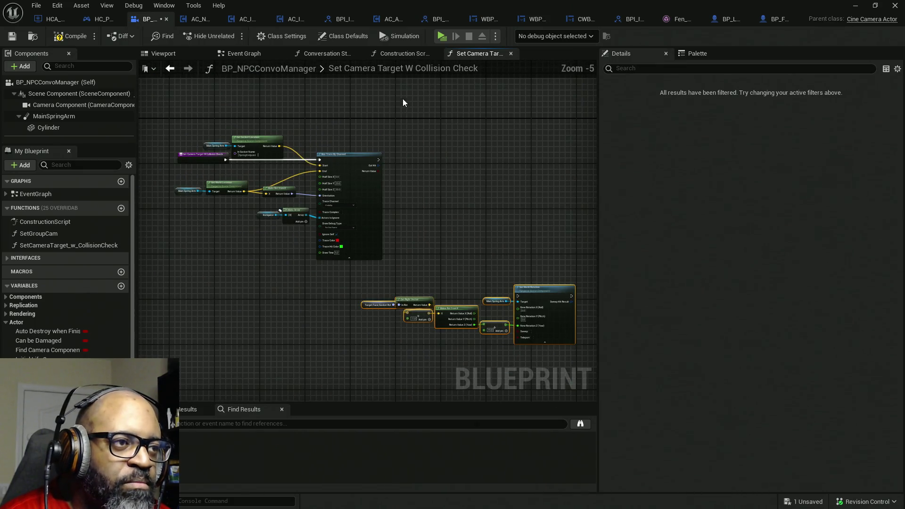
{"action": "mouse_move", "coordinate": [430, 109]}
{"action": "left_mouse_down"}
{"action": "mouse_move", "coordinate": [373, 217]}
{"action": "mouse_move", "coordinate": [238, 261]}
{"action": "left_mouse_up"}
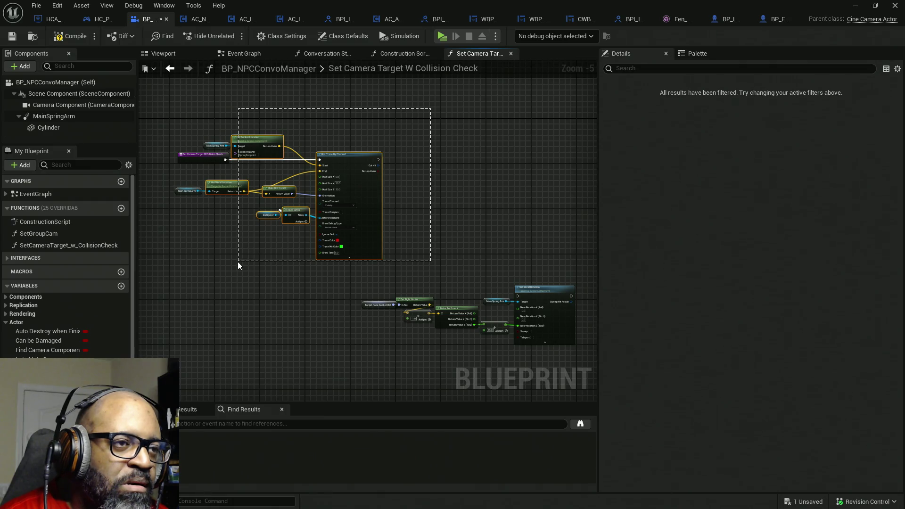
{"action": "left_click", "coordinate": [439, 126]}
Move the rotation nodes up beside Box Trace By Channel, then drag from its exec output
{"action": "left_click_drag", "start_coordinate": [359, 278], "coordinate": [525, 343]}
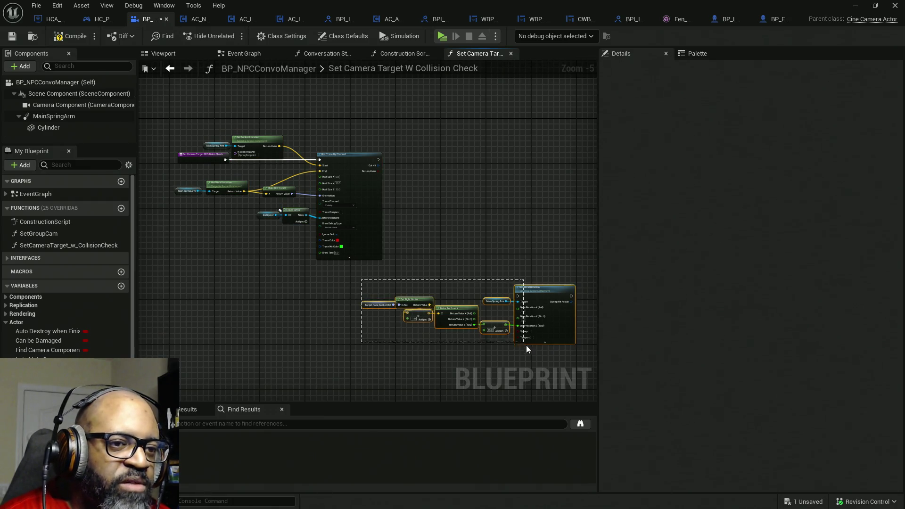
{"action": "left_click_drag", "start_coordinate": [397, 274], "coordinate": [424, 198]}
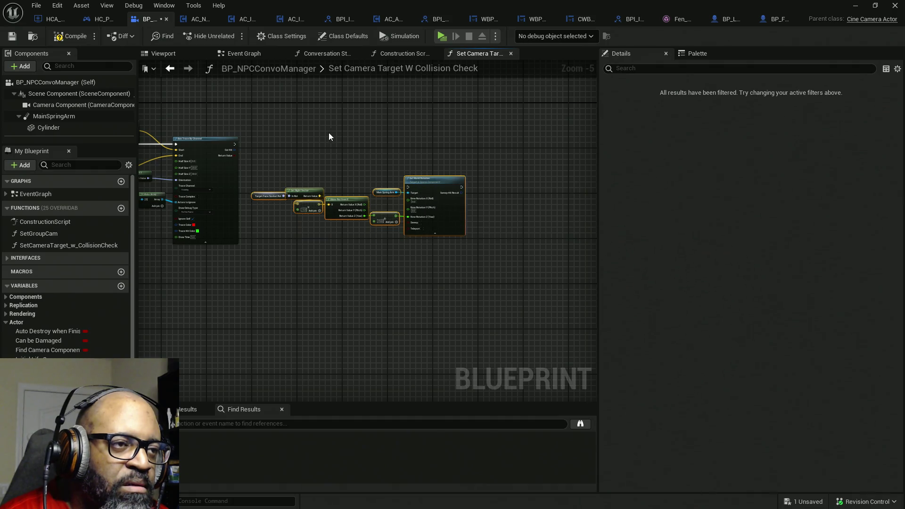
{"action": "scroll", "coordinate": [262, 160], "scroll_direction": "up", "scroll_amount": 3}
{"action": "left_click_drag", "start_coordinate": [183, 147], "coordinate": [279, 104]}
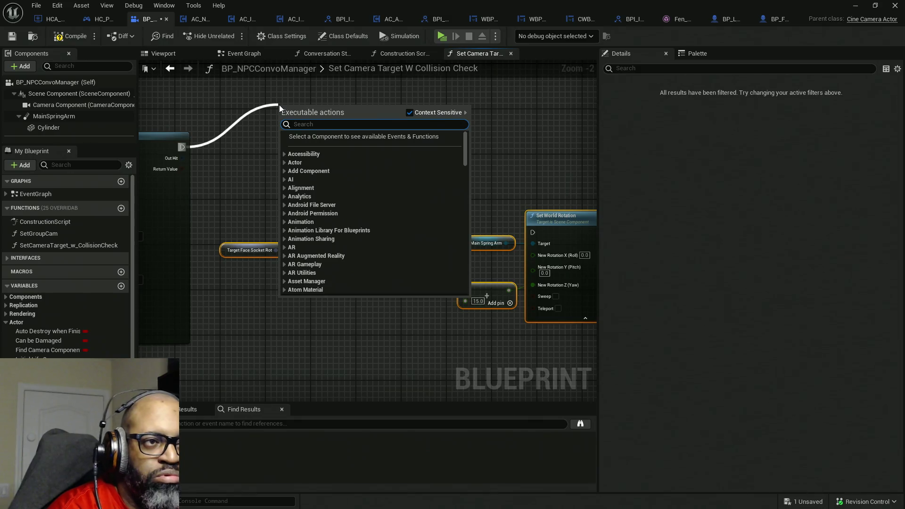
Add a Sequence node after the box trace and wire Then 0 into Set World Rotation
{"action": "type", "text": "sequen"}
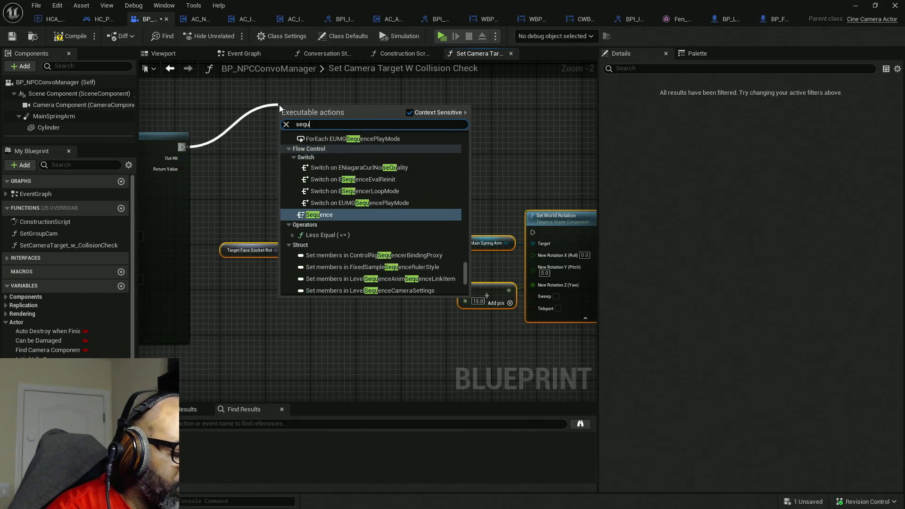
{"action": "left_click", "coordinate": [302, 151]}
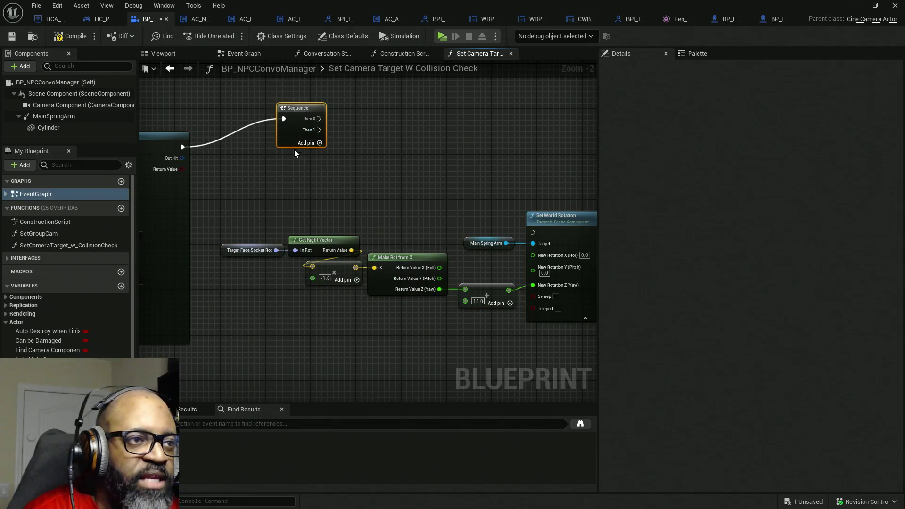
{"action": "left_click_drag", "start_coordinate": [295, 144], "coordinate": [275, 107]}
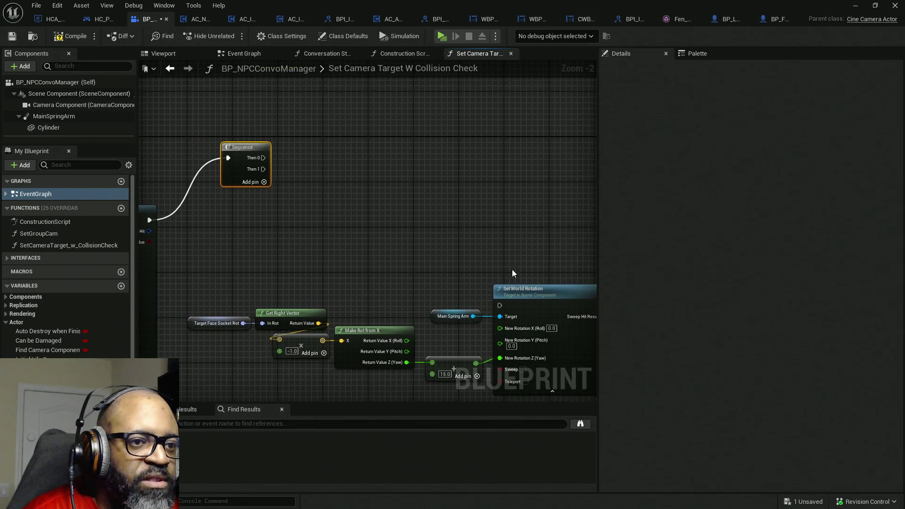
{"action": "scroll", "coordinate": [264, 268], "scroll_direction": "down", "scroll_amount": 1}
{"action": "mouse_move", "coordinate": [208, 178]}
{"action": "left_mouse_down"}
{"action": "mouse_move", "coordinate": [470, 322]}
{"action": "mouse_move", "coordinate": [494, 283]}
{"action": "left_mouse_up"}
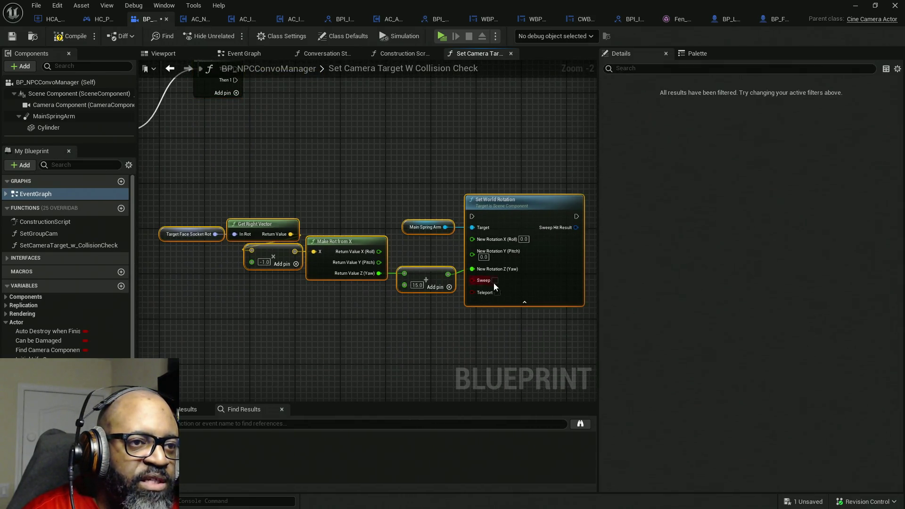
{"action": "scroll", "coordinate": [514, 246], "scroll_direction": "down", "scroll_amount": 2}
{"action": "mouse_move", "coordinate": [514, 246]}
{"action": "left_mouse_down"}
{"action": "mouse_move", "coordinate": [518, 96]}
{"action": "mouse_move", "coordinate": [482, 117]}
{"action": "left_mouse_up"}
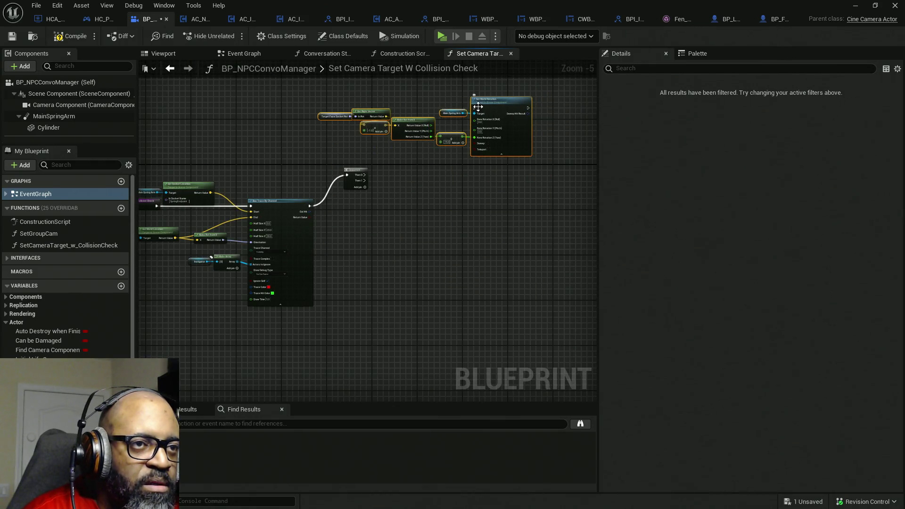
{"action": "left_click", "coordinate": [478, 107]}
{"action": "mouse_move", "coordinate": [238, 94]}
{"action": "left_mouse_down"}
{"action": "mouse_move", "coordinate": [592, 208]}
{"action": "mouse_move", "coordinate": [505, 197]}
{"action": "left_mouse_up"}
{"action": "left_click_drag", "start_coordinate": [449, 107], "coordinate": [251, 229]}
Collapse the full rotation node chain into a new function
{"action": "right_click", "coordinate": [490, 113]}
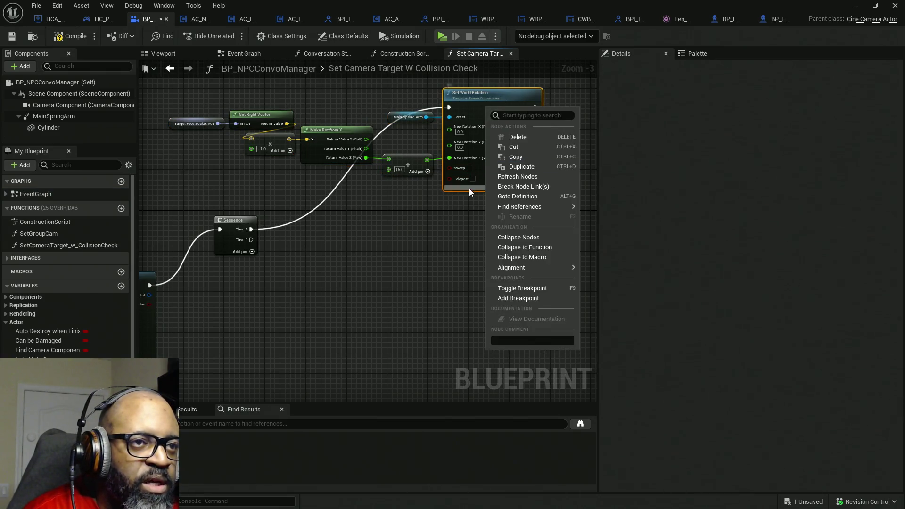
{"action": "left_click", "coordinate": [527, 247]}
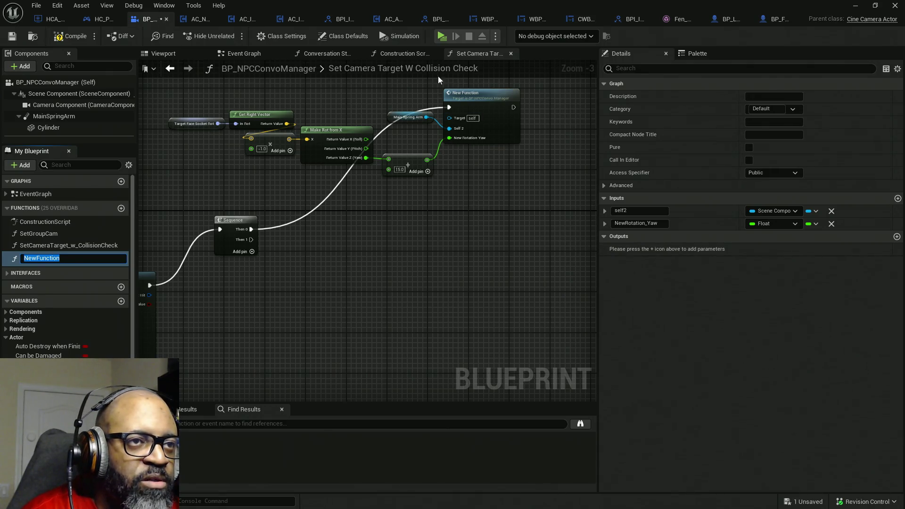
{"action": "key", "text": "ctrl+z"}
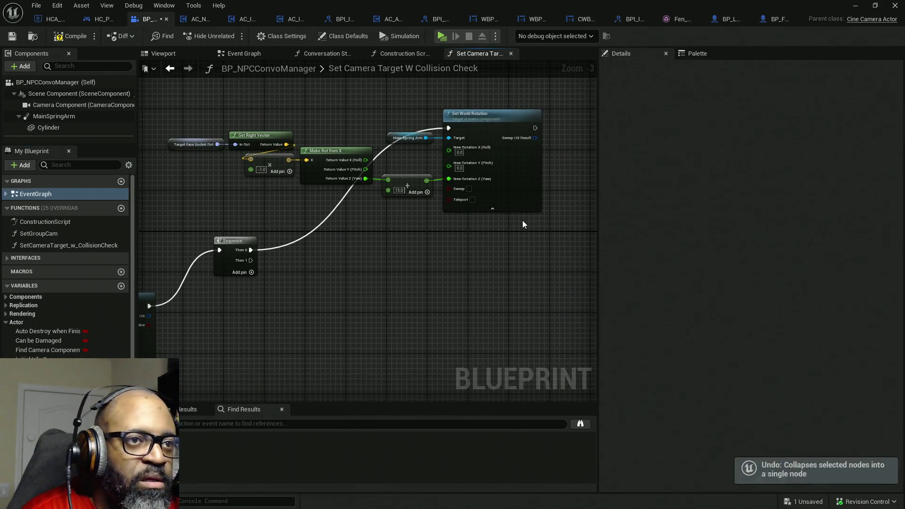
{"action": "left_click_drag", "start_coordinate": [174, 95], "coordinate": [545, 225]}
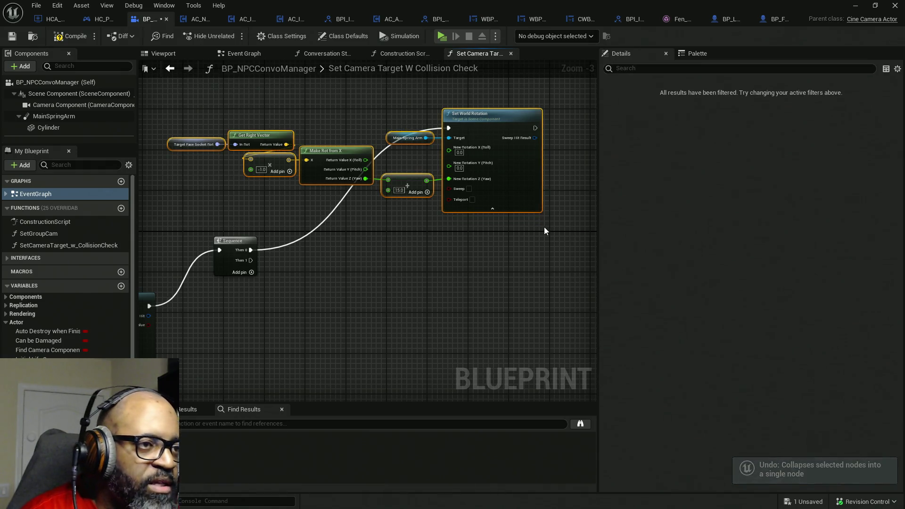
{"action": "right_click", "coordinate": [503, 130]}
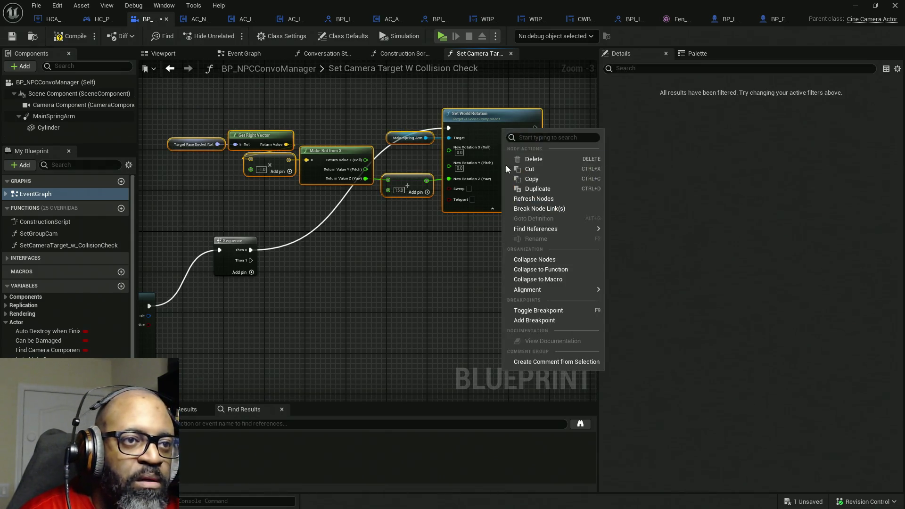
{"action": "left_click", "coordinate": [544, 270]}
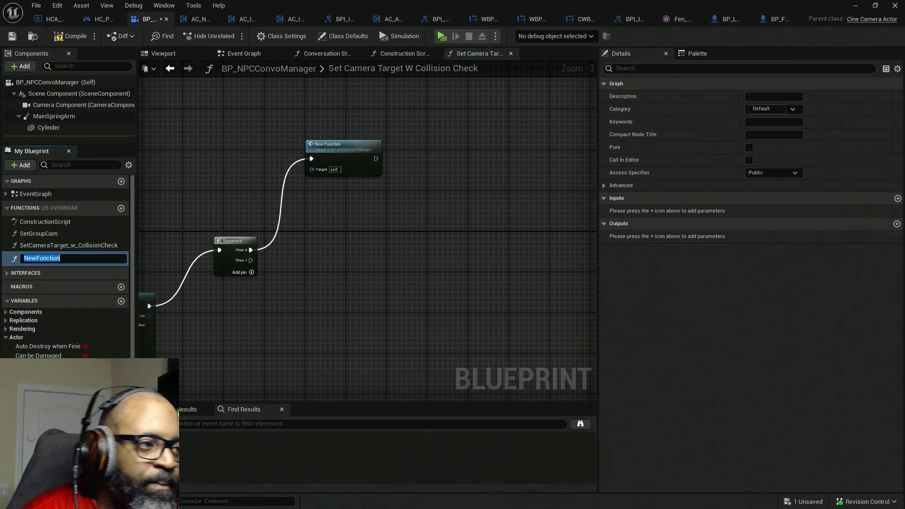
Name the function CameraInit, compile and save, and set the Sequence node beside Box Trace
{"action": "type", "text": "Camera"}
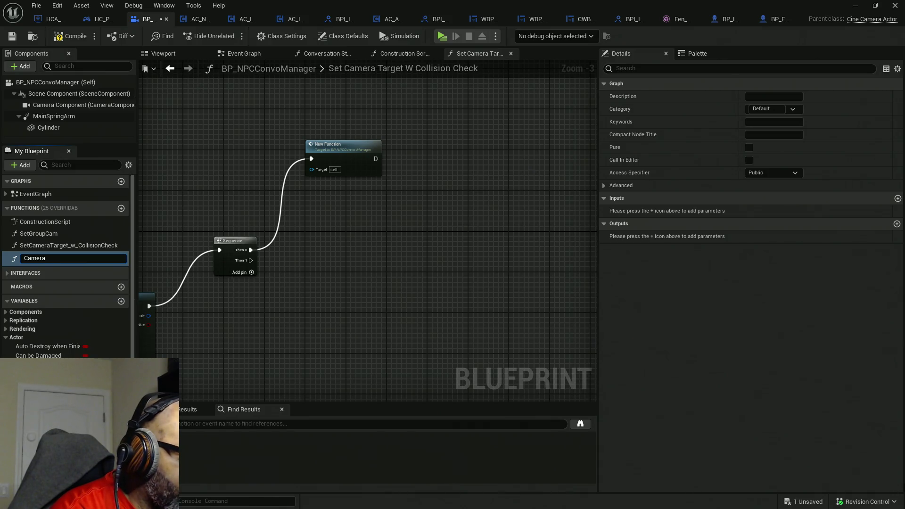
{"action": "key", "text": "Return"}
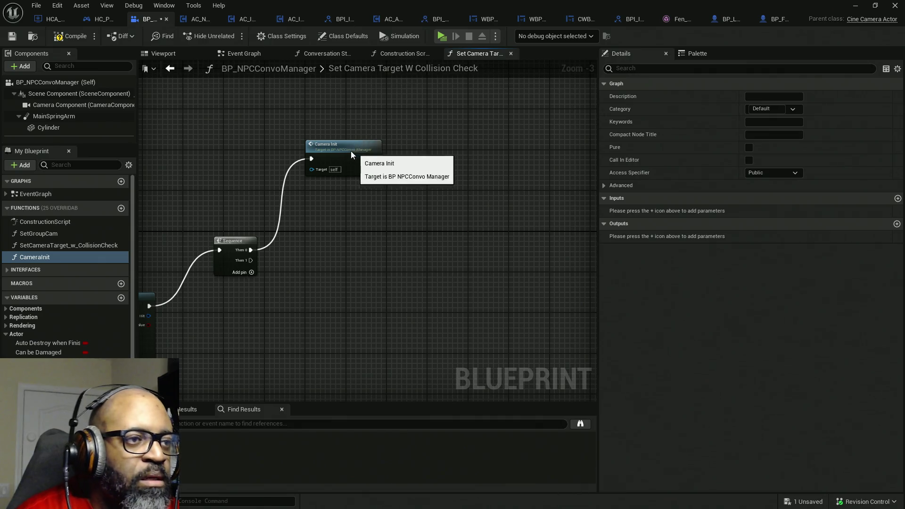
{"action": "left_click_drag", "start_coordinate": [353, 151], "coordinate": [312, 151]}
{"action": "left_click", "coordinate": [66, 34]}
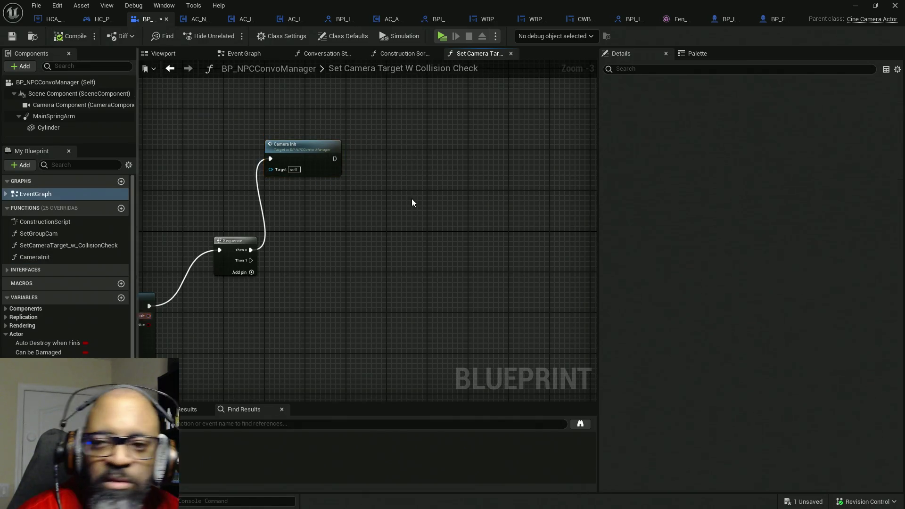
{"action": "key", "text": "ctrl+s"}
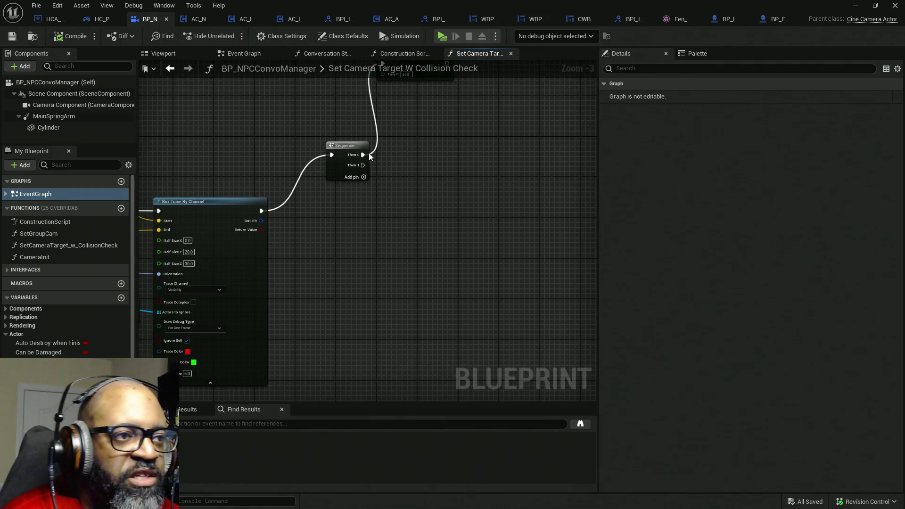
{"action": "mouse_move", "coordinate": [333, 151]}
{"action": "left_mouse_down"}
{"action": "mouse_move", "coordinate": [315, 198]}
{"action": "mouse_move", "coordinate": [319, 222]}
{"action": "mouse_move", "coordinate": [309, 229]}
{"action": "mouse_move", "coordinate": [334, 213]}
{"action": "left_mouse_up"}
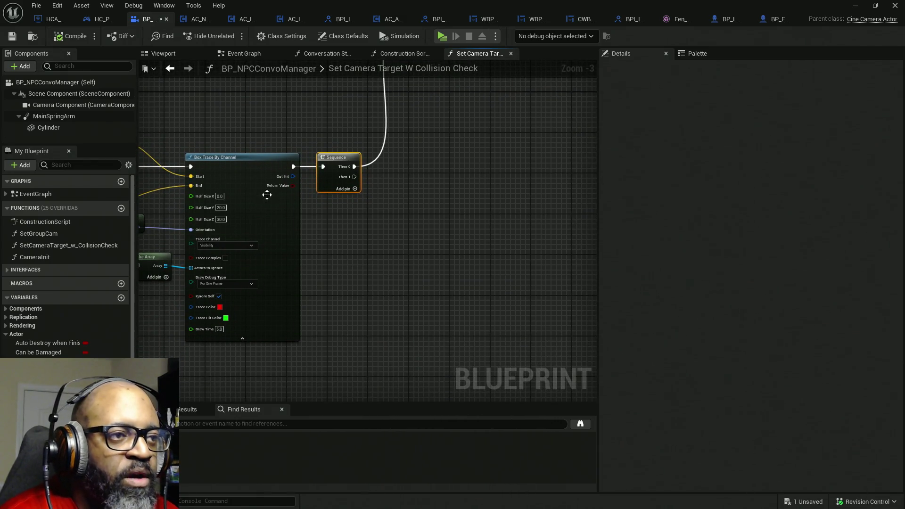
{"action": "scroll", "coordinate": [301, 191], "scroll_direction": "up", "scroll_amount": 1}
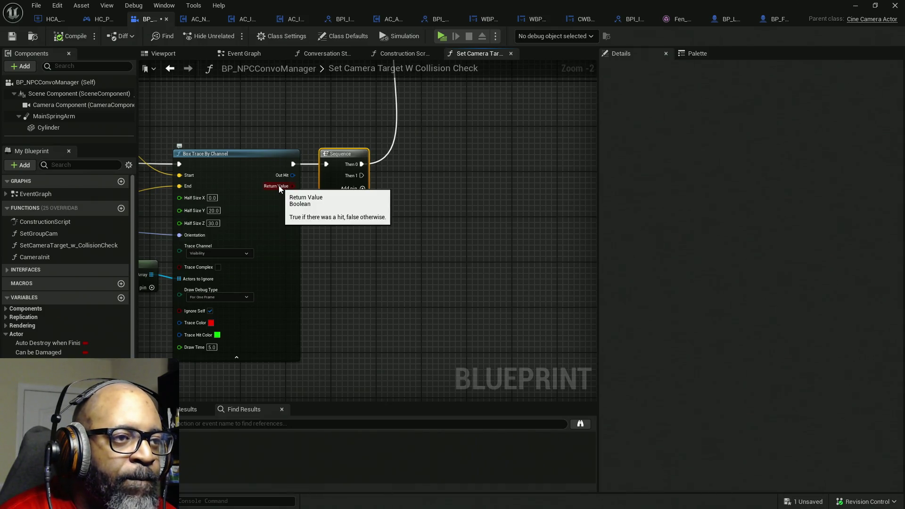
Add a Branch after Sequence Then 1 with the box trace's Return Value as Condition
{"action": "left_click", "coordinate": [402, 194]}
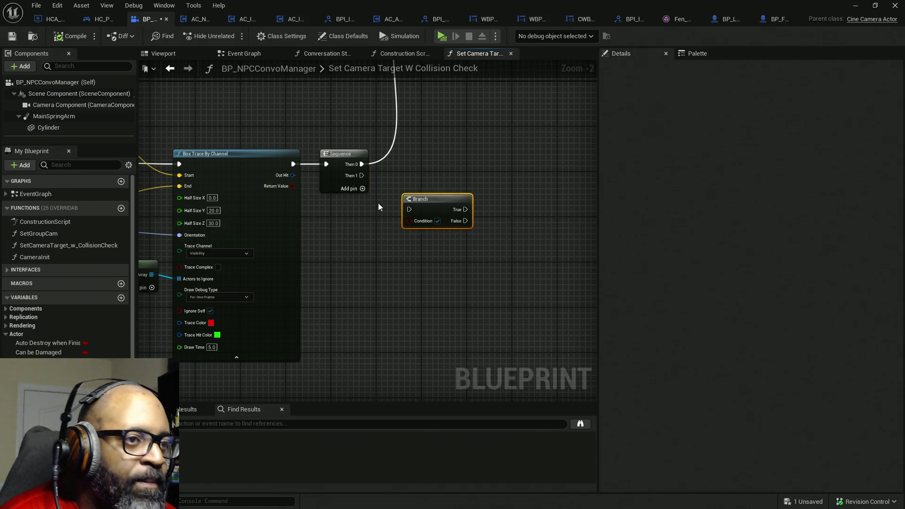
{"action": "mouse_move", "coordinate": [362, 175]}
{"action": "left_mouse_down"}
{"action": "mouse_move", "coordinate": [409, 209]}
{"action": "mouse_move", "coordinate": [416, 182]}
{"action": "mouse_move", "coordinate": [409, 172]}
{"action": "mouse_move", "coordinate": [385, 224]}
{"action": "left_mouse_up"}
{"action": "scroll", "coordinate": [330, 186], "scroll_direction": "up", "scroll_amount": 2}
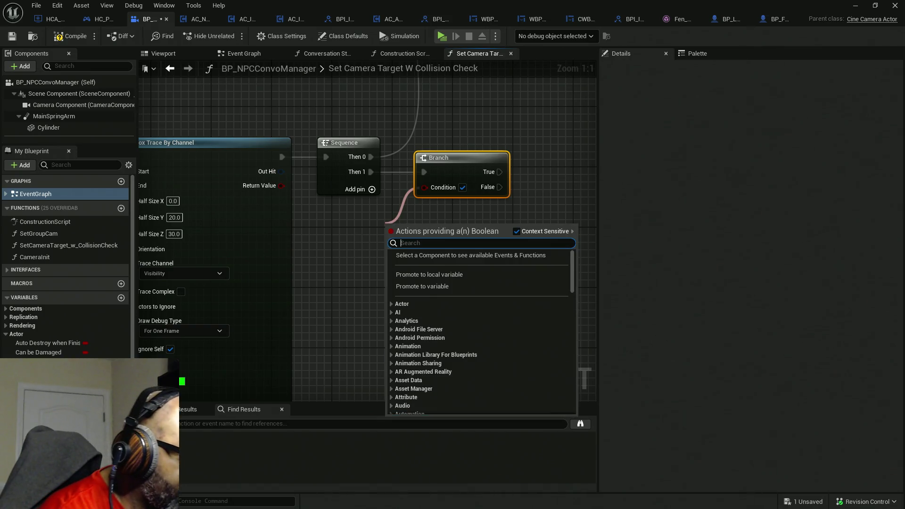
{"action": "type", "text": "return val"}
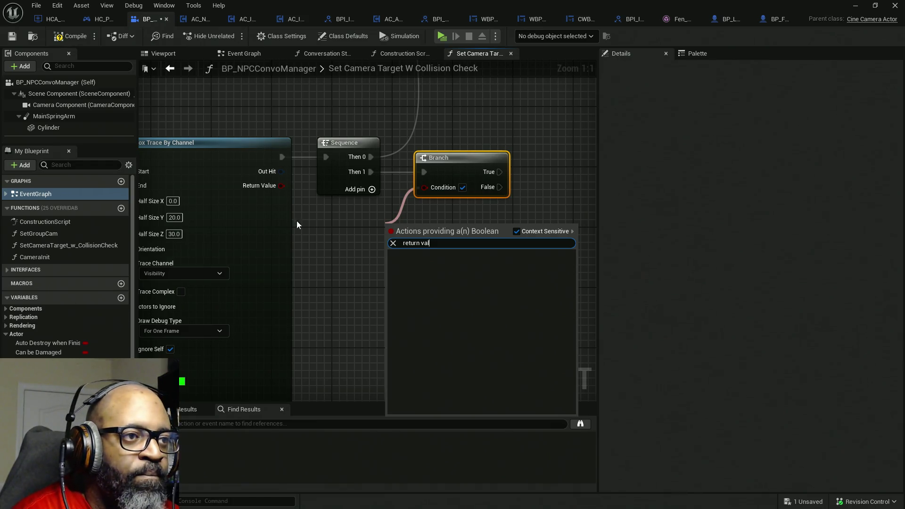
{"action": "key", "text": "Escape"}
{"action": "left_click_drag", "start_coordinate": [281, 186], "coordinate": [427, 187]}
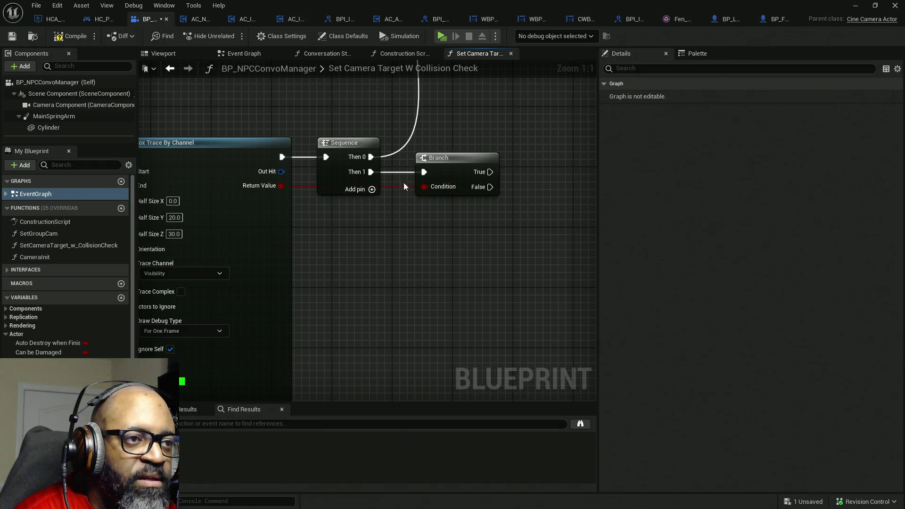
Tidy the condition wire with two reroute points aligned under the Sequence node
{"action": "double_click", "coordinate": [312, 186]}
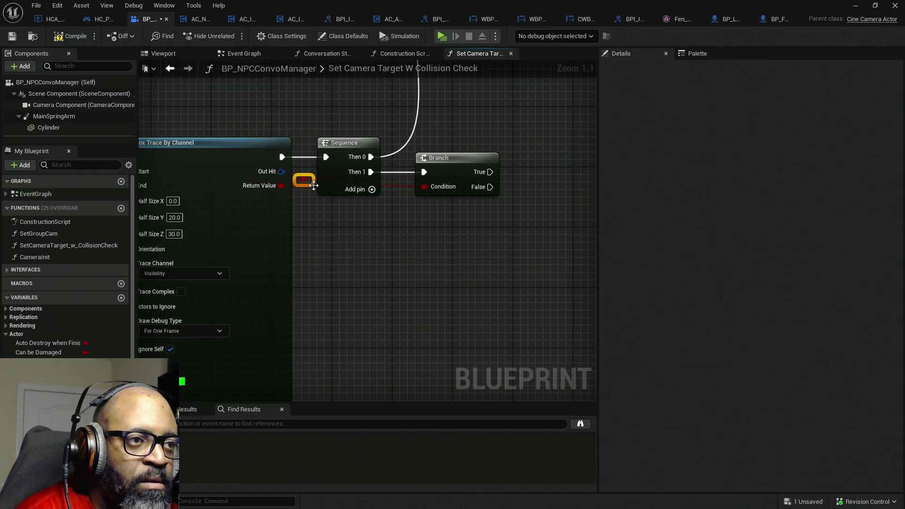
{"action": "double_click", "coordinate": [390, 190]}
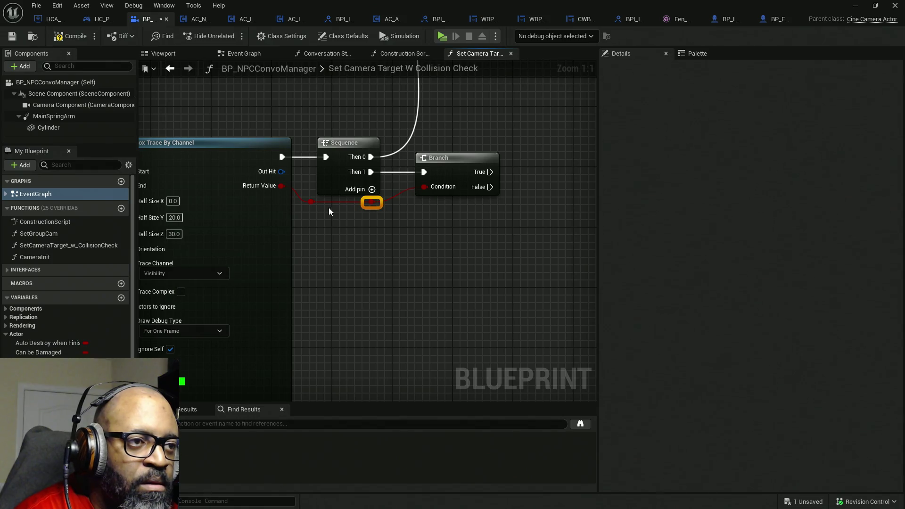
{"action": "left_click", "coordinate": [314, 202]}
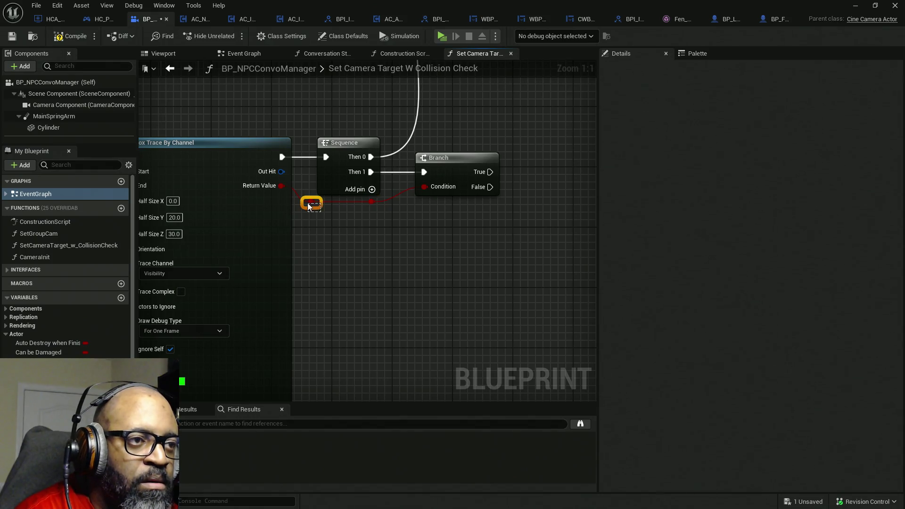
{"action": "left_click", "coordinate": [345, 232]}
{"action": "left_click", "coordinate": [330, 204]}
{"action": "left_click", "coordinate": [325, 175], "text": "ctrl"}
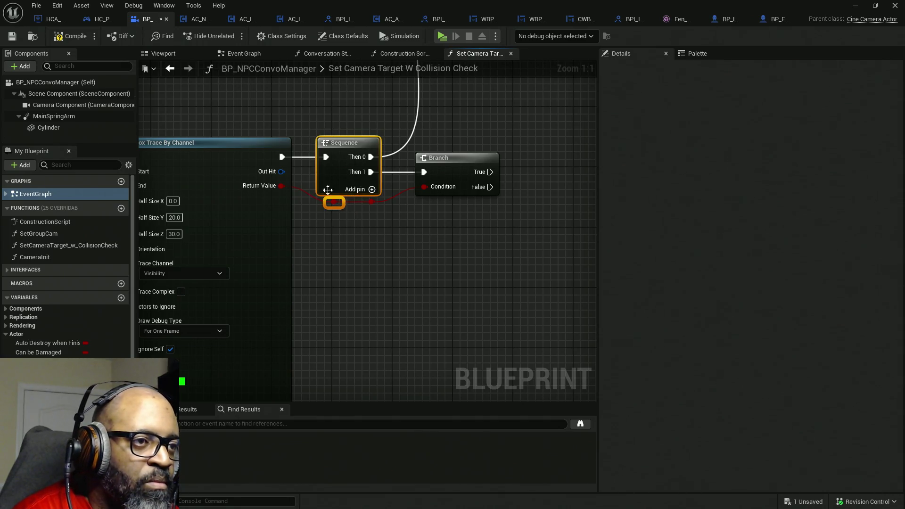
{"action": "key", "text": "ctrl+z"}
{"action": "left_click_drag", "start_coordinate": [384, 232], "coordinate": [366, 206]}
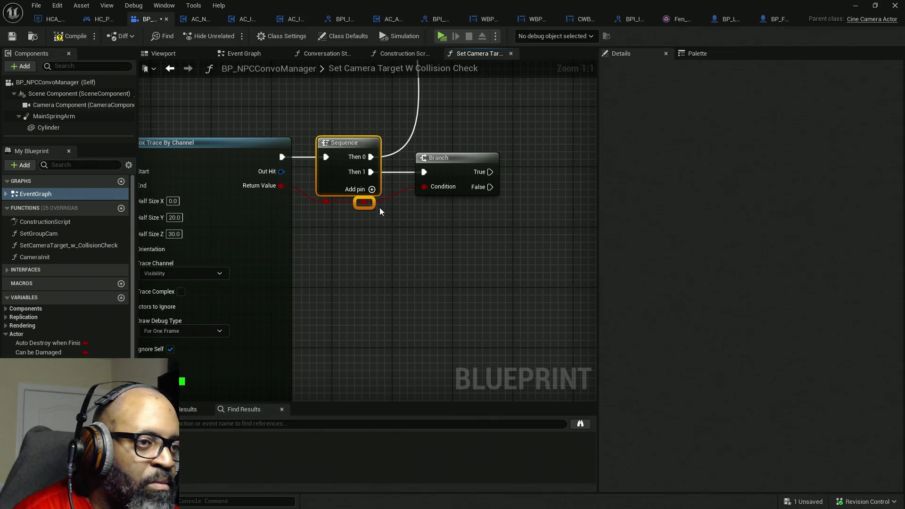
{"action": "left_click_drag", "start_coordinate": [396, 255], "coordinate": [307, 207]}
{"action": "left_click", "coordinate": [431, 239]}
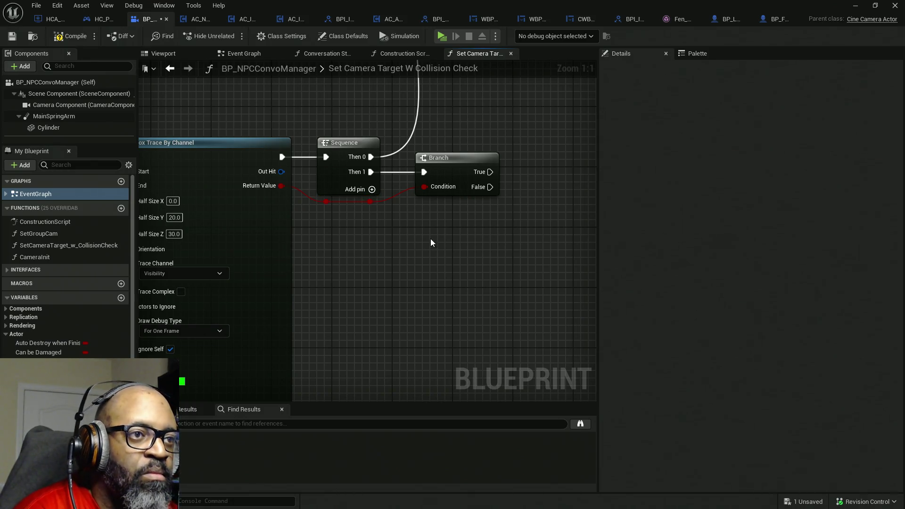
{"action": "mouse_move", "coordinate": [499, 124]}
{"action": "left_mouse_down"}
{"action": "mouse_move", "coordinate": [417, 130]}
{"action": "mouse_move", "coordinate": [259, 177]}
{"action": "left_mouse_up"}
{"action": "left_click", "coordinate": [440, 239]}
{"action": "left_click_drag", "start_coordinate": [381, 264], "coordinate": [318, 240]}
Compile and save the blueprint, then reframe the graph around the Branch
{"action": "left_click", "coordinate": [62, 37]}
{"action": "key", "text": "ctrl+s"}
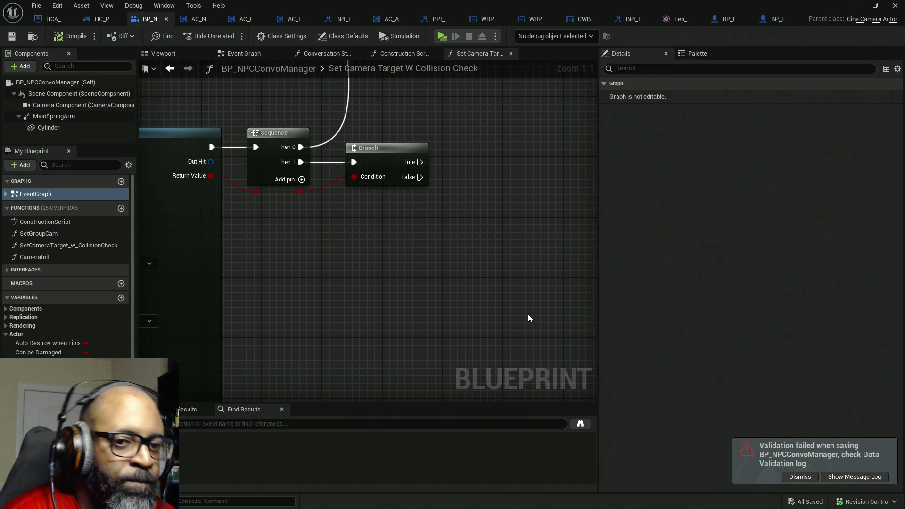
{"action": "mouse_move", "coordinate": [350, 223]}
{"action": "left_mouse_down"}
{"action": "mouse_move", "coordinate": [411, 243]}
{"action": "mouse_move", "coordinate": [439, 240]}
{"action": "mouse_move", "coordinate": [410, 234]}
{"action": "mouse_move", "coordinate": [458, 226]}
{"action": "left_mouse_up"}
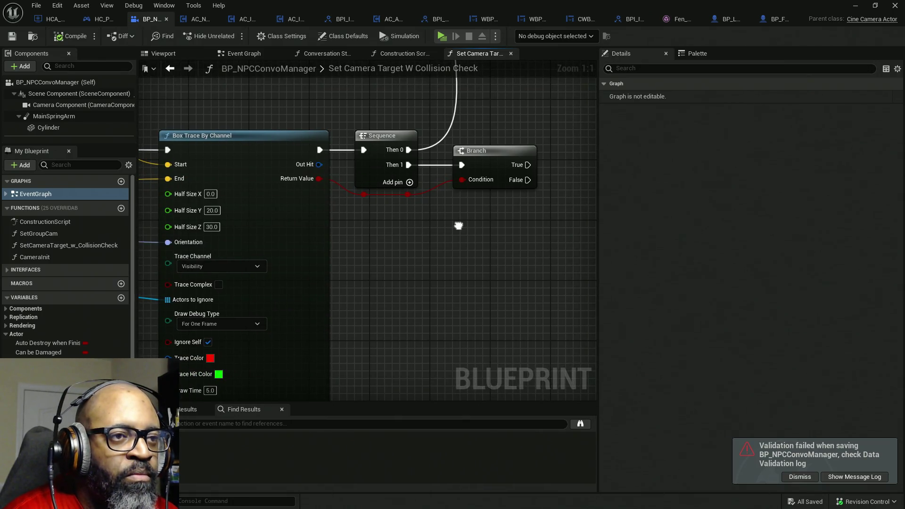
{"action": "mouse_move", "coordinate": [529, 179]}
{"action": "left_mouse_down"}
{"action": "mouse_move", "coordinate": [531, 296]}
{"action": "mouse_move", "coordinate": [398, 250]}
{"action": "left_mouse_up"}
{"action": "scroll", "coordinate": [66, 264], "scroll_direction": "down", "scroll_amount": 4}
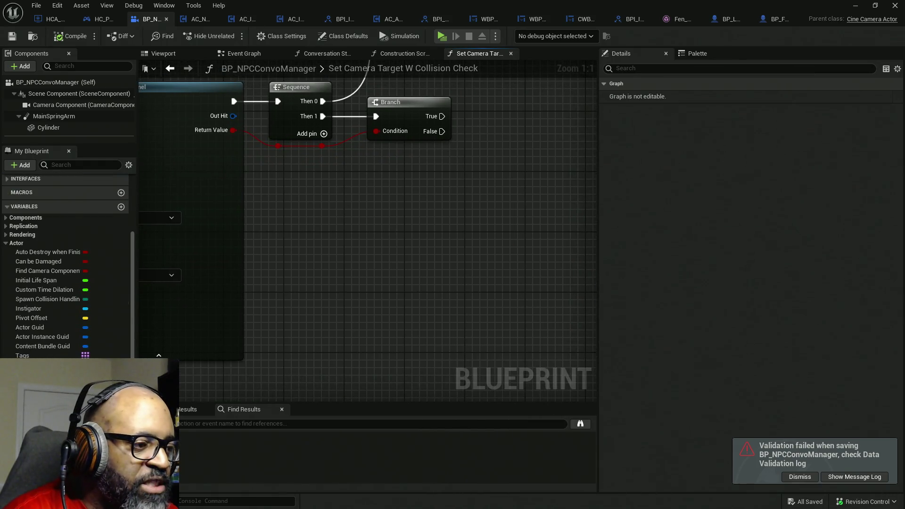
Clear and invalidate the CameraCollisionCheckHandle timer on Branch False, add a Main Spring Arm getter, compile
{"action": "mouse_move", "coordinate": [57, 378]}
{"action": "left_mouse_down"}
{"action": "mouse_move", "coordinate": [368, 218]}
{"action": "mouse_move", "coordinate": [347, 175]}
{"action": "left_mouse_up"}
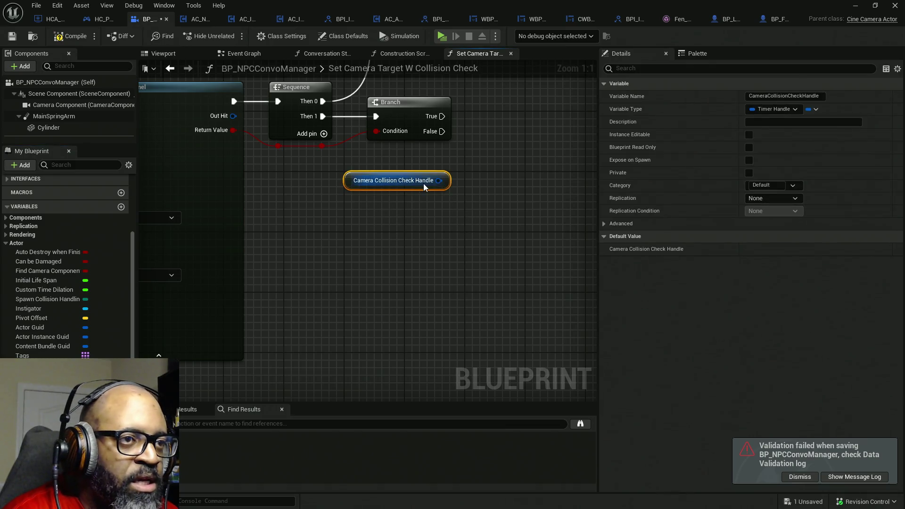
{"action": "mouse_move", "coordinate": [438, 181]}
{"action": "left_mouse_down"}
{"action": "mouse_move", "coordinate": [554, 174]}
{"action": "mouse_move", "coordinate": [502, 183]}
{"action": "left_mouse_up"}
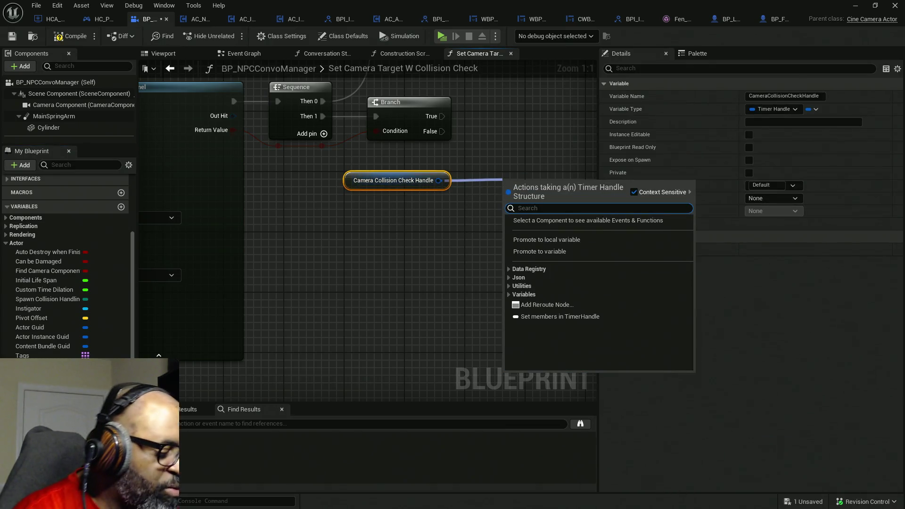
{"action": "type", "text": "inval"}
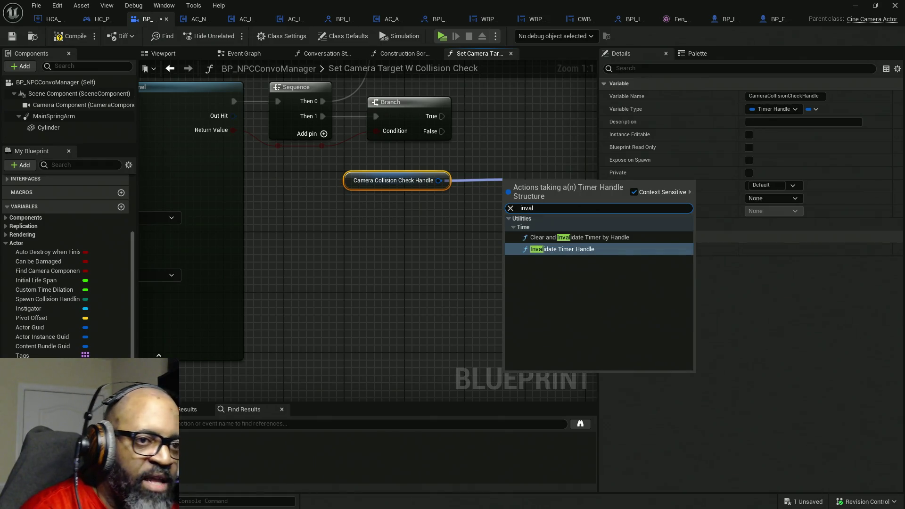
{"action": "left_click", "coordinate": [578, 238]}
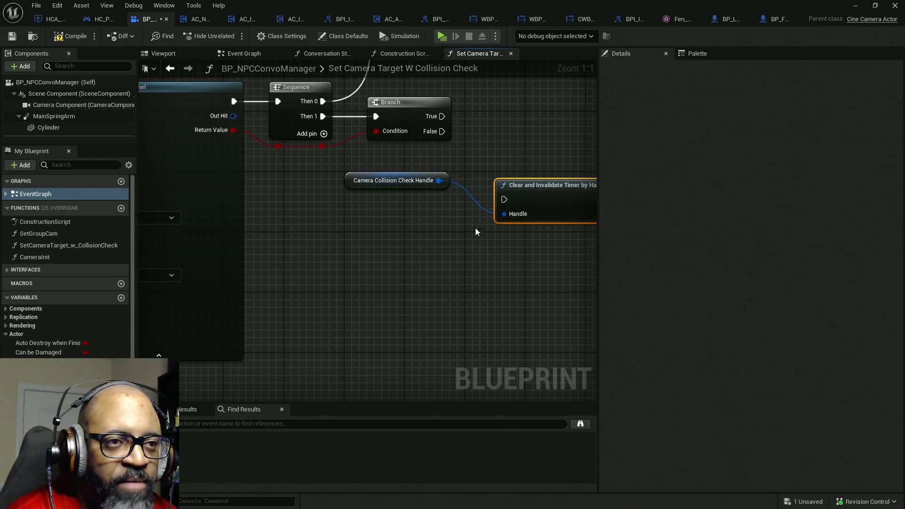
{"action": "left_click_drag", "start_coordinate": [392, 216], "coordinate": [324, 149]}
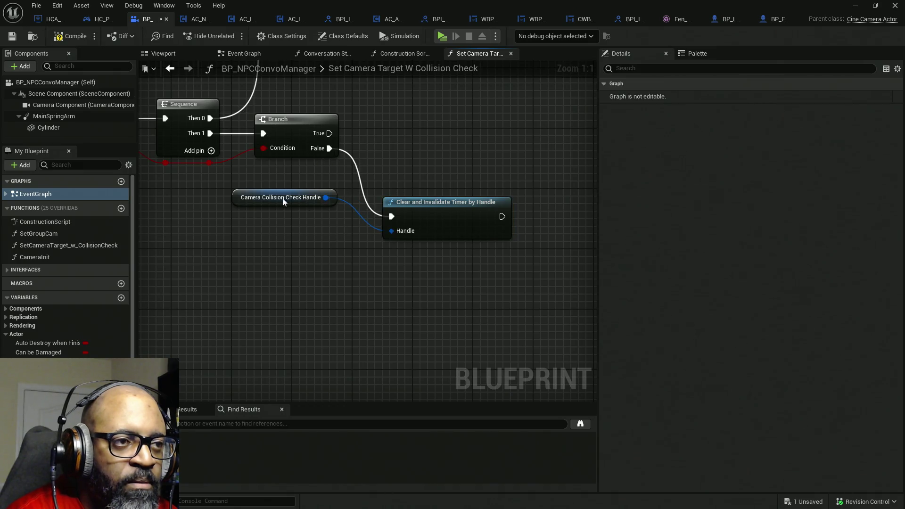
{"action": "left_click", "coordinate": [245, 200]}
{"action": "left_click_drag", "start_coordinate": [244, 200], "coordinate": [271, 231]}
{"action": "mouse_move", "coordinate": [519, 248]}
{"action": "left_mouse_down"}
{"action": "mouse_move", "coordinate": [232, 202]}
{"action": "mouse_move", "coordinate": [313, 229]}
{"action": "left_mouse_up"}
{"action": "mouse_move", "coordinate": [508, 298]}
{"action": "left_mouse_down"}
{"action": "mouse_move", "coordinate": [530, 243]}
{"action": "mouse_move", "coordinate": [493, 273]}
{"action": "mouse_move", "coordinate": [531, 281]}
{"action": "mouse_move", "coordinate": [512, 269]}
{"action": "left_mouse_up"}
{"action": "left_click_drag", "start_coordinate": [454, 212], "coordinate": [429, 277]}
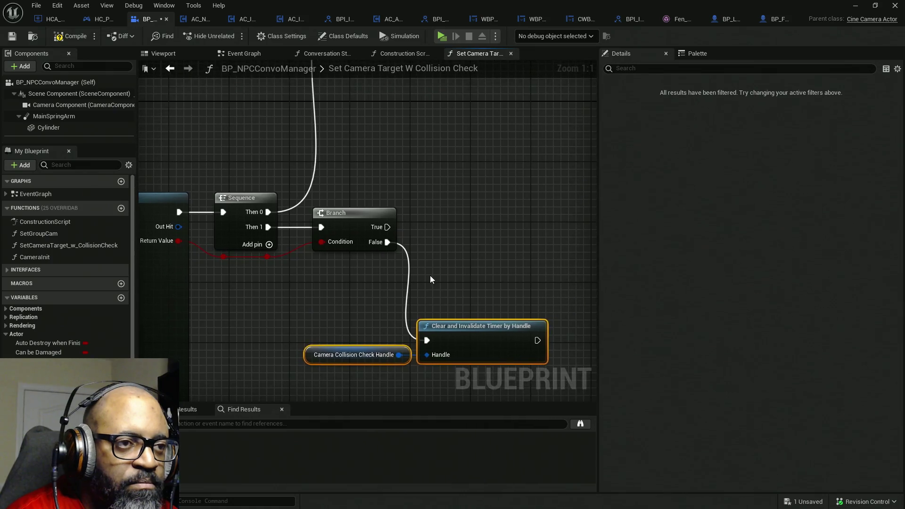
{"action": "left_click", "coordinate": [427, 271]}
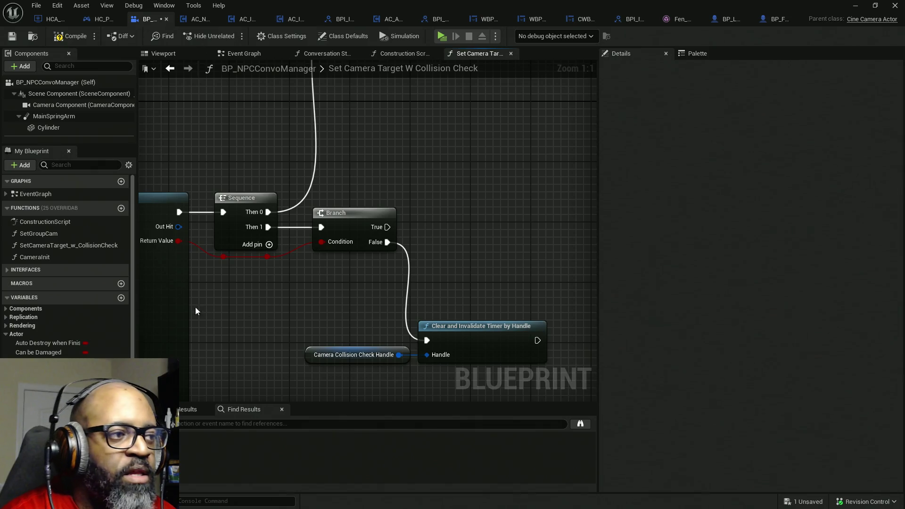
{"action": "mouse_move", "coordinate": [77, 118]}
{"action": "left_mouse_down"}
{"action": "mouse_move", "coordinate": [66, 118]}
{"action": "mouse_move", "coordinate": [415, 150]}
{"action": "mouse_move", "coordinate": [419, 182]}
{"action": "mouse_move", "coordinate": [373, 182]}
{"action": "mouse_move", "coordinate": [480, 180]}
{"action": "left_mouse_up"}
{"action": "left_click", "coordinate": [71, 36]}
Add an Add World Rotation node for Main Spring Arm, run from Branch True
{"action": "type", "text": "delat"}
{"action": "key", "text": "BackSpace"}
{"action": "key", "text": "BackSpace"}
{"action": "type", "text": "ta"}
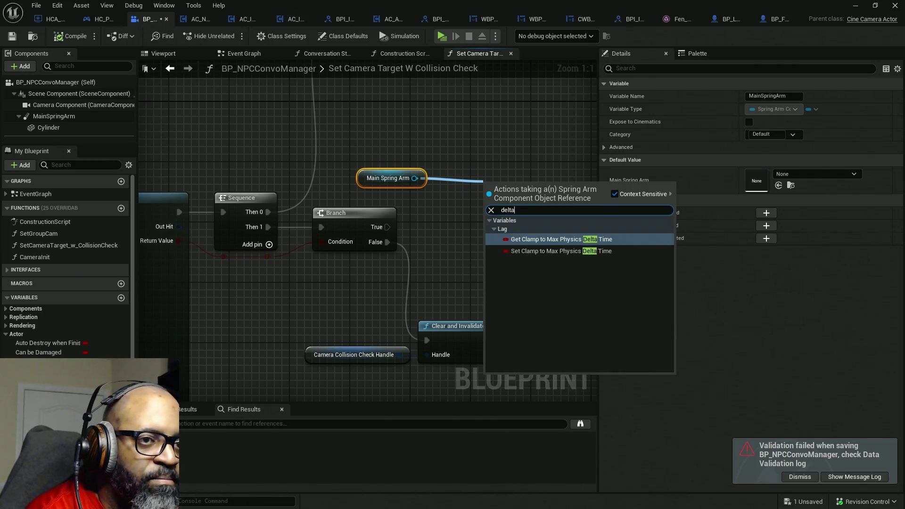
{"action": "key", "text": "BackSpace"}
{"action": "key", "text": "BackSpace"}
{"action": "key", "text": "BackSpace"}
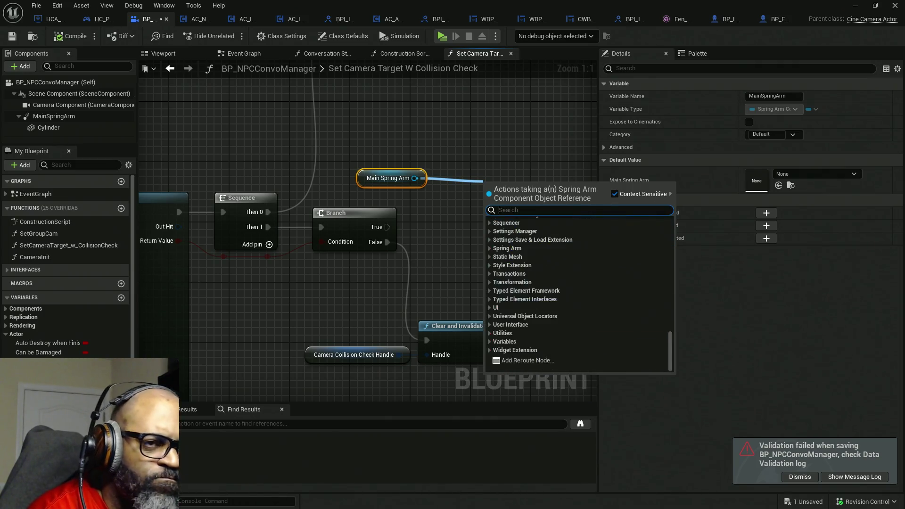
{"action": "type", "text": "add rot"}
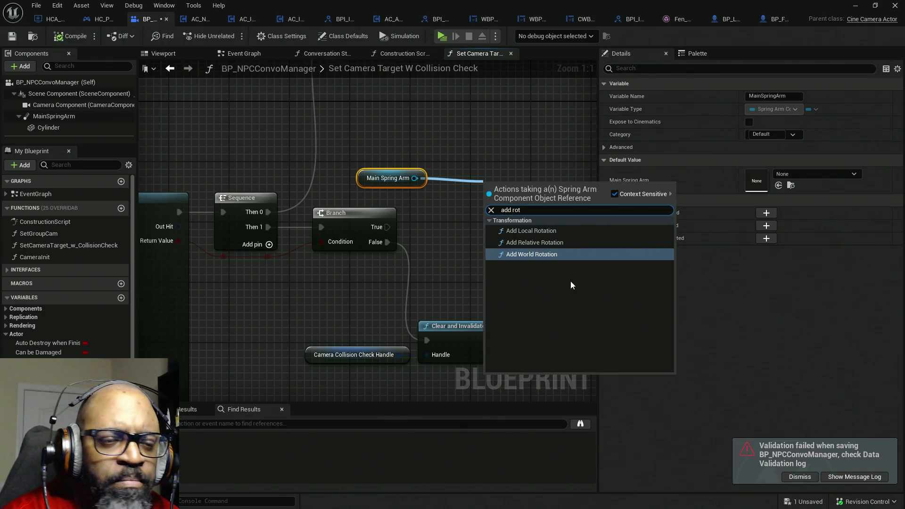
{"action": "left_click", "coordinate": [543, 255]}
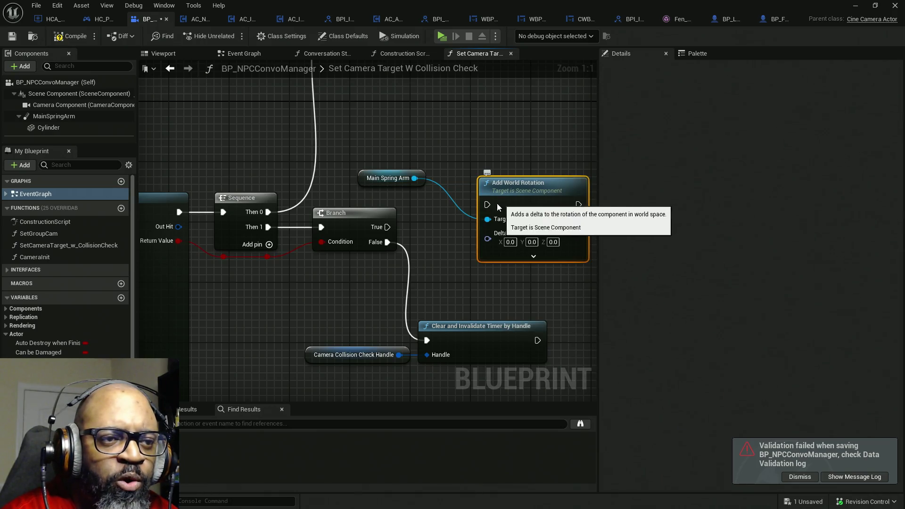
{"action": "left_click_drag", "start_coordinate": [488, 204], "coordinate": [388, 227]}
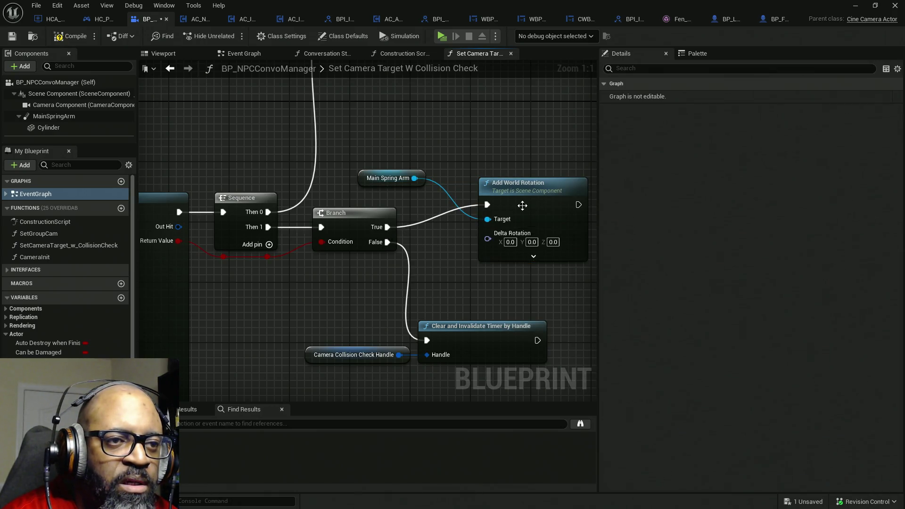
{"action": "left_click_drag", "start_coordinate": [547, 212], "coordinate": [538, 188]}
Set the Delta Rotation Z to 15, then compile and save
{"action": "left_click", "coordinate": [545, 219]}
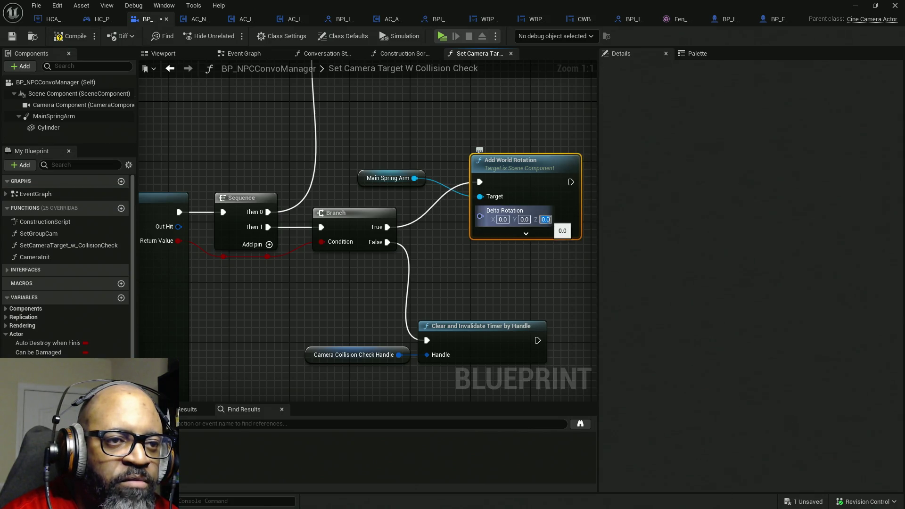
{"action": "type", "text": "15"}
{"action": "key", "text": "Return"}
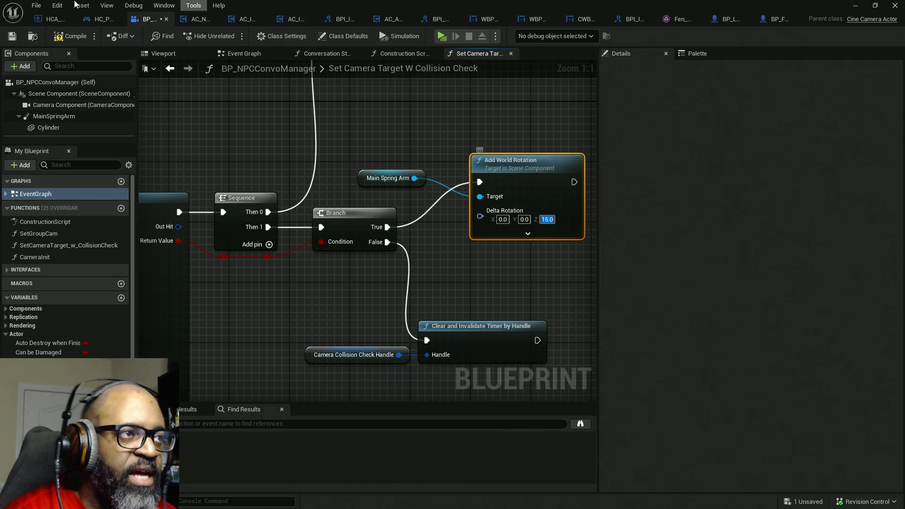
{"action": "left_click", "coordinate": [527, 233]}
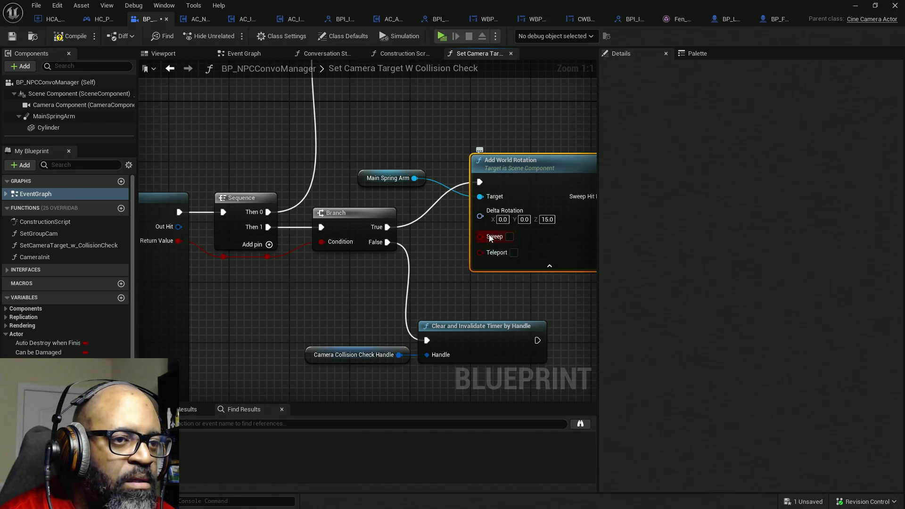
{"action": "mouse_move", "coordinate": [490, 238]}
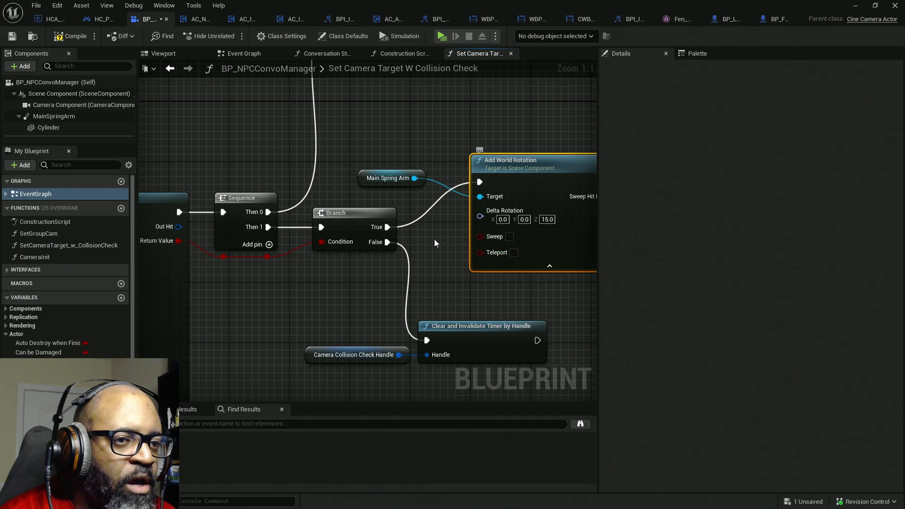
{"action": "left_click", "coordinate": [549, 266]}
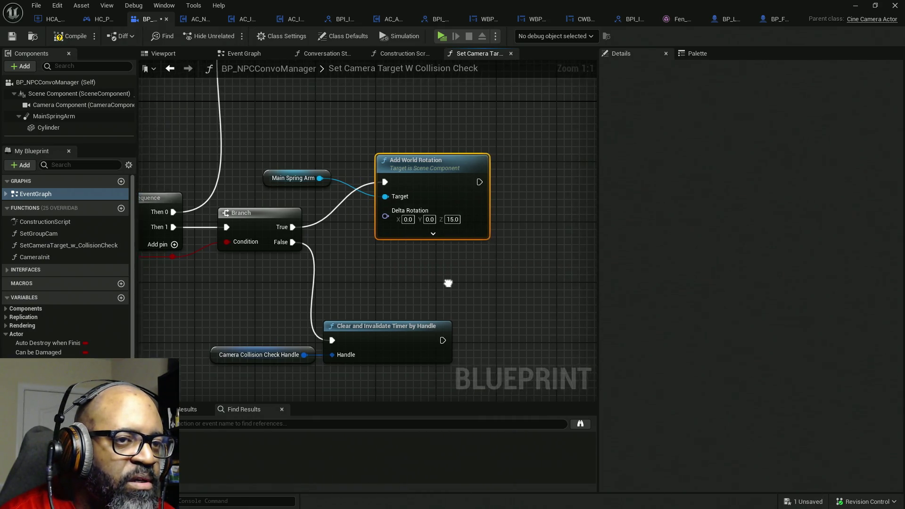
{"action": "left_click", "coordinate": [66, 37]}
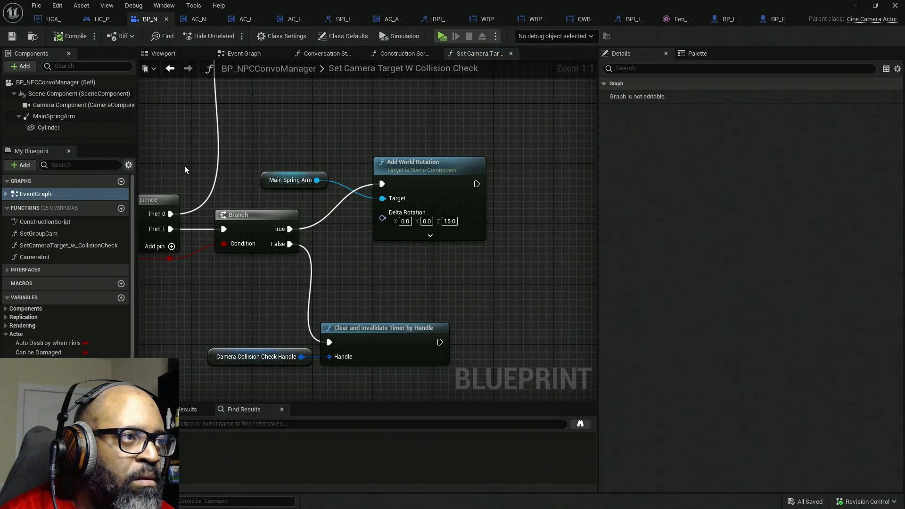
Clear the asset validation messages and close the message log
{"action": "left_click", "coordinate": [448, 39]}
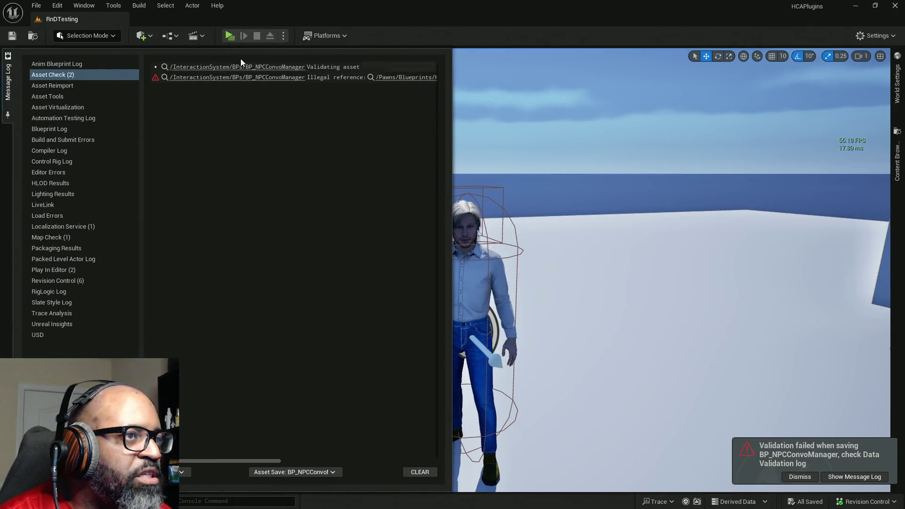
{"action": "left_click", "coordinate": [424, 472]}
{"action": "left_click", "coordinate": [800, 476]}
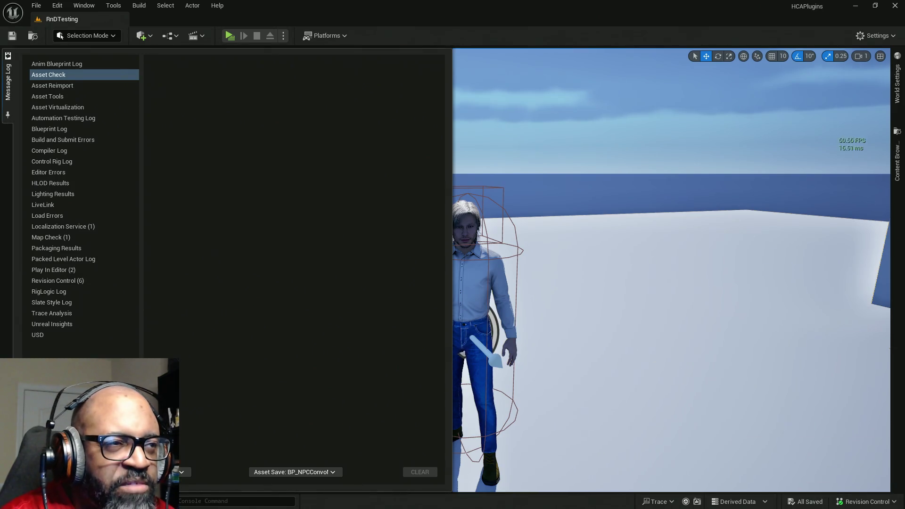
{"action": "left_click", "coordinate": [665, 385]}
{"action": "scroll", "coordinate": [657, 340], "scroll_direction": "down", "scroll_amount": 2}
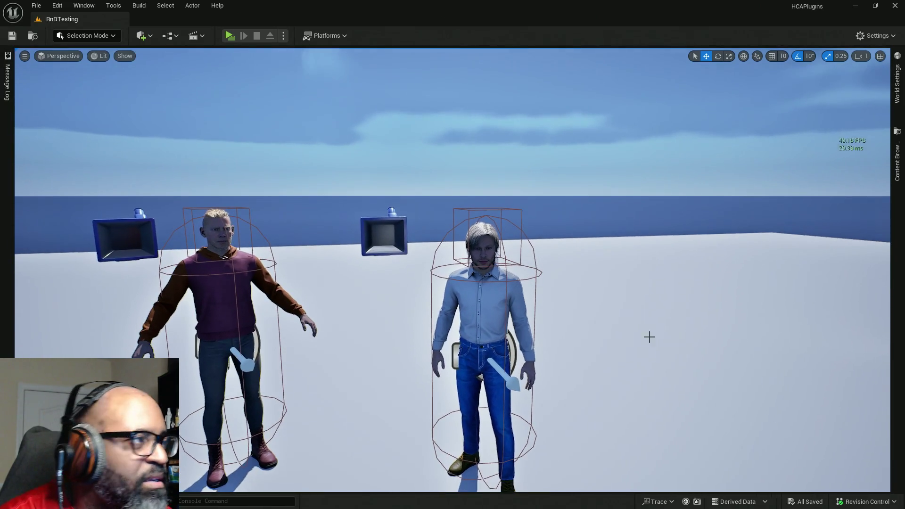
Play the level, walk up to Fen, start a conversation, then exit play mode
{"action": "left_click", "coordinate": [229, 36]}
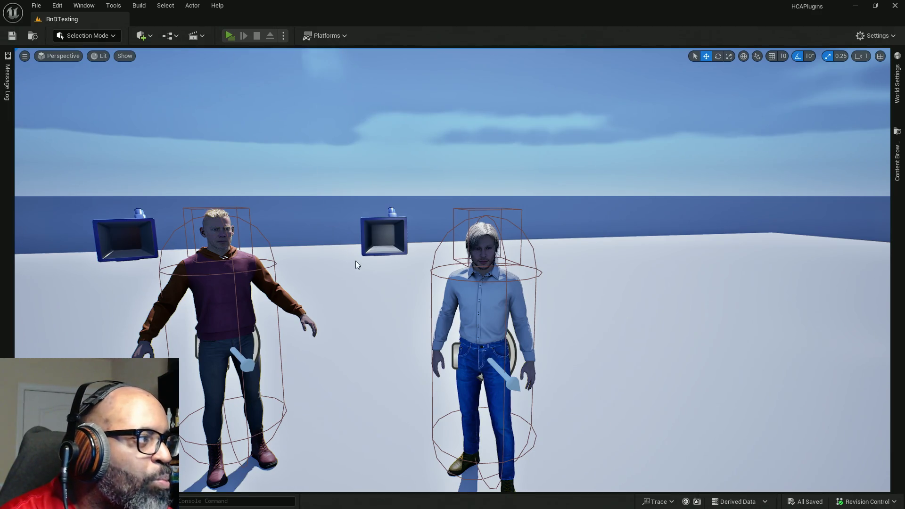
{"action": "key", "text": "w"}
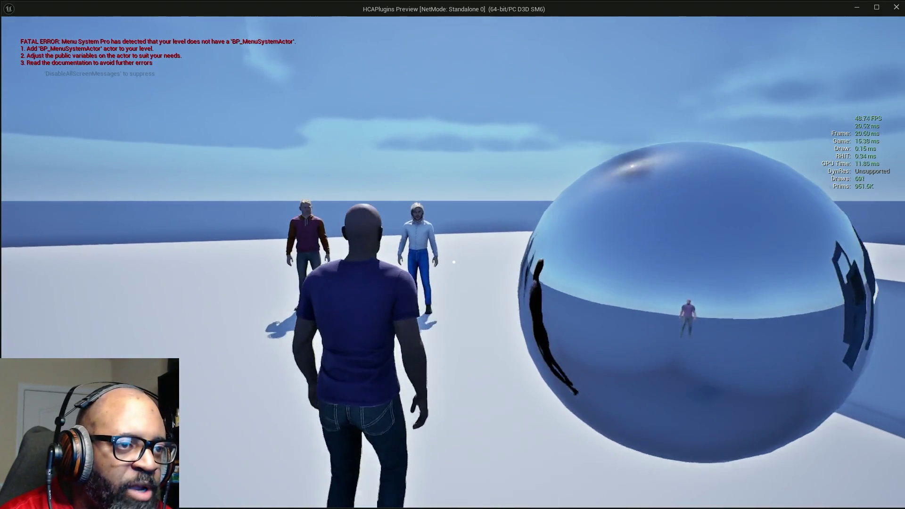
{"action": "key", "text": "w"}
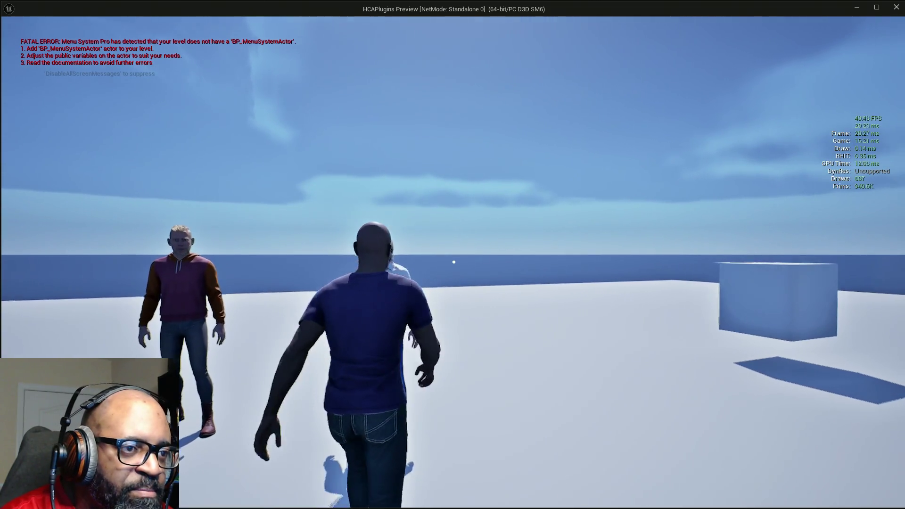
{"action": "key", "text": "w"}
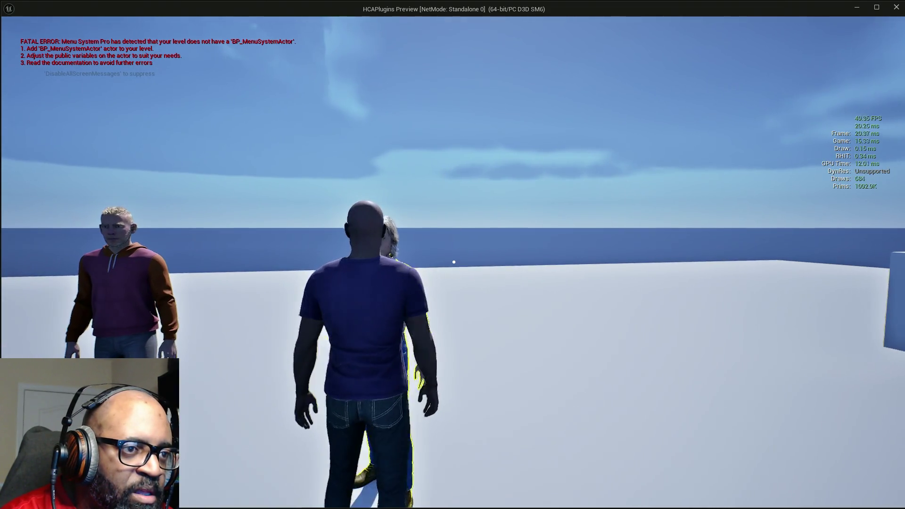
{"action": "key", "text": "d"}
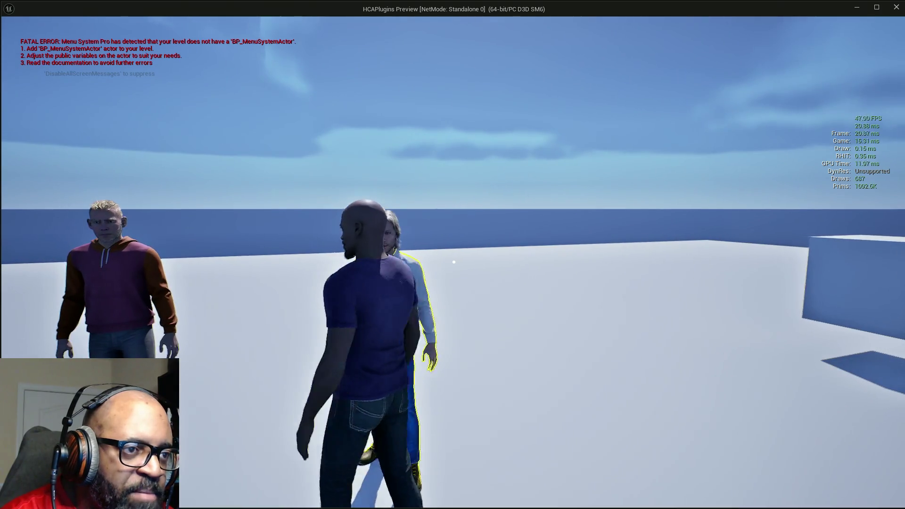
{"action": "key", "text": "a"}
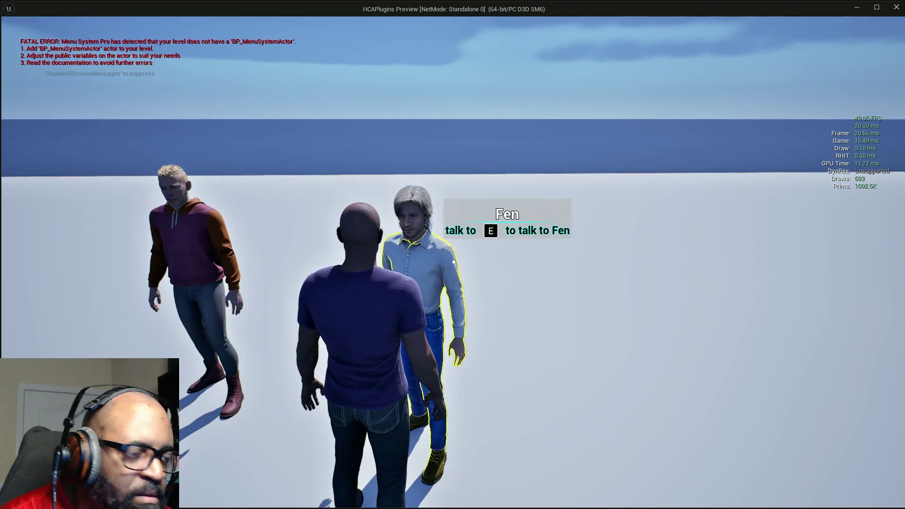
{"action": "key", "text": "e"}
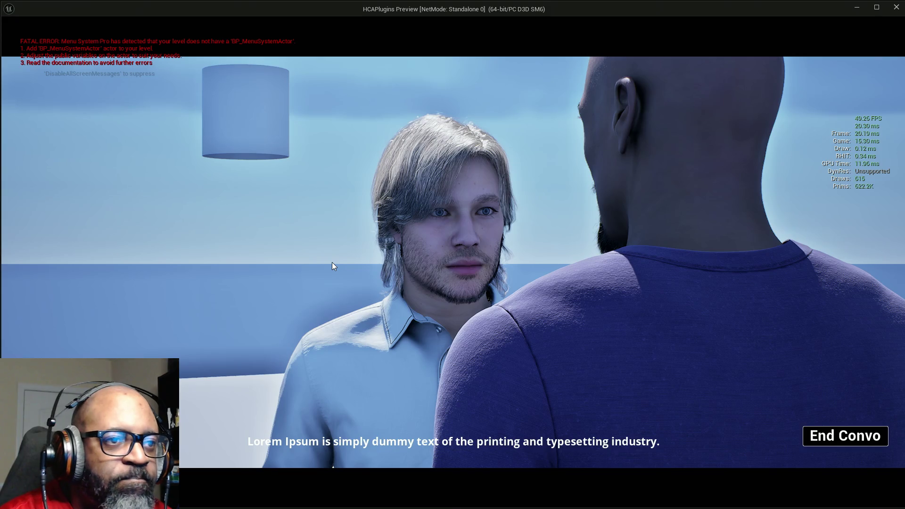
{"action": "key", "text": "Escape"}
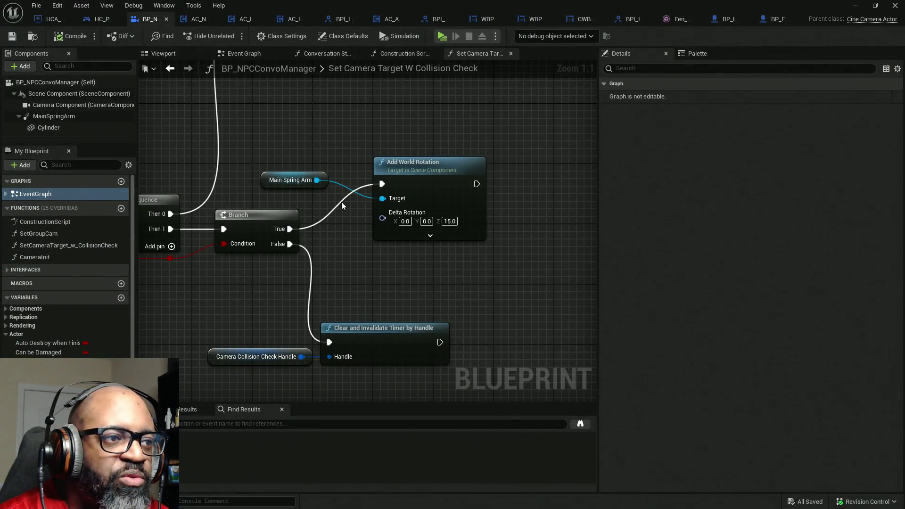
Set Box Trace By Channel Half Size Z to 50 and Half Size Y to 30, then compile
{"action": "mouse_move", "coordinate": [382, 262]}
{"action": "left_mouse_down"}
{"action": "mouse_move", "coordinate": [537, 219]}
{"action": "mouse_move", "coordinate": [440, 324]}
{"action": "mouse_move", "coordinate": [442, 297]}
{"action": "mouse_move", "coordinate": [561, 234]}
{"action": "mouse_move", "coordinate": [584, 196]}
{"action": "left_mouse_up"}
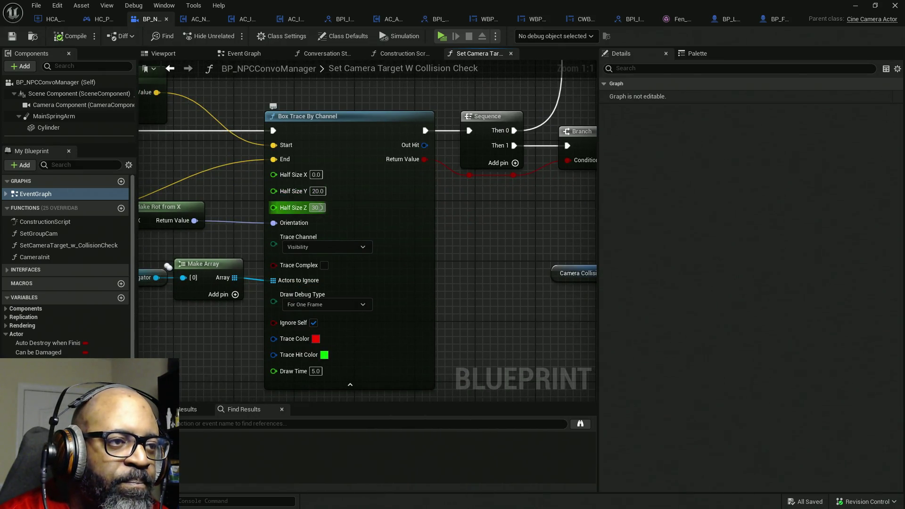
{"action": "type", "text": "50"}
{"action": "key", "text": "Return"}
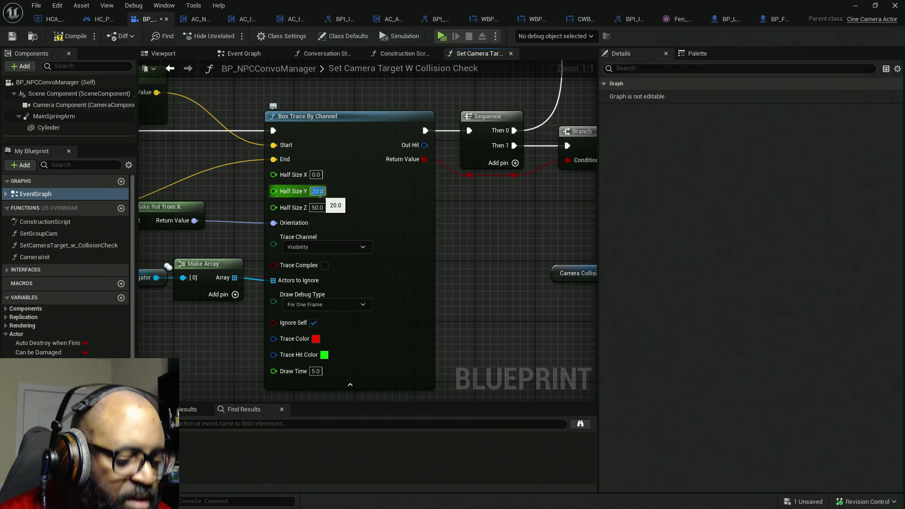
{"action": "type", "text": "0"}
{"action": "left_click", "coordinate": [69, 38]}
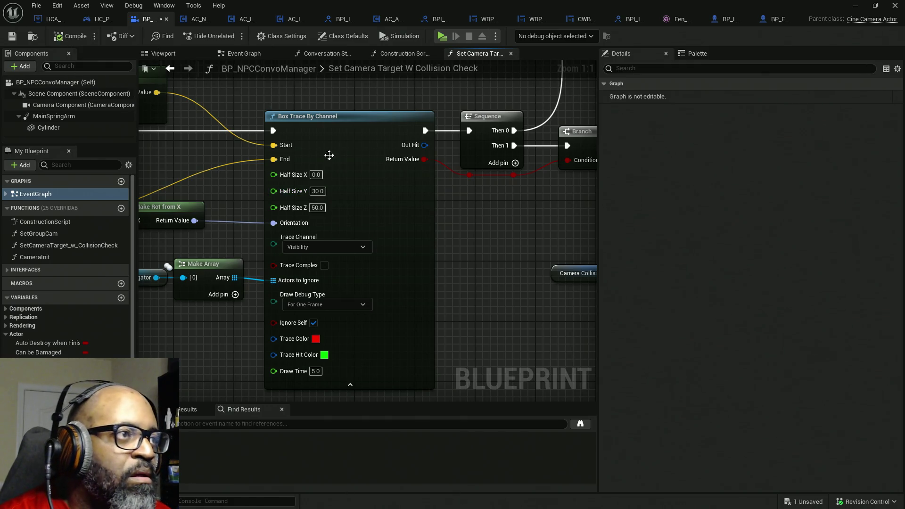
{"action": "mouse_move", "coordinate": [457, 243]}
{"action": "left_mouse_down"}
{"action": "mouse_move", "coordinate": [326, 245]}
{"action": "mouse_move", "coordinate": [578, 254]}
{"action": "mouse_move", "coordinate": [718, 281]}
{"action": "left_mouse_up"}
{"action": "left_click", "coordinate": [230, 160]}
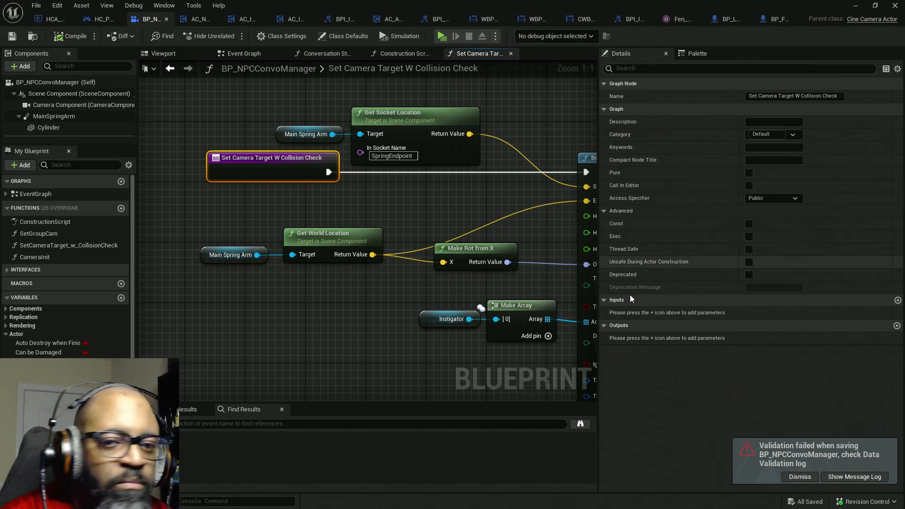
Add a new function input named bRotateToRight? and compile the blueprint
{"action": "left_click", "coordinate": [898, 301]}
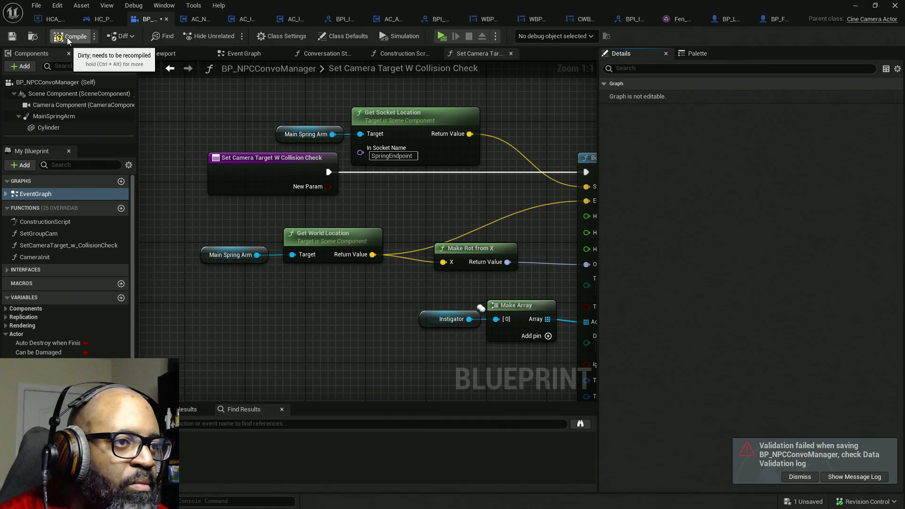
{"action": "left_click", "coordinate": [236, 174]}
{"action": "left_click", "coordinate": [634, 312]}
{"action": "type", "text": "bRotateToRight?"}
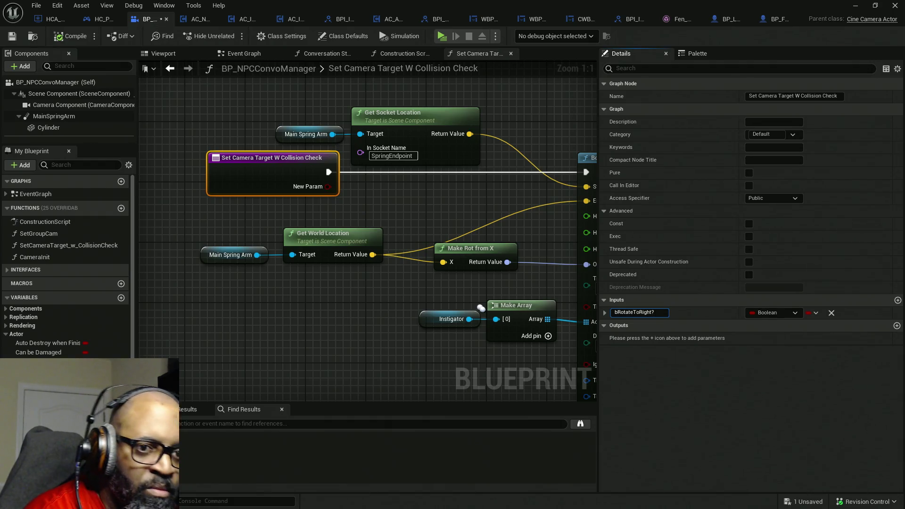
{"action": "left_click", "coordinate": [35, 194]}
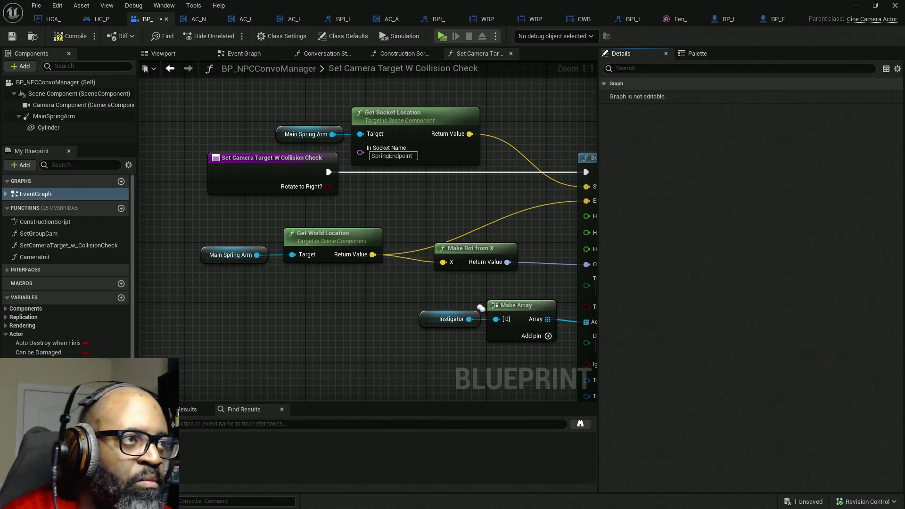
{"action": "left_click", "coordinate": [83, 35]}
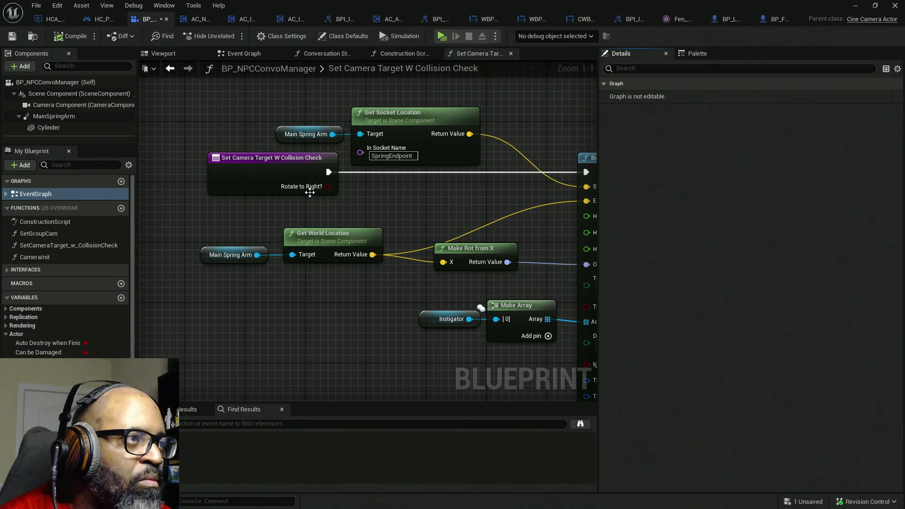
Rename the input from bRotateToRight? to bRotateToLeft?
{"action": "left_click_drag", "start_coordinate": [358, 208], "coordinate": [326, 214]}
{"action": "left_click", "coordinate": [257, 192]}
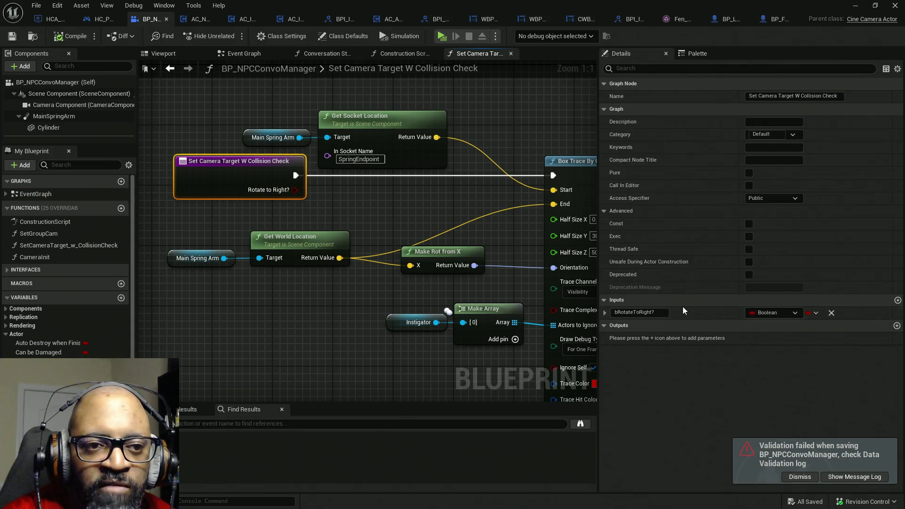
{"action": "left_click_drag", "start_coordinate": [641, 314], "coordinate": [651, 318]}
{"action": "type", "text": "Lef"}
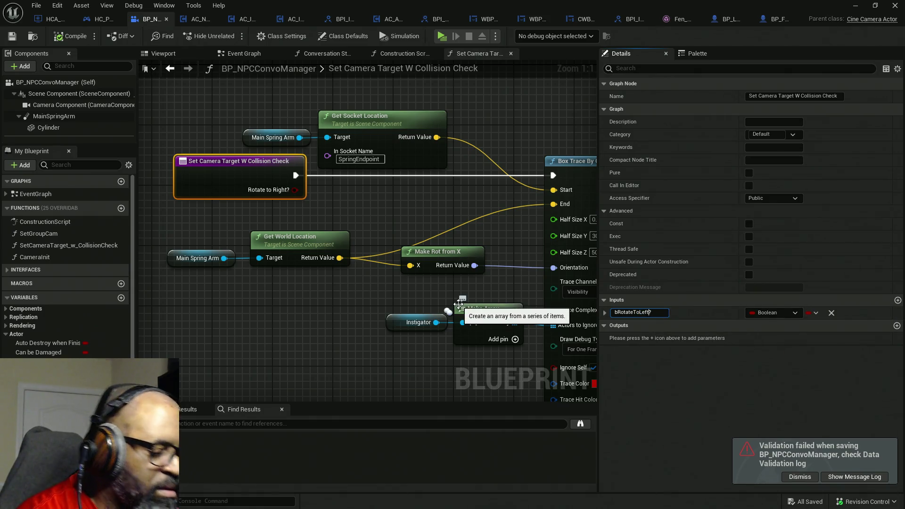
{"action": "left_click", "coordinate": [459, 304]}
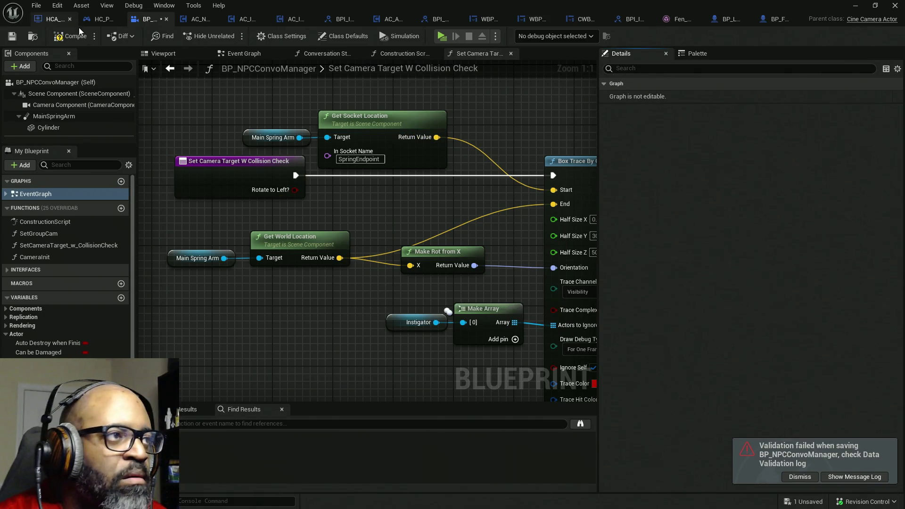
{"action": "left_click_drag", "start_coordinate": [313, 207], "coordinate": [205, 193]}
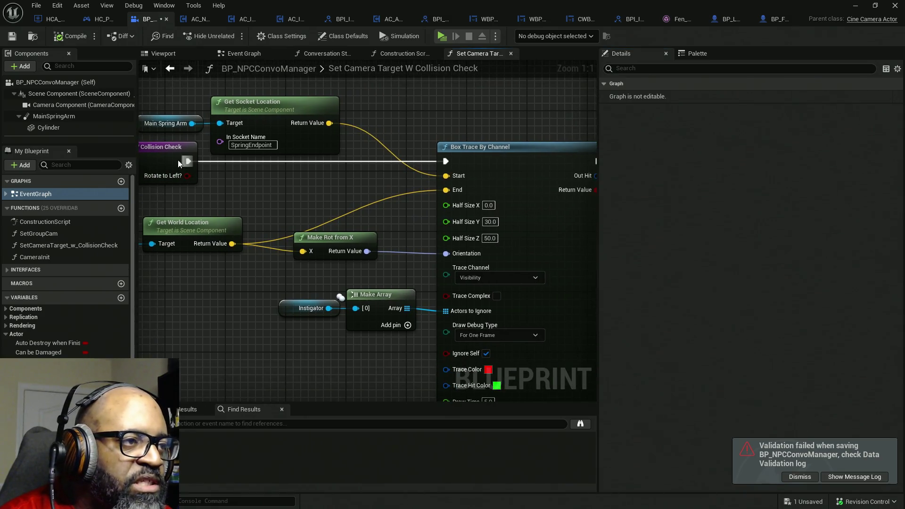
{"action": "left_click", "coordinate": [157, 157]}
{"action": "left_click", "coordinate": [636, 313]}
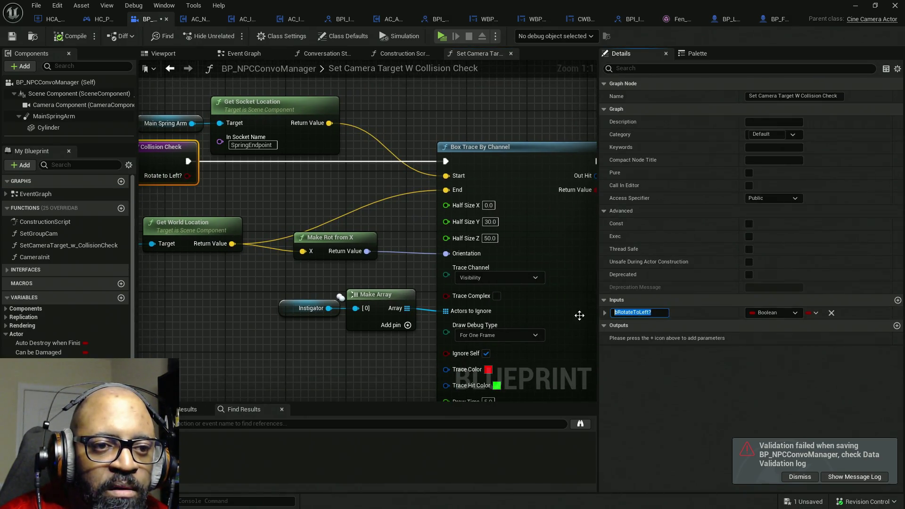
{"action": "left_click_drag", "start_coordinate": [389, 289], "coordinate": [247, 286]}
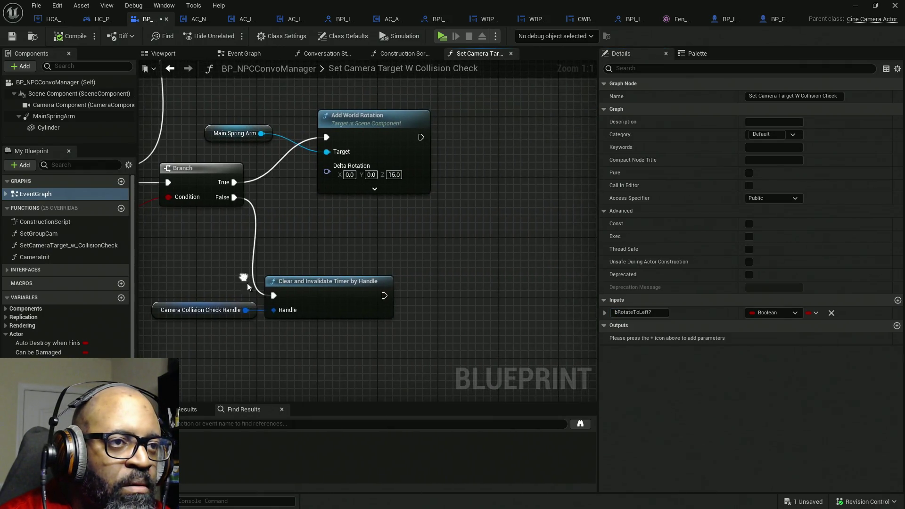
Split Add World Rotation's Delta Rotation pin into Roll, Pitch and Yaw, and reposition the nodes
{"action": "left_click", "coordinate": [375, 189]}
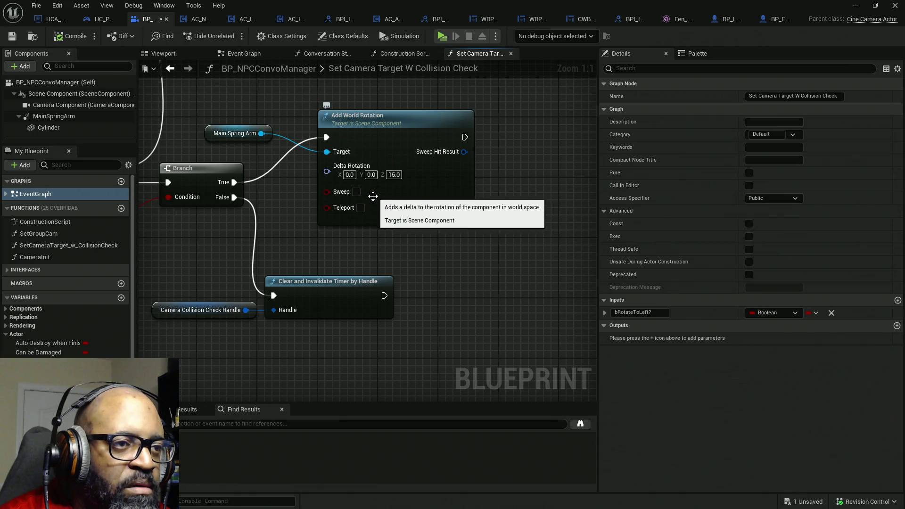
{"action": "right_click", "coordinate": [327, 172]}
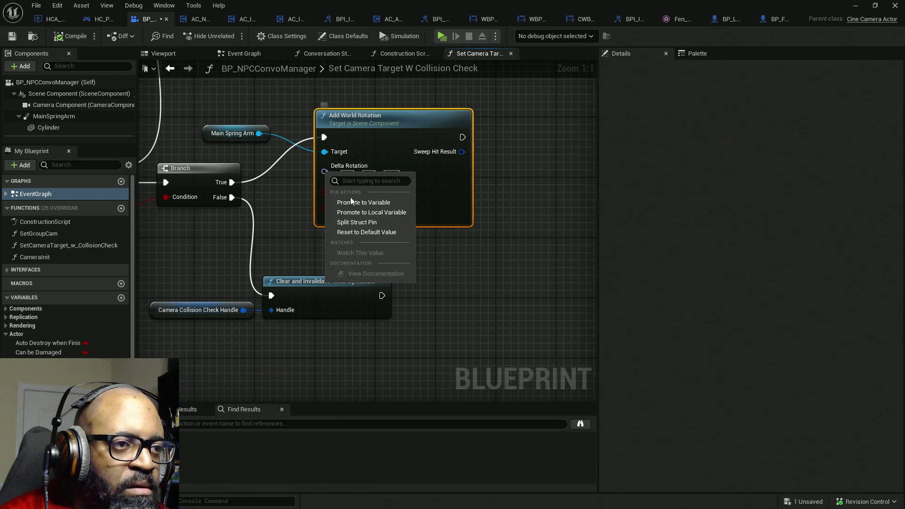
{"action": "left_click", "coordinate": [354, 222]}
{"action": "left_click_drag", "start_coordinate": [482, 105], "coordinate": [236, 142]}
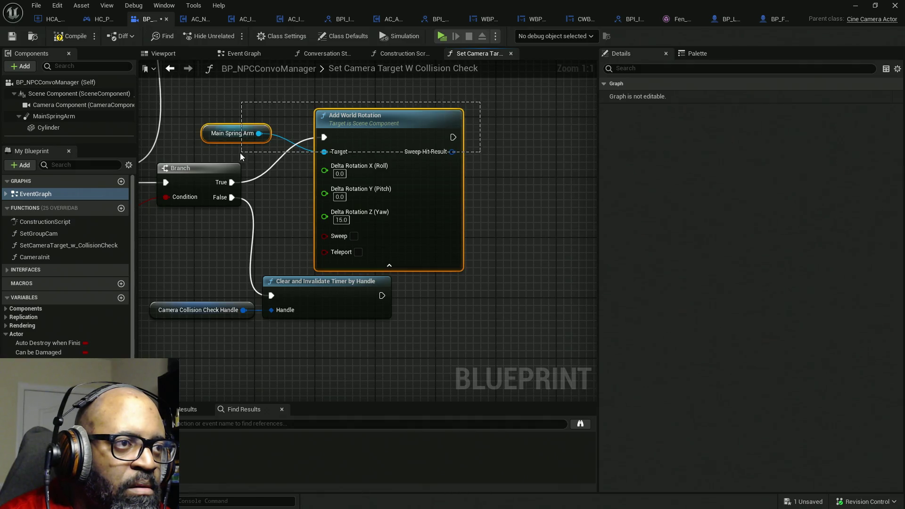
{"action": "mouse_move", "coordinate": [448, 188]}
{"action": "left_mouse_down"}
{"action": "mouse_move", "coordinate": [521, 185]}
{"action": "mouse_move", "coordinate": [517, 177]}
{"action": "left_mouse_up"}
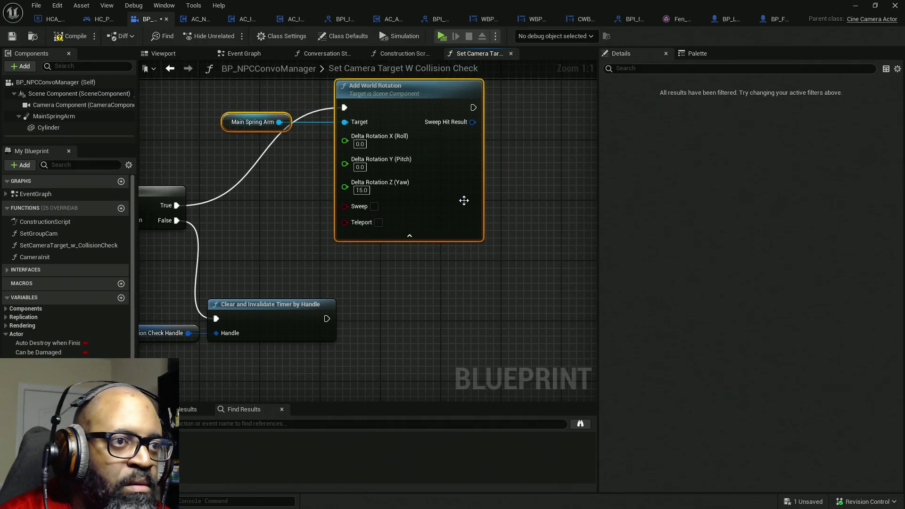
{"action": "left_click_drag", "start_coordinate": [463, 198], "coordinate": [519, 169]}
{"action": "left_click", "coordinate": [547, 226]}
Add a Select node feeding the Yaw input and shift the three nodes right
{"action": "mouse_move", "coordinate": [398, 158]}
{"action": "left_mouse_down"}
{"action": "mouse_move", "coordinate": [361, 177]}
{"action": "mouse_move", "coordinate": [369, 179]}
{"action": "left_mouse_up"}
{"action": "type", "text": "select"}
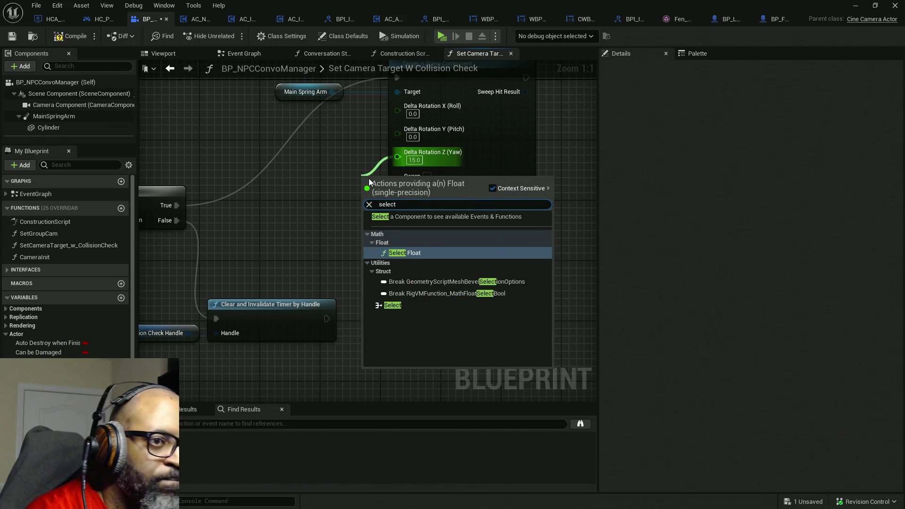
{"action": "left_click", "coordinate": [394, 306]}
{"action": "mouse_move", "coordinate": [366, 220]}
{"action": "left_mouse_down"}
{"action": "mouse_move", "coordinate": [351, 218]}
{"action": "mouse_move", "coordinate": [326, 266]}
{"action": "mouse_move", "coordinate": [335, 246]}
{"action": "left_mouse_up"}
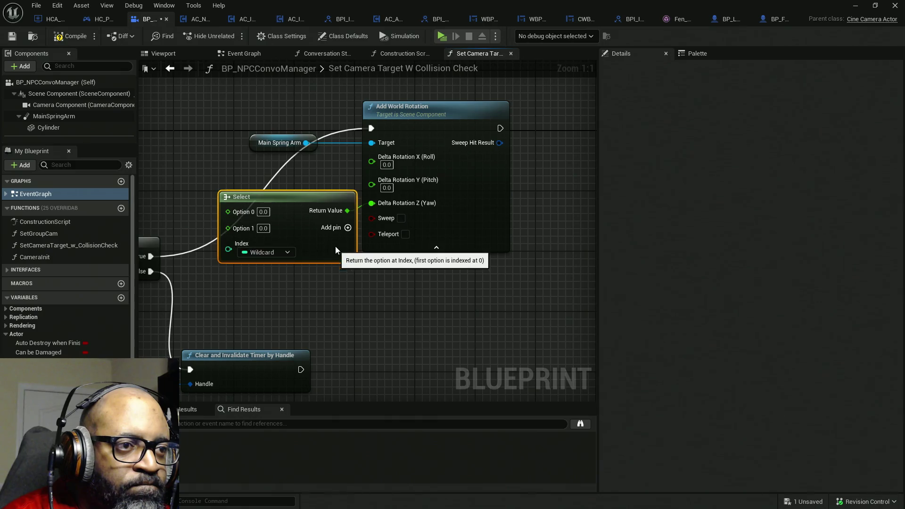
{"action": "left_click_drag", "start_coordinate": [226, 103], "coordinate": [430, 259]}
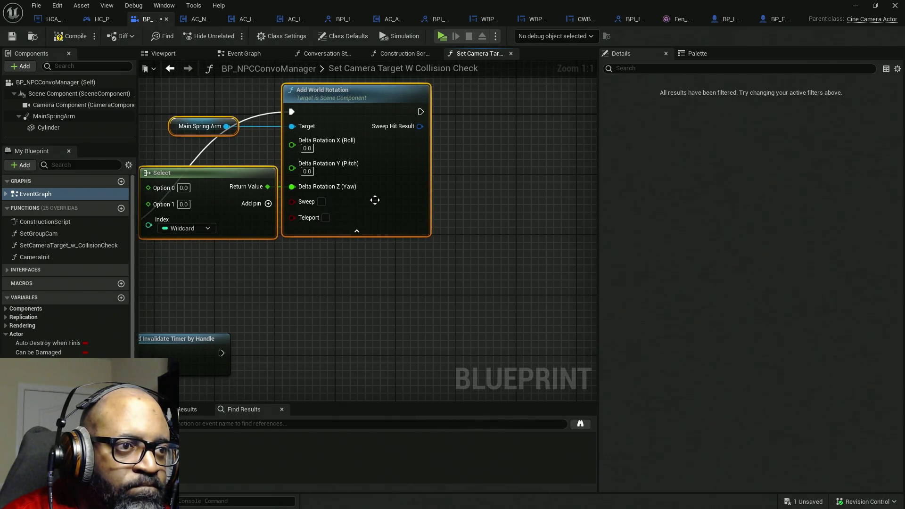
{"action": "left_click_drag", "start_coordinate": [375, 200], "coordinate": [505, 212]}
{"action": "mouse_move", "coordinate": [230, 212]}
{"action": "left_mouse_down"}
{"action": "mouse_move", "coordinate": [384, 213]}
{"action": "mouse_move", "coordinate": [370, 210]}
{"action": "mouse_move", "coordinate": [334, 146]}
{"action": "left_mouse_up"}
Add a reroute point on the Branch True wire and search for bRotateToLeft?
{"action": "double_click", "coordinate": [375, 211]}
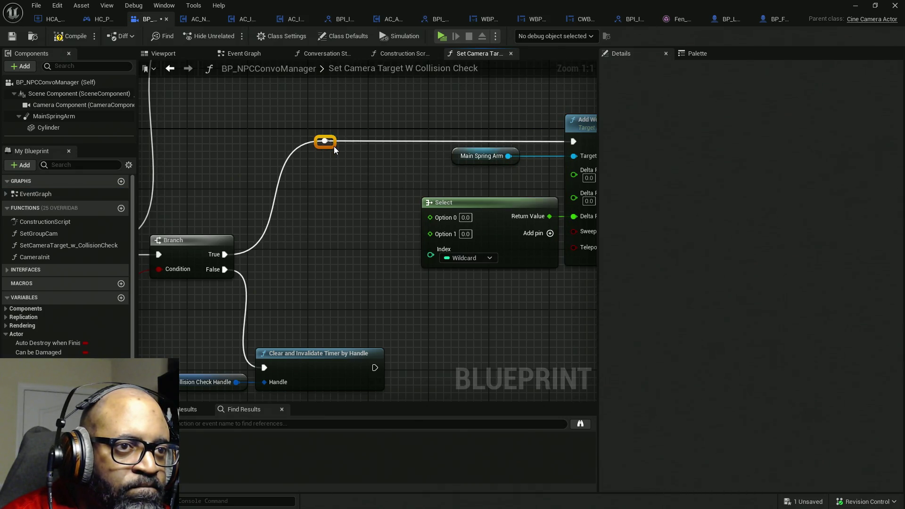
{"action": "left_click", "coordinate": [348, 243]}
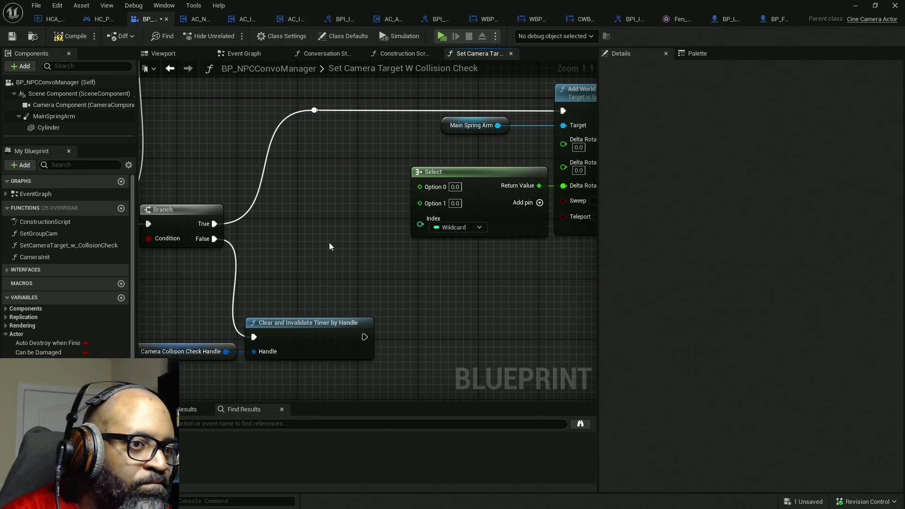
{"action": "right_click", "coordinate": [304, 239]}
{"action": "type", "text": "bRotateToLeft?"}
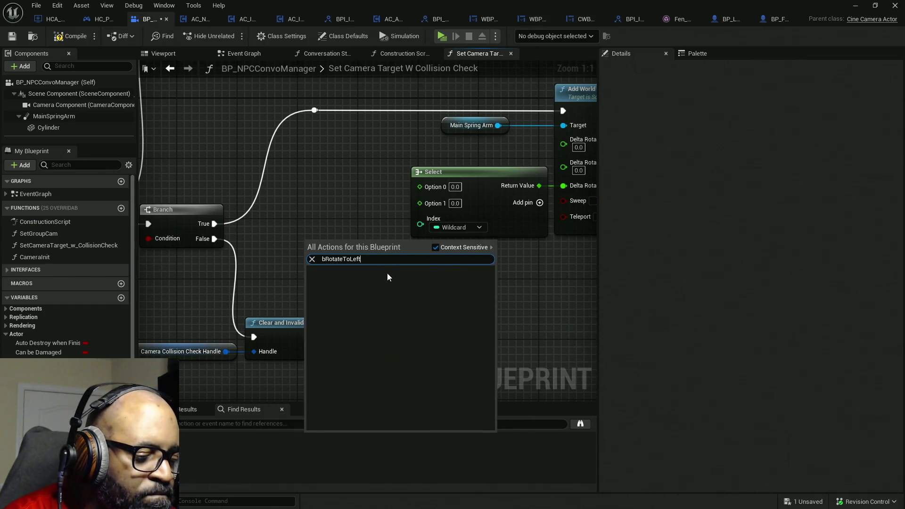
Add a bRotateToLeft? getter and connect it to the Select node's Index
{"action": "left_click", "coordinate": [363, 278]}
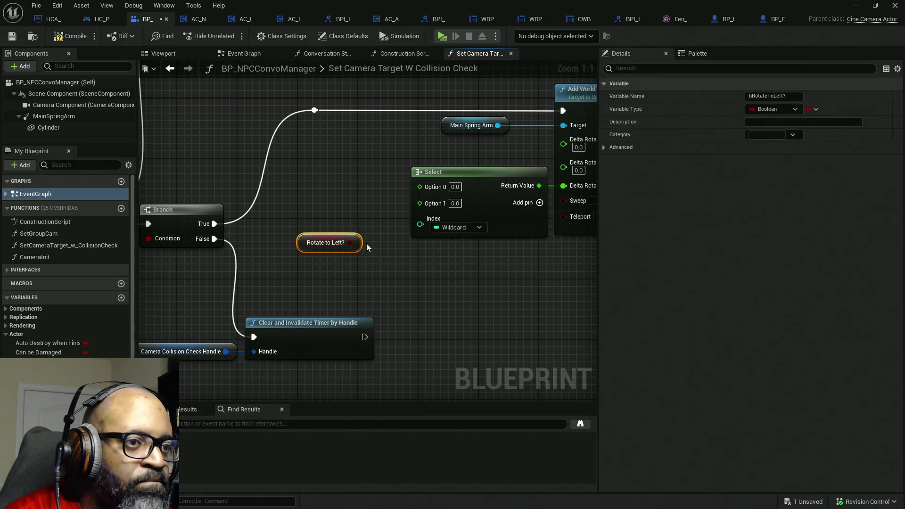
{"action": "left_click_drag", "start_coordinate": [352, 243], "coordinate": [421, 222]}
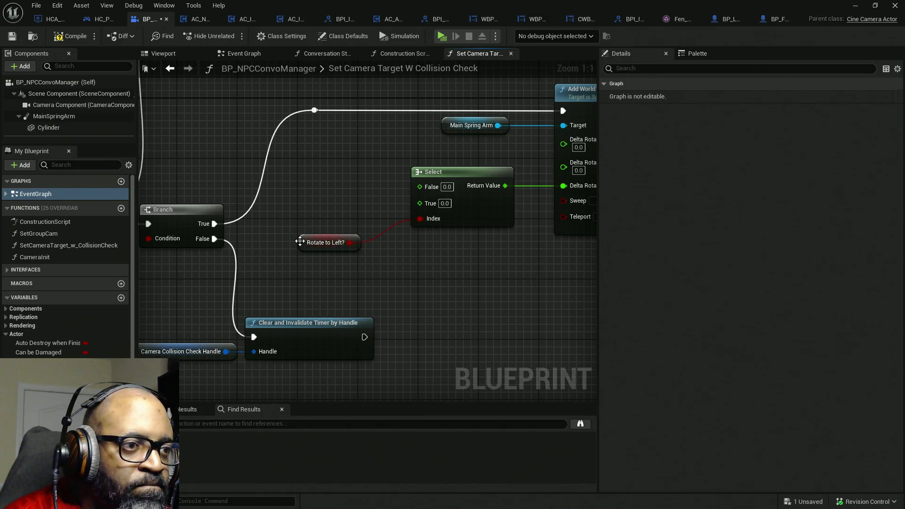
{"action": "left_click_drag", "start_coordinate": [300, 242], "coordinate": [322, 243]}
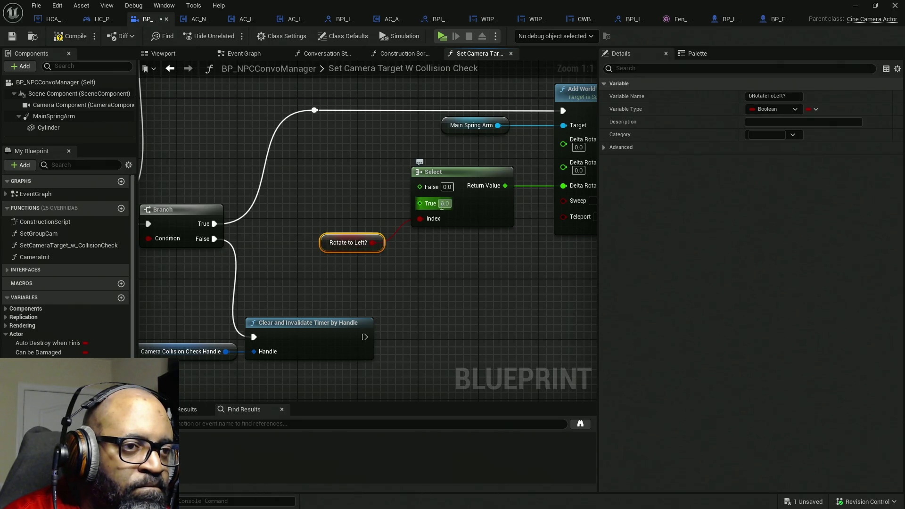
{"action": "left_click_drag", "start_coordinate": [438, 250], "coordinate": [359, 240]}
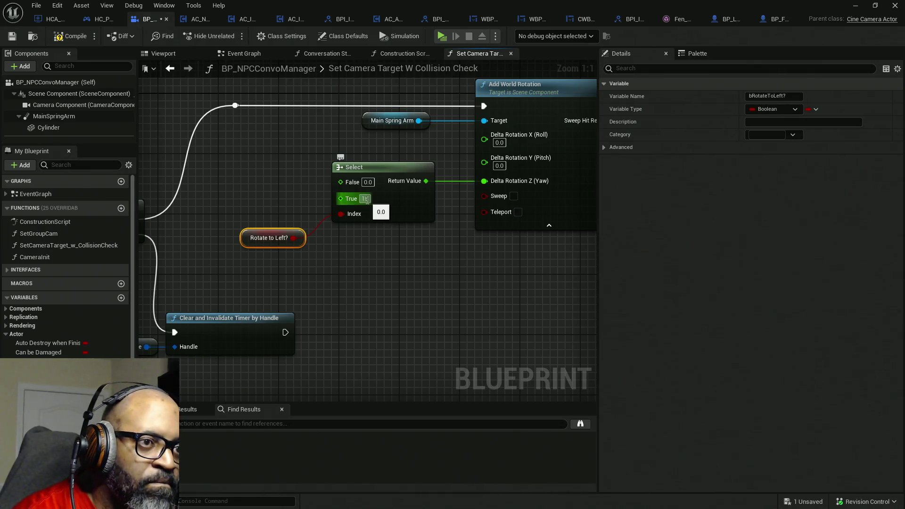
Set Select yaw to 15.0 for True and -15.0 for False, compile and save, then switch to the Construction Script
{"action": "left_click", "coordinate": [366, 199]}
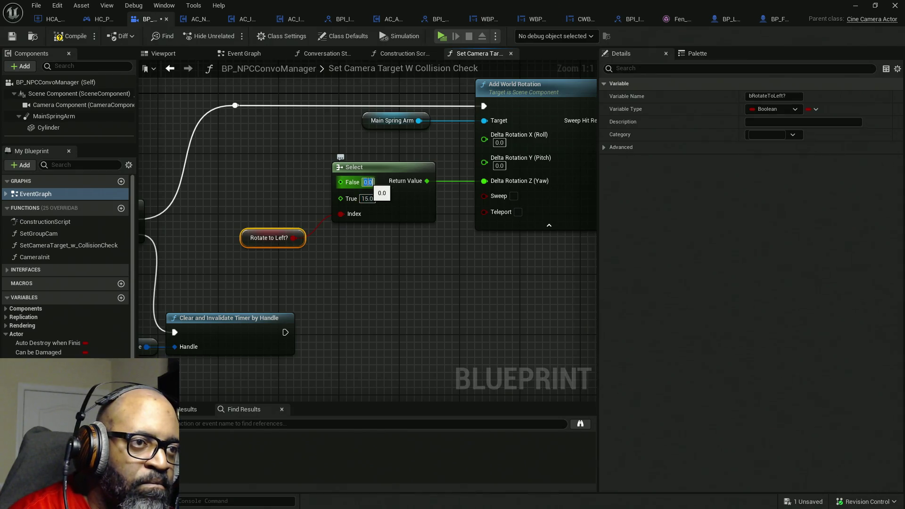
{"action": "type", "text": "-15"}
{"action": "left_click", "coordinate": [89, 198]}
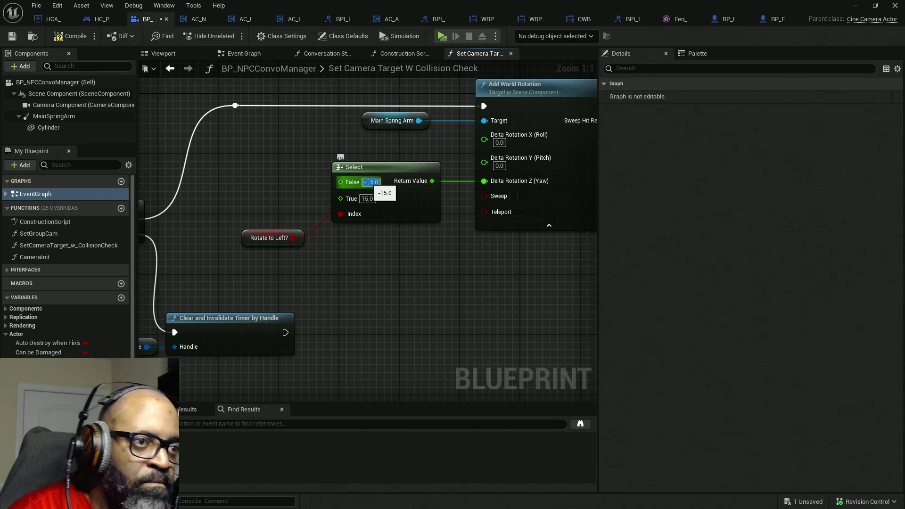
{"action": "left_click", "coordinate": [72, 40]}
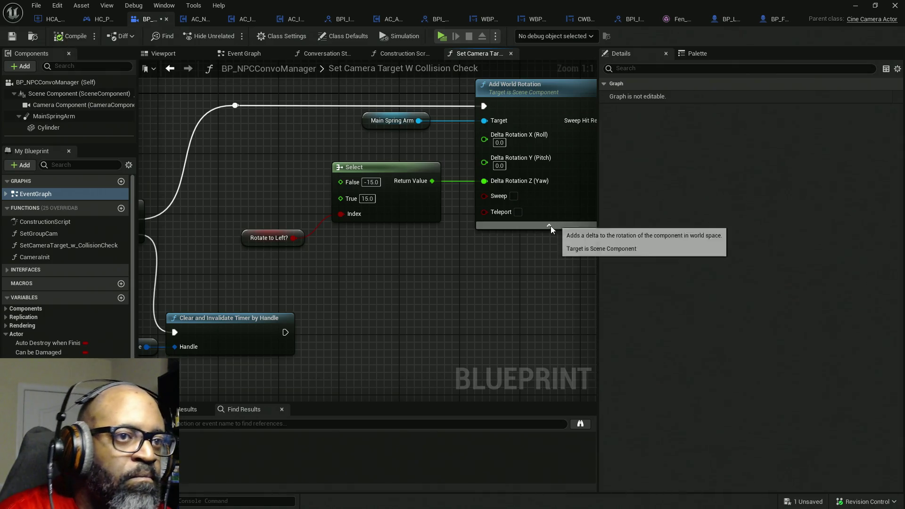
{"action": "left_click_drag", "start_coordinate": [316, 125], "coordinate": [360, 138]}
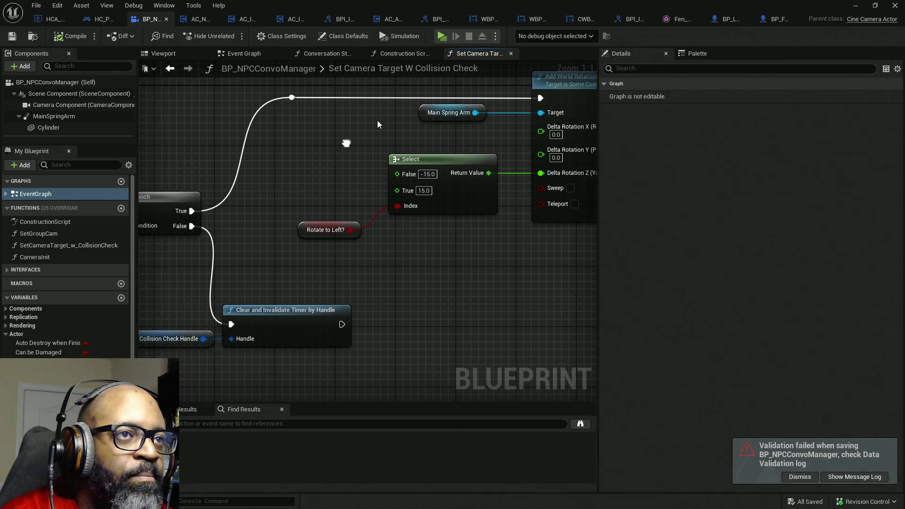
{"action": "left_click", "coordinate": [409, 54]}
{"action": "mouse_move", "coordinate": [569, 210]}
{"action": "left_mouse_down"}
{"action": "mouse_move", "coordinate": [357, 248]}
{"action": "mouse_move", "coordinate": [370, 234]}
{"action": "mouse_move", "coordinate": [172, 228]}
{"action": "mouse_move", "coordinate": [324, 239]}
{"action": "left_mouse_up"}
Navigate the Construction Script to locate the SET, tracking settings and Attach Component nodes
{"action": "scroll", "coordinate": [289, 234], "scroll_direction": "down", "scroll_amount": 3}
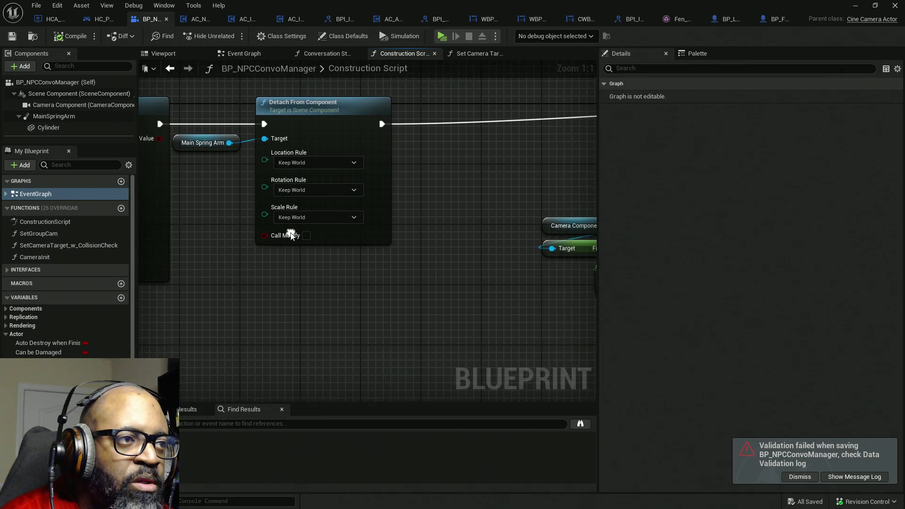
{"action": "mouse_move", "coordinate": [398, 205]}
{"action": "left_mouse_down"}
{"action": "mouse_move", "coordinate": [253, 196]}
{"action": "mouse_move", "coordinate": [226, 178]}
{"action": "left_mouse_up"}
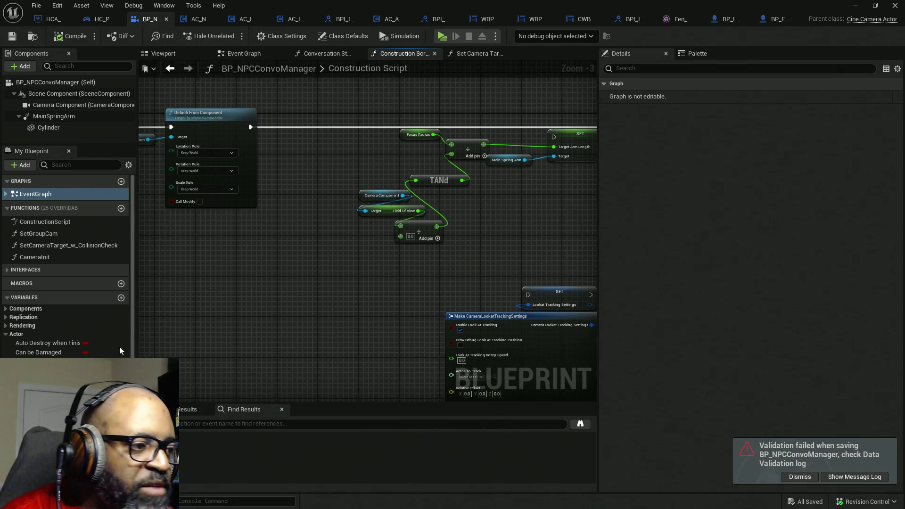
{"action": "scroll", "coordinate": [66, 264], "scroll_direction": "down", "scroll_amount": 4}
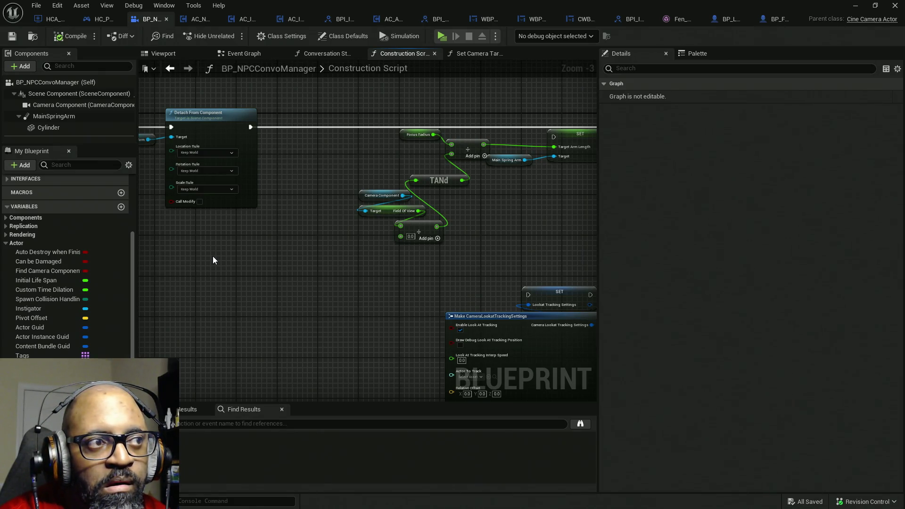
{"action": "left_click_drag", "start_coordinate": [213, 256], "coordinate": [360, 260]}
{"action": "mouse_move", "coordinate": [310, 243]}
{"action": "left_mouse_down"}
{"action": "mouse_move", "coordinate": [449, 239]}
{"action": "mouse_move", "coordinate": [208, 219]}
{"action": "mouse_move", "coordinate": [336, 241]}
{"action": "mouse_move", "coordinate": [201, 255]}
{"action": "left_mouse_up"}
{"action": "scroll", "coordinate": [417, 224], "scroll_direction": "up", "scroll_amount": 3}
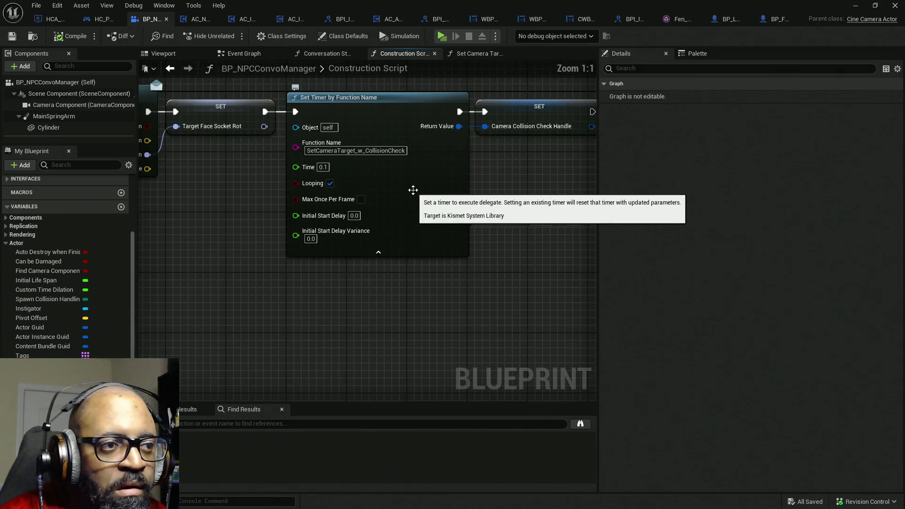
Inspect the Set Timer by Function Name node and move the handle SET node right
{"action": "right_click", "coordinate": [415, 194]}
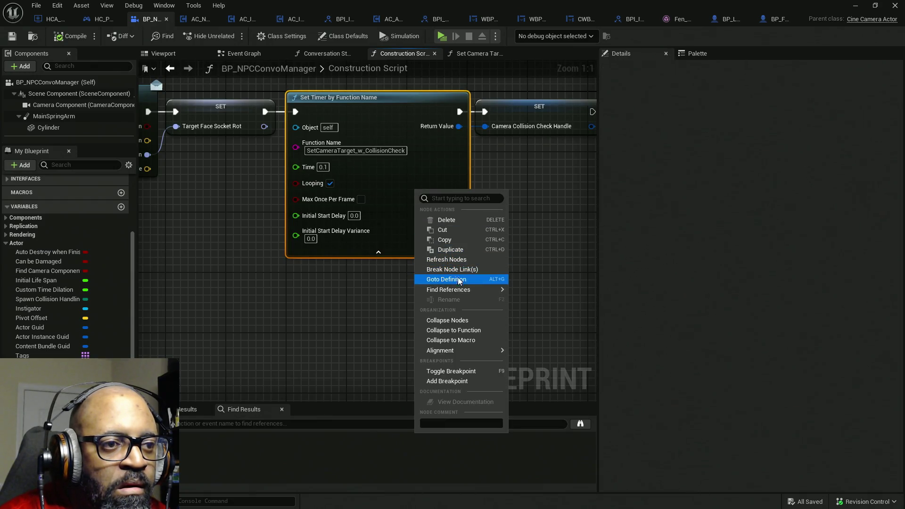
{"action": "left_click", "coordinate": [454, 261]}
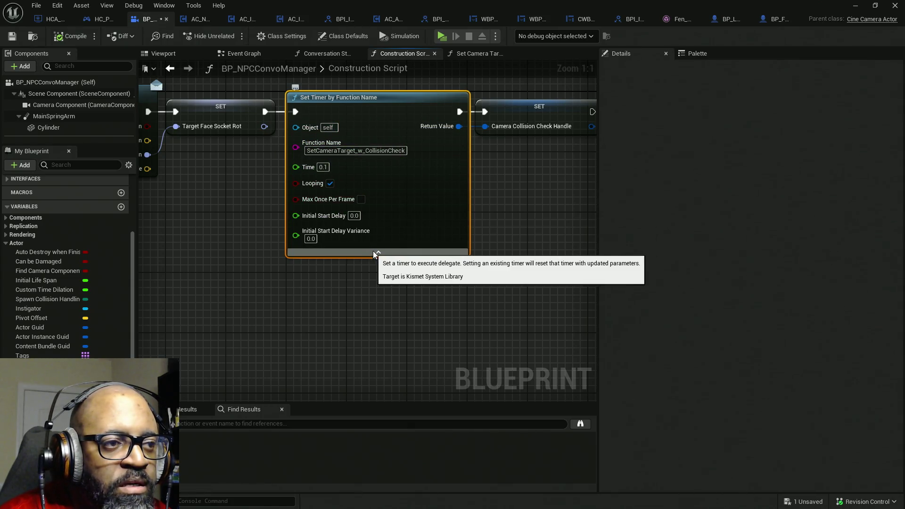
{"action": "right_click", "coordinate": [405, 213]}
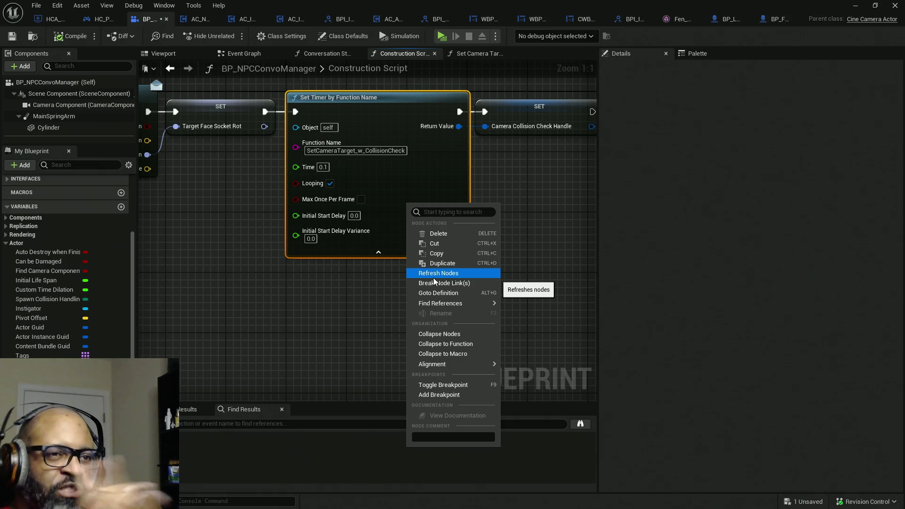
{"action": "left_click_drag", "start_coordinate": [456, 139], "coordinate": [415, 142]}
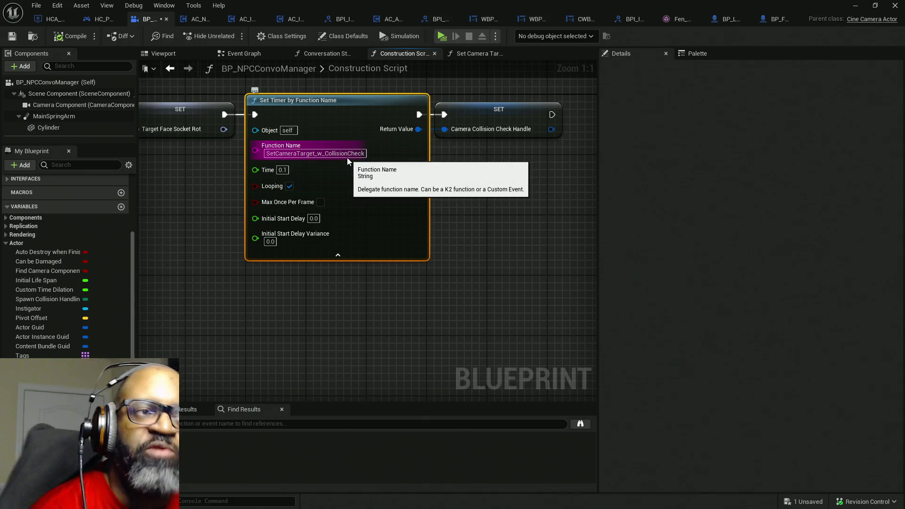
{"action": "left_click_drag", "start_coordinate": [481, 191], "coordinate": [470, 192]}
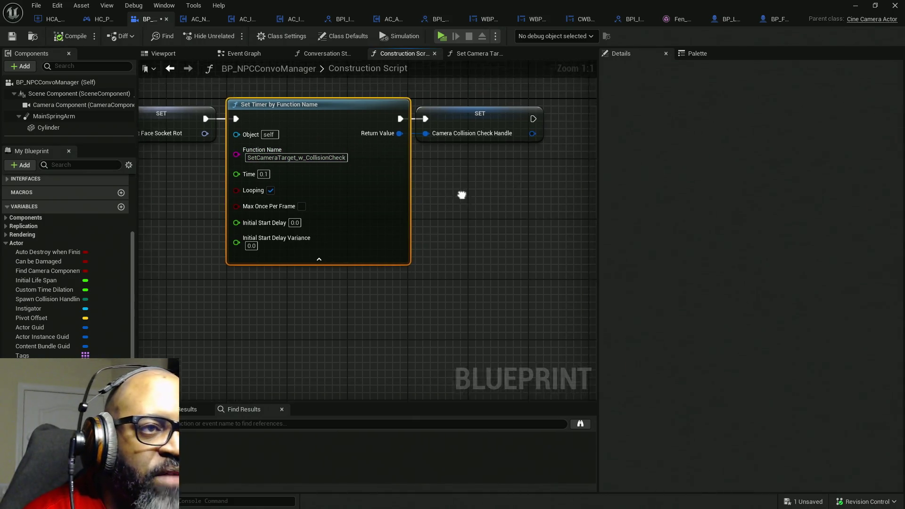
{"action": "left_click_drag", "start_coordinate": [410, 127], "coordinate": [542, 127]}
{"action": "left_click_drag", "start_coordinate": [382, 208], "coordinate": [419, 207]}
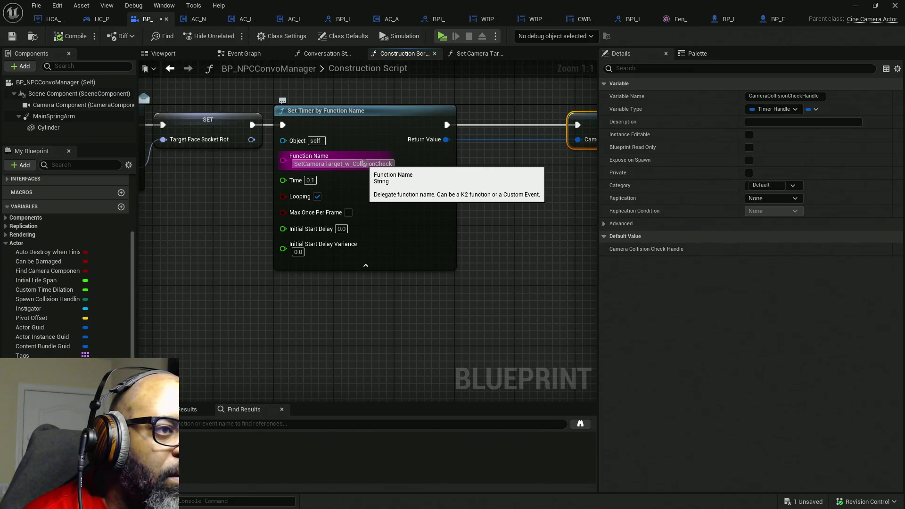
Add a Set Camera Target W Collision Check node and delete Set Timer by Function Name
{"action": "right_click", "coordinate": [466, 310]}
{"action": "type", "text": "set camera target"}
{"action": "key", "text": "Return"}
{"action": "left_click_drag", "start_coordinate": [424, 307], "coordinate": [418, 243]}
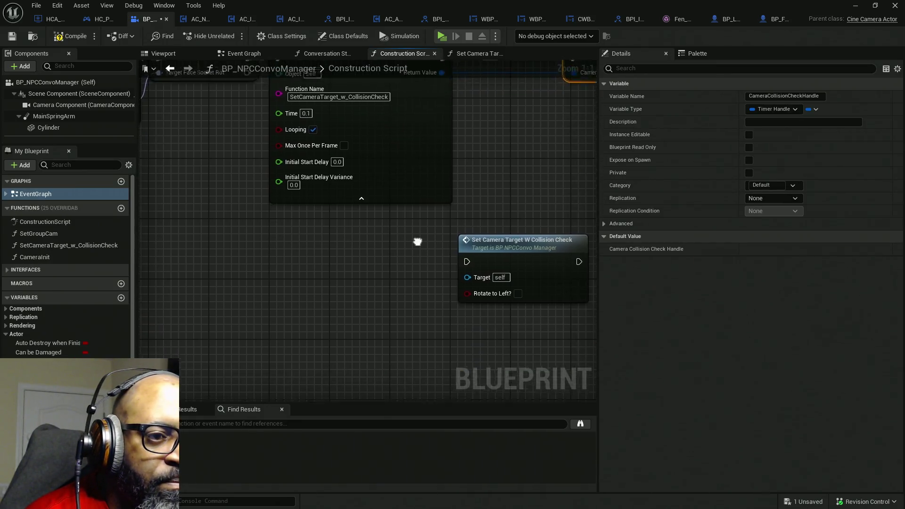
{"action": "left_click", "coordinate": [414, 249]}
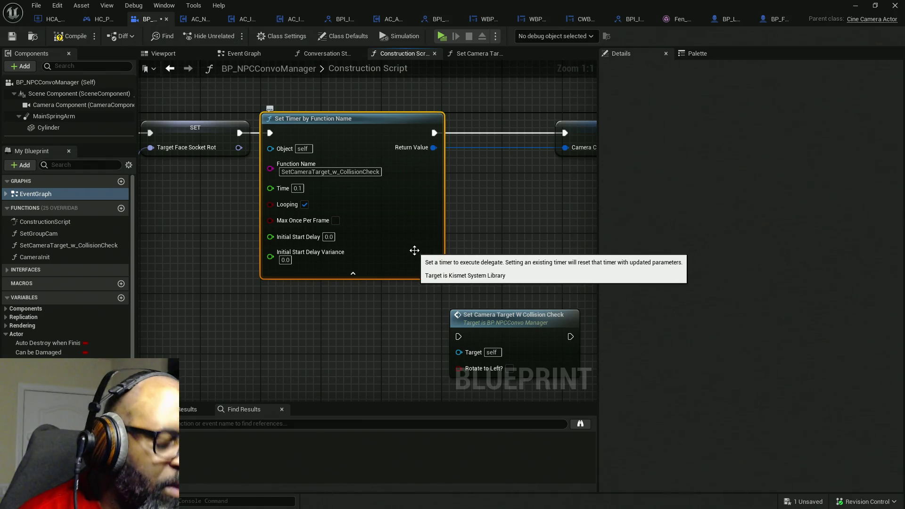
{"action": "key", "text": "Delete"}
Add a Set Timer by Event between the SET nodes, its Return Value feeding the handle
{"action": "right_click", "coordinate": [340, 177]}
{"action": "type", "text": "t"}
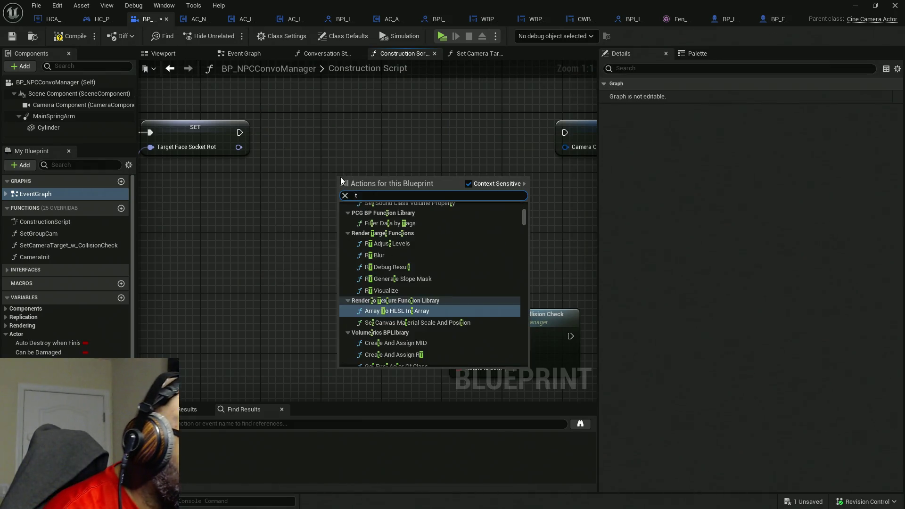
{"action": "type", "text": "imer even"}
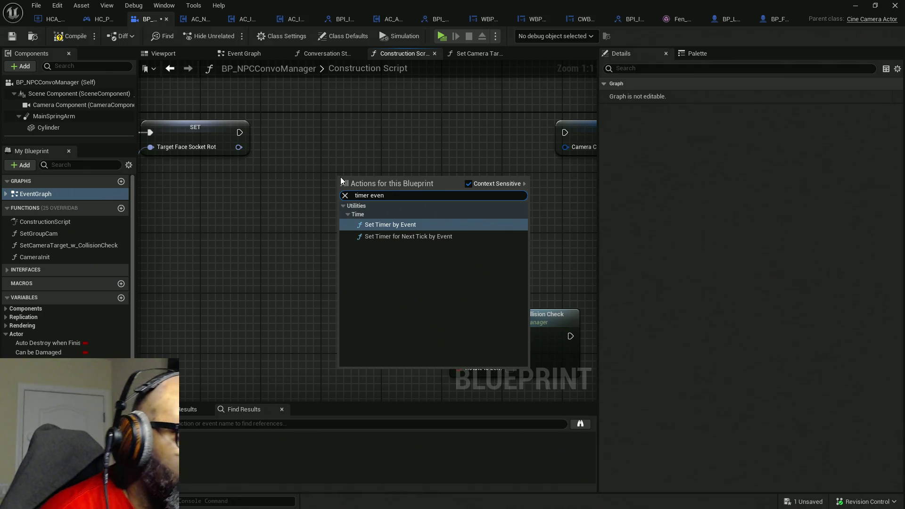
{"action": "left_click", "coordinate": [384, 225]}
{"action": "mouse_move", "coordinate": [345, 193]}
{"action": "left_mouse_down"}
{"action": "mouse_move", "coordinate": [288, 150]}
{"action": "mouse_move", "coordinate": [240, 132]}
{"action": "left_mouse_up"}
{"action": "mouse_move", "coordinate": [468, 208]}
{"action": "left_mouse_down"}
{"action": "mouse_move", "coordinate": [573, 152]}
{"action": "mouse_move", "coordinate": [506, 181]}
{"action": "left_mouse_up"}
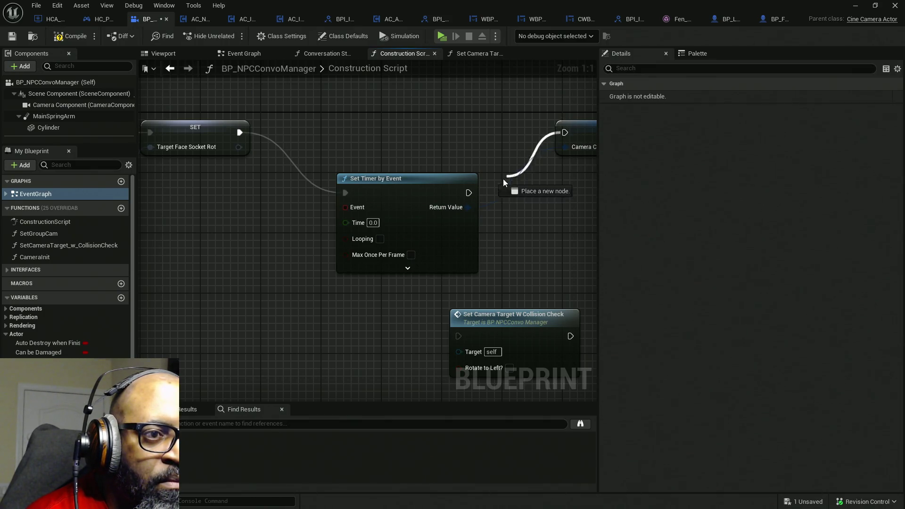
{"action": "mouse_move", "coordinate": [439, 238]}
{"action": "left_mouse_down"}
{"action": "mouse_move", "coordinate": [410, 178]}
{"action": "mouse_move", "coordinate": [514, 186]}
{"action": "left_mouse_up"}
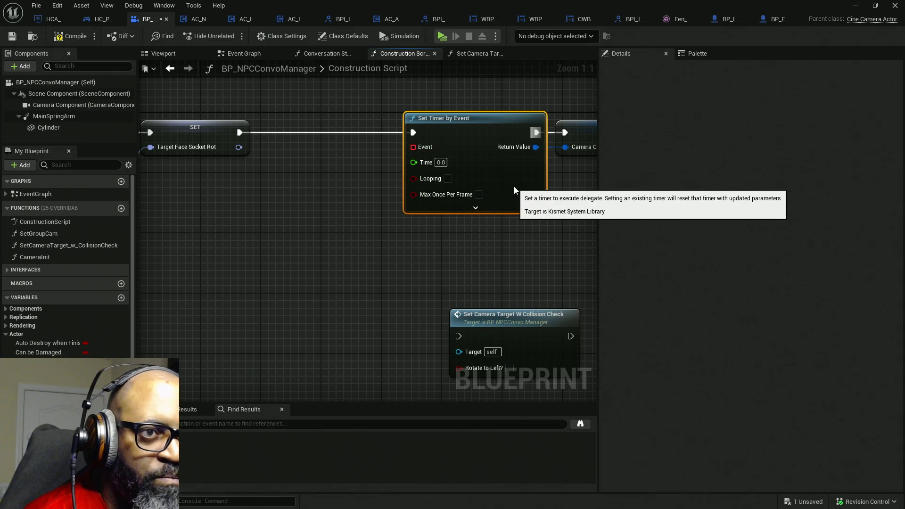
Feed the timer's Event from a Create Event node bound to a new matching custom event
{"action": "left_click_drag", "start_coordinate": [431, 148], "coordinate": [329, 163]}
{"action": "type", "text": "create"}
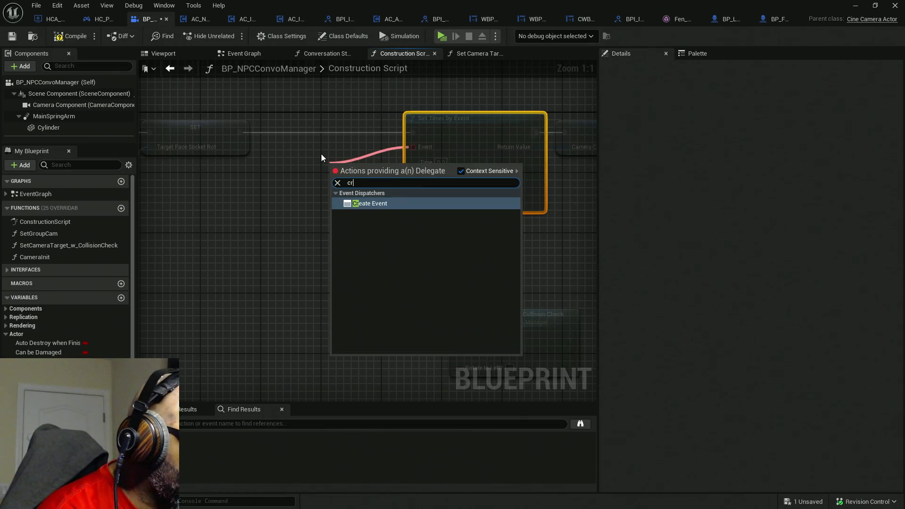
{"action": "key", "text": "Return"}
{"action": "mouse_move", "coordinate": [372, 167]}
{"action": "left_mouse_down"}
{"action": "mouse_move", "coordinate": [298, 152]}
{"action": "mouse_move", "coordinate": [328, 145]}
{"action": "left_mouse_up"}
{"action": "left_click", "coordinate": [340, 184]}
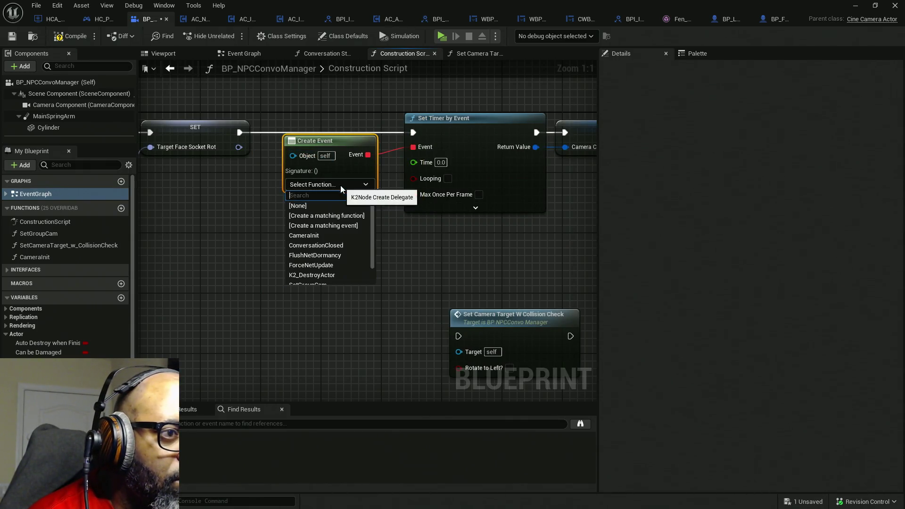
{"action": "left_click", "coordinate": [344, 225]}
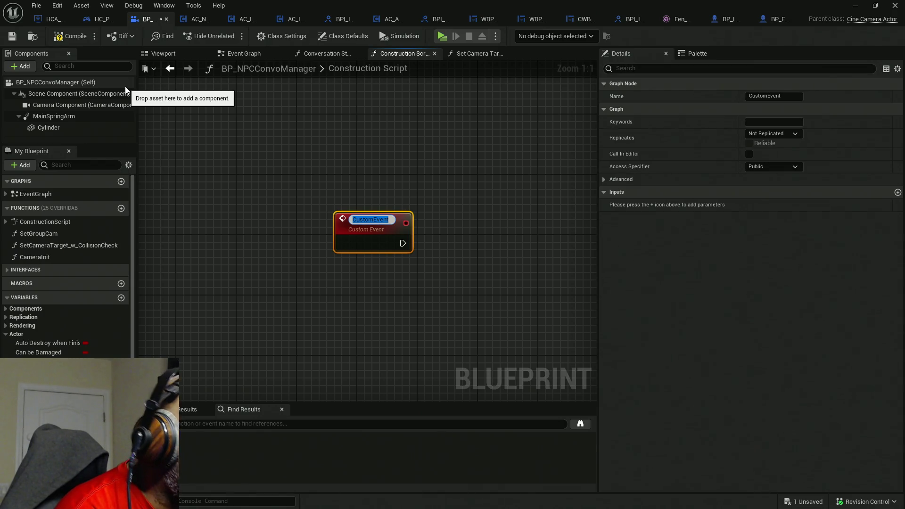
Name the custom event FindViewAngleUnhindered, wire it into Set Camera Target W Collision Check, and compile
{"action": "type", "text": "FindView"}
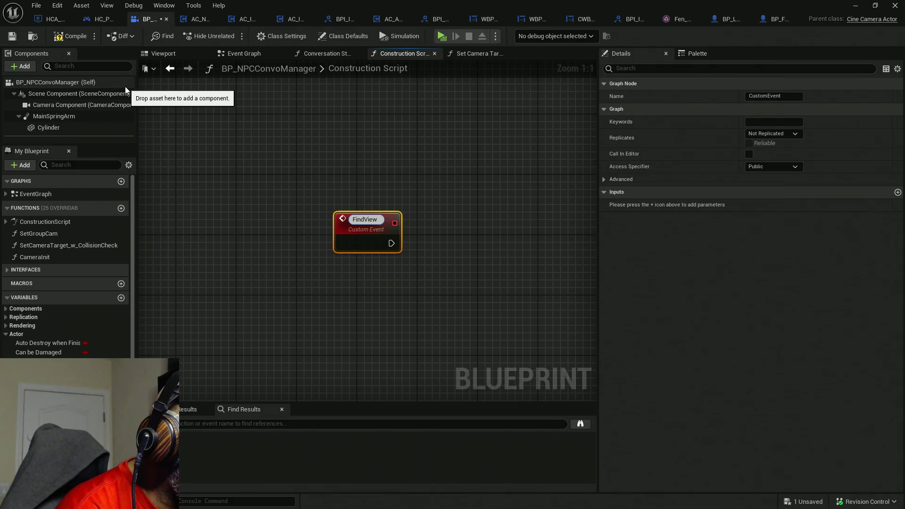
{"action": "type", "text": "Angle"}
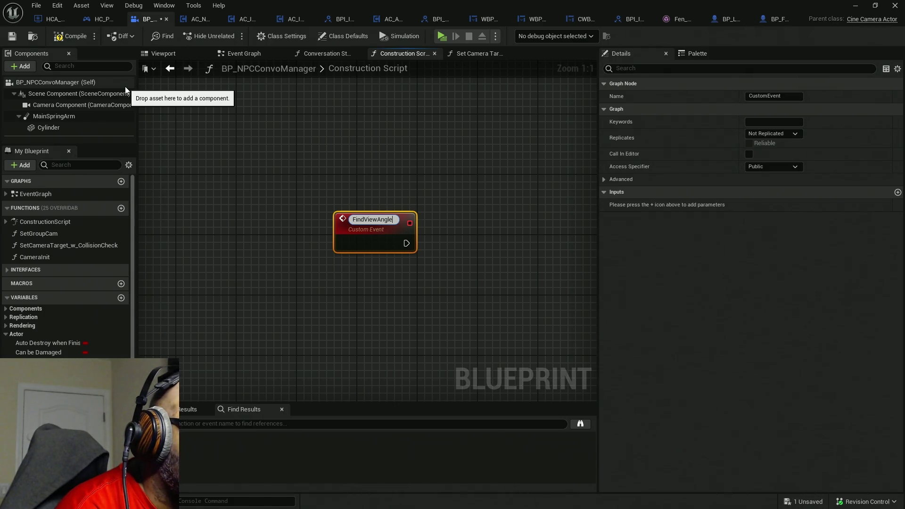
{"action": "type", "text": "Unh"}
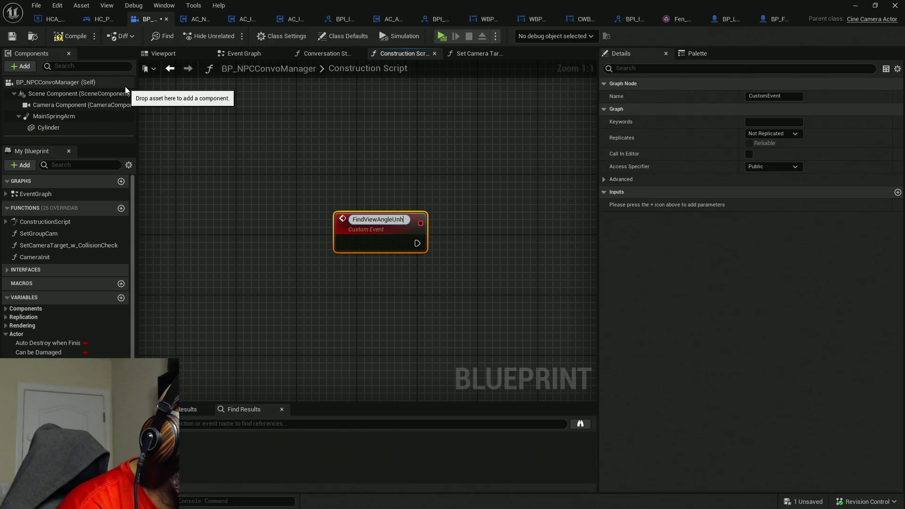
{"action": "type", "text": "indered"}
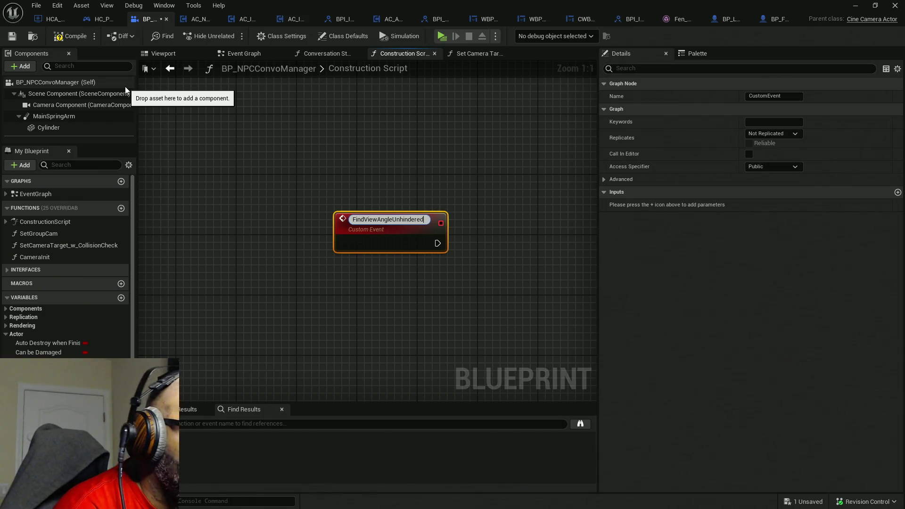
{"action": "key", "text": "Return"}
{"action": "scroll", "coordinate": [414, 248], "scroll_direction": "down", "scroll_amount": 10}
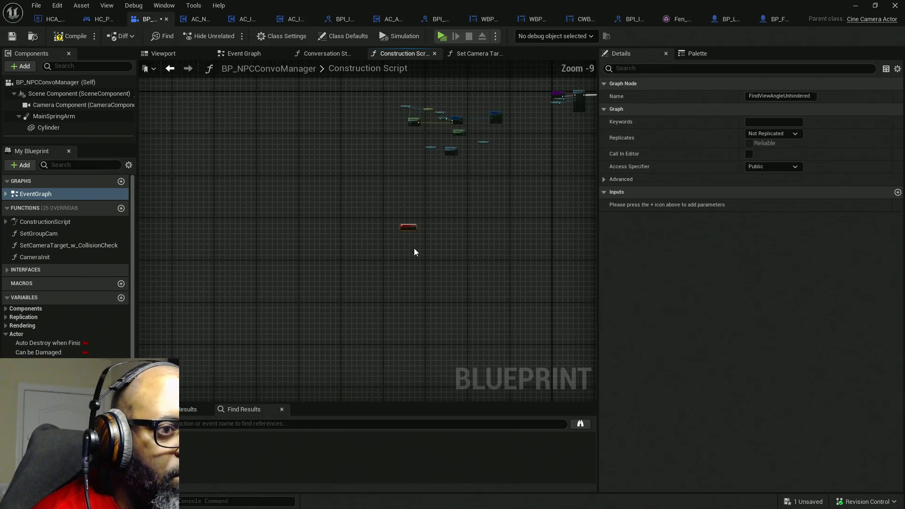
{"action": "mouse_move", "coordinate": [231, 307]}
{"action": "left_mouse_down"}
{"action": "mouse_move", "coordinate": [537, 226]}
{"action": "mouse_move", "coordinate": [343, 200]}
{"action": "mouse_move", "coordinate": [454, 184]}
{"action": "mouse_move", "coordinate": [426, 177]}
{"action": "left_mouse_up"}
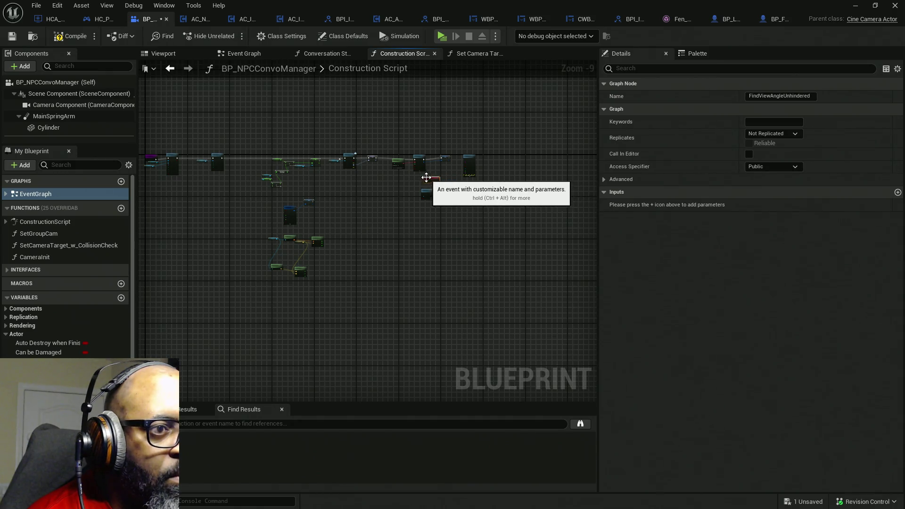
{"action": "scroll", "coordinate": [427, 179], "scroll_direction": "up", "scroll_amount": 10}
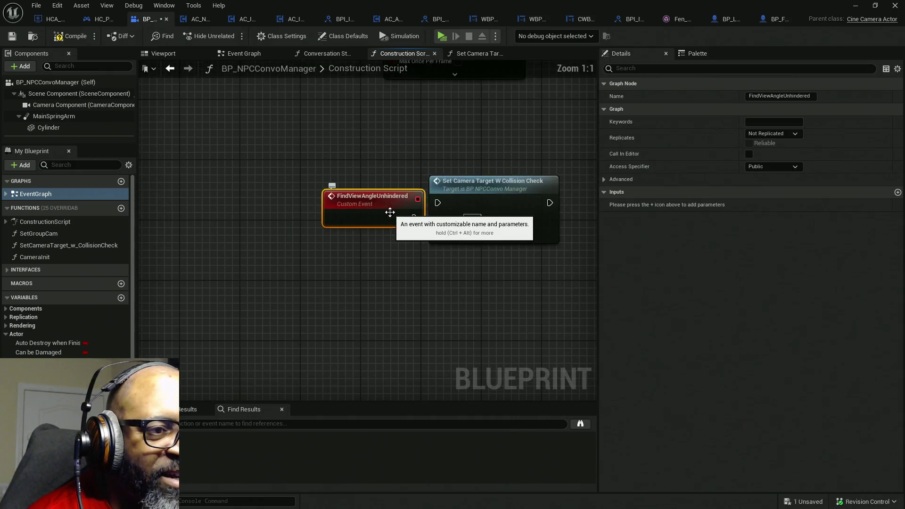
{"action": "key", "text": "ctrl+z"}
{"action": "left_click_drag", "start_coordinate": [438, 208], "coordinate": [385, 218]}
{"action": "left_click_drag", "start_coordinate": [454, 188], "coordinate": [454, 203]}
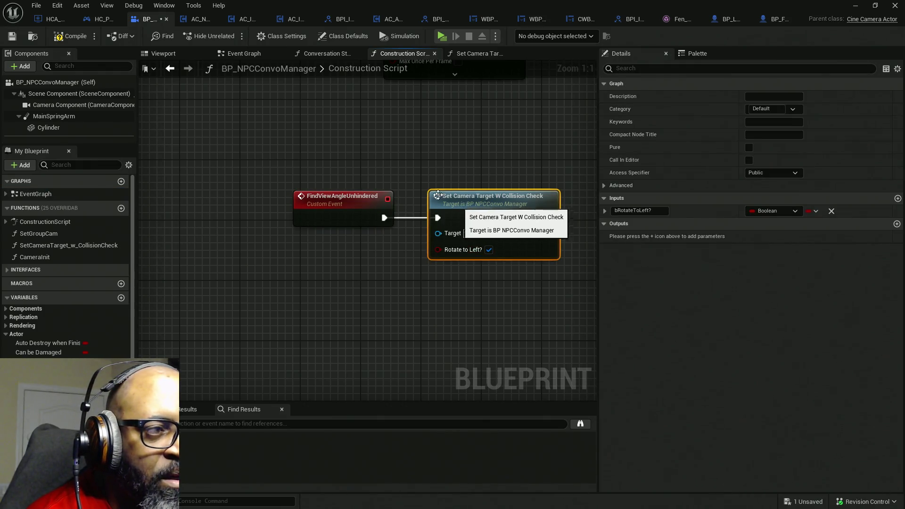
{"action": "left_click", "coordinate": [70, 36]}
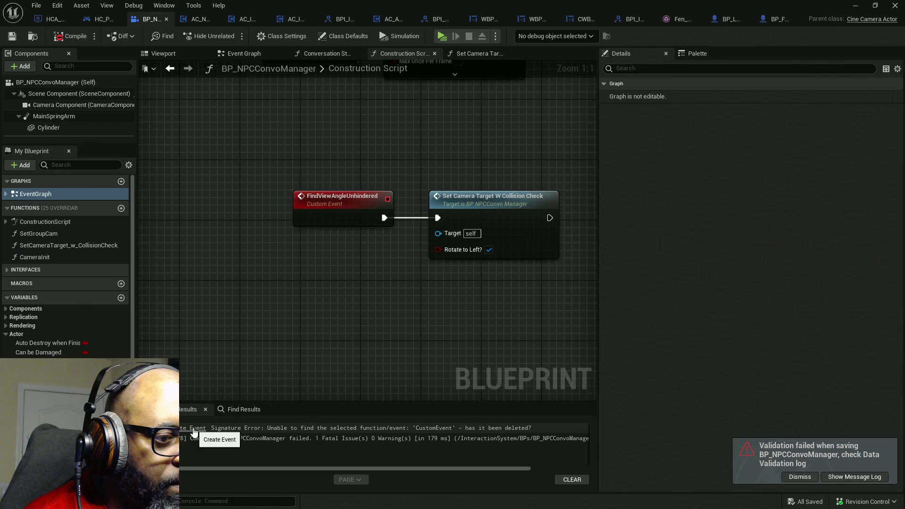
Jump to the erroring Create Event node and refresh it
{"action": "left_click", "coordinate": [194, 428]}
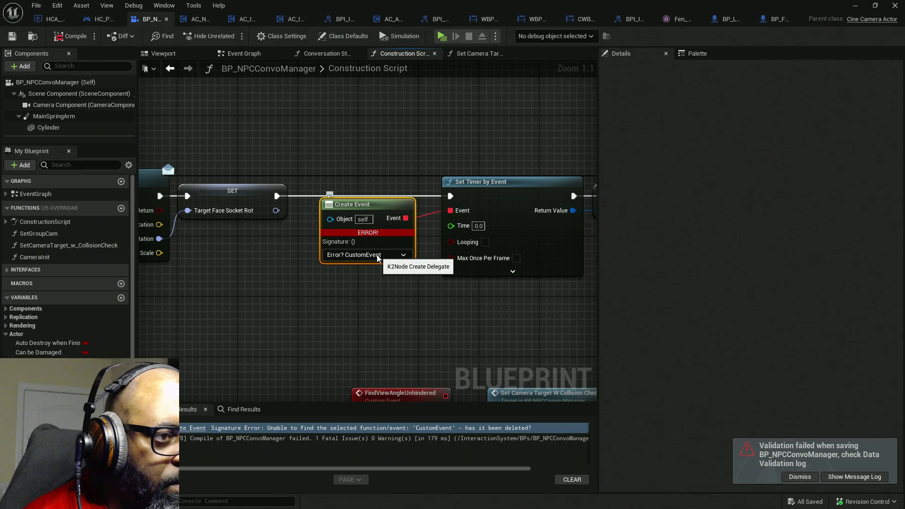
{"action": "left_click", "coordinate": [377, 255]}
{"action": "scroll", "coordinate": [380, 315], "scroll_direction": "down", "scroll_amount": 2}
{"action": "scroll", "coordinate": [380, 316], "scroll_direction": "up", "scroll_amount": 2}
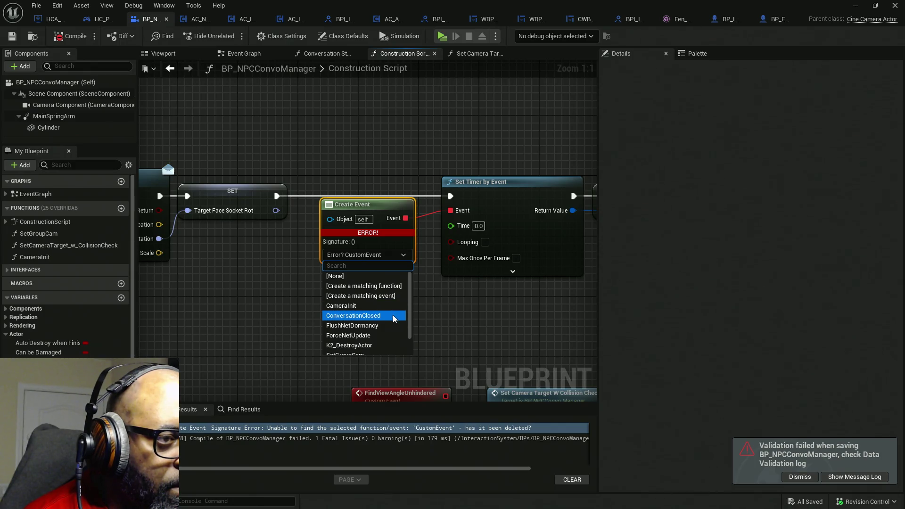
{"action": "scroll", "coordinate": [392, 315], "scroll_direction": "down", "scroll_amount": 2}
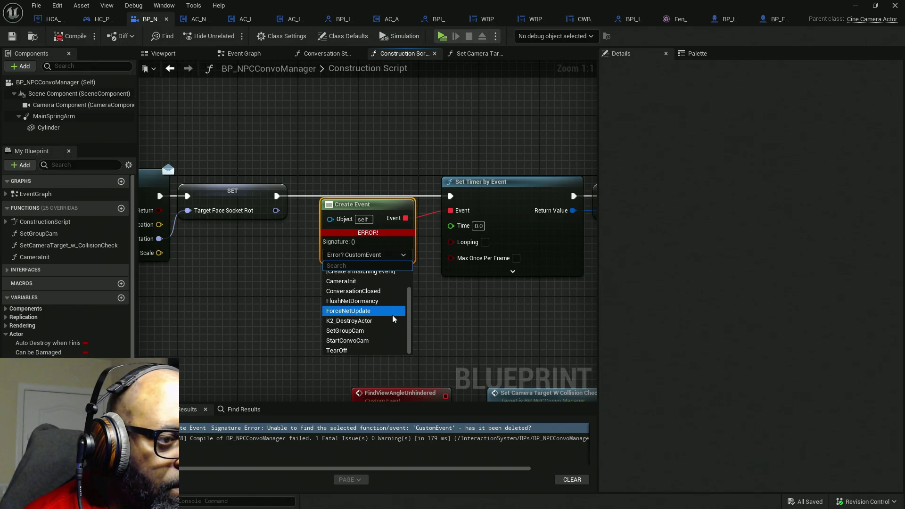
{"action": "scroll", "coordinate": [391, 341], "scroll_direction": "up", "scroll_amount": 2}
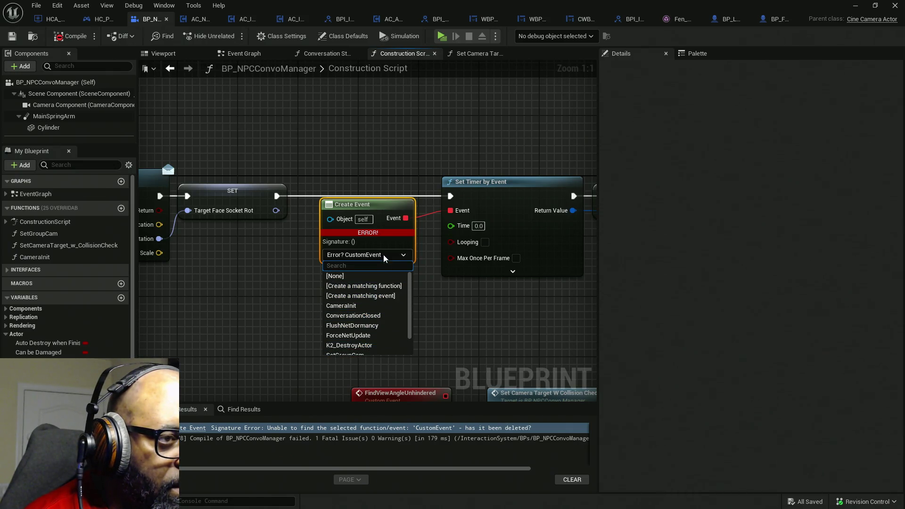
{"action": "right_click", "coordinate": [383, 207]}
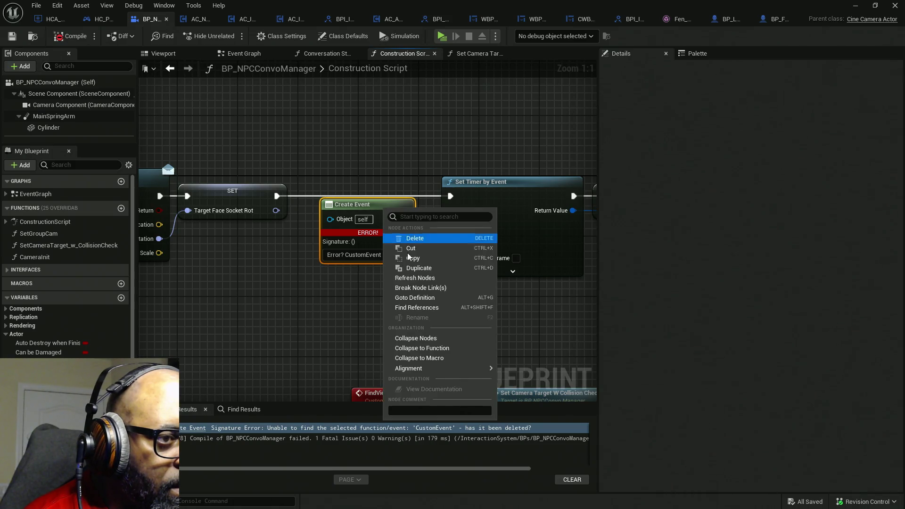
{"action": "left_click", "coordinate": [415, 278]}
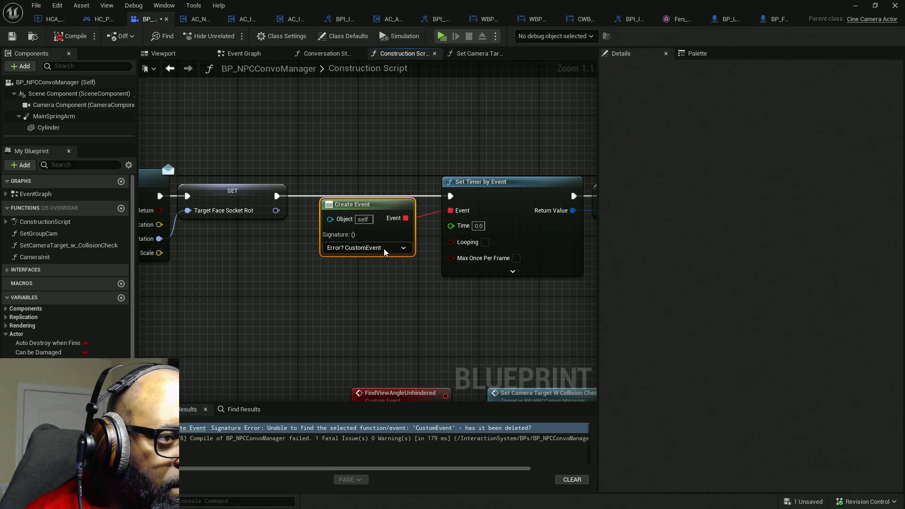
Make the Set Timer by Event loop every 0.1 seconds and recompile
{"action": "mouse_move", "coordinate": [394, 258]}
{"action": "left_mouse_down"}
{"action": "mouse_move", "coordinate": [417, 283]}
{"action": "mouse_move", "coordinate": [347, 254]}
{"action": "left_mouse_up"}
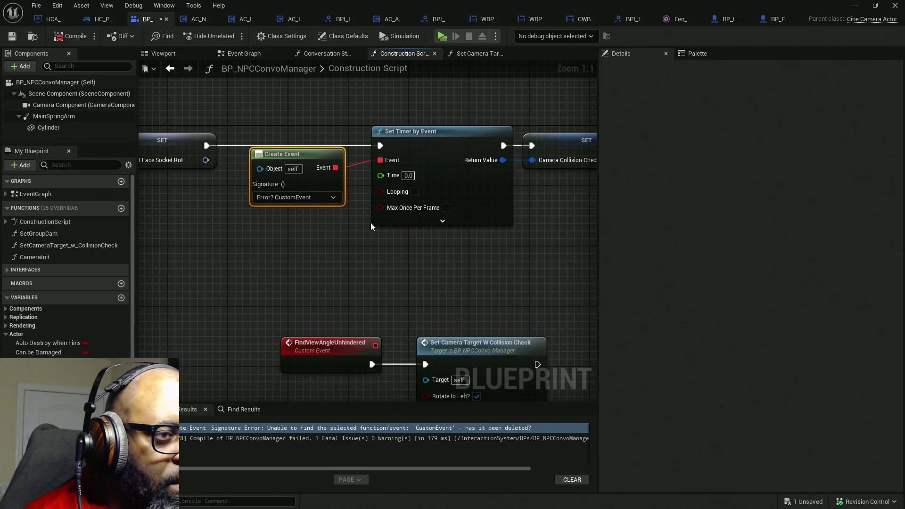
{"action": "left_click", "coordinate": [408, 175]}
{"action": "left_click", "coordinate": [415, 192]}
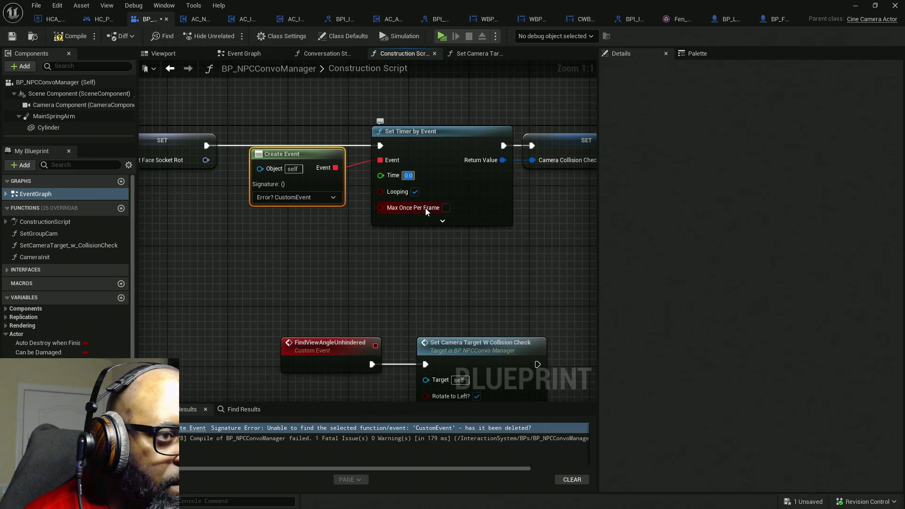
{"action": "type", "text": "0.1"}
{"action": "key", "text": "Return"}
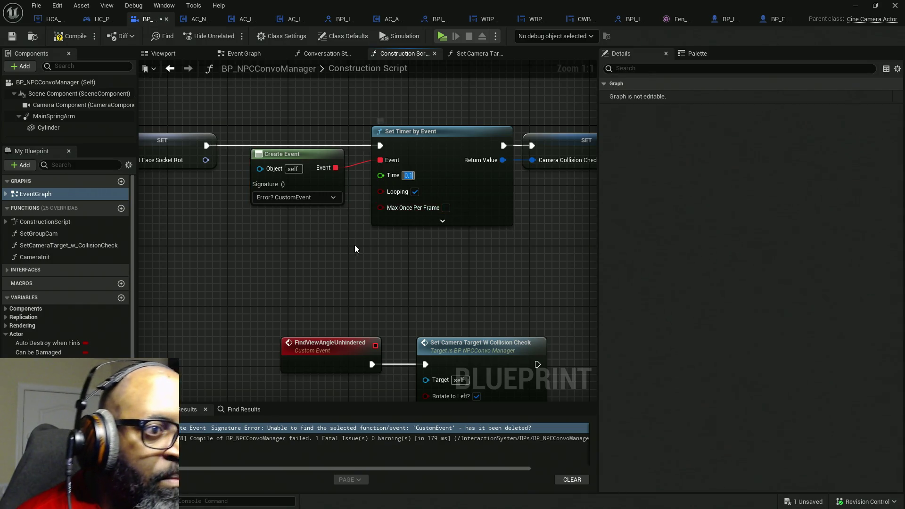
{"action": "left_click", "coordinate": [442, 220]}
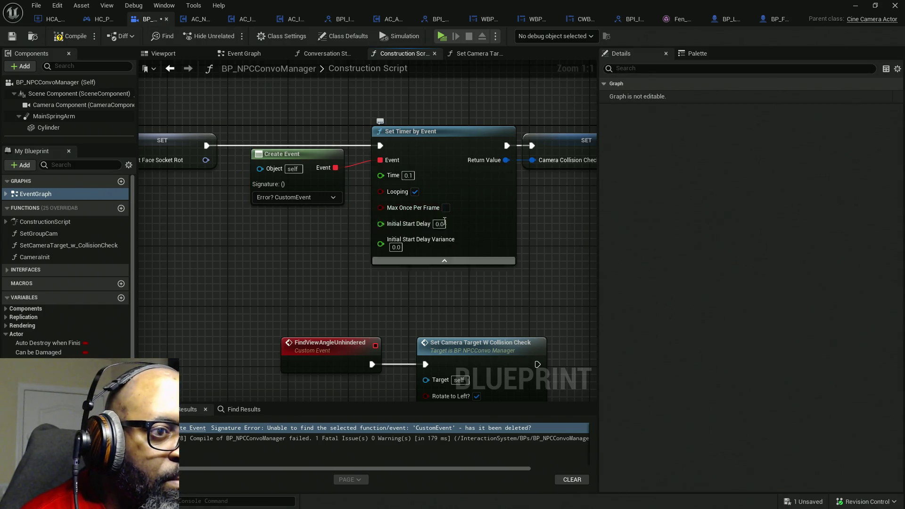
{"action": "left_click", "coordinate": [445, 260]}
{"action": "left_click", "coordinate": [70, 36]}
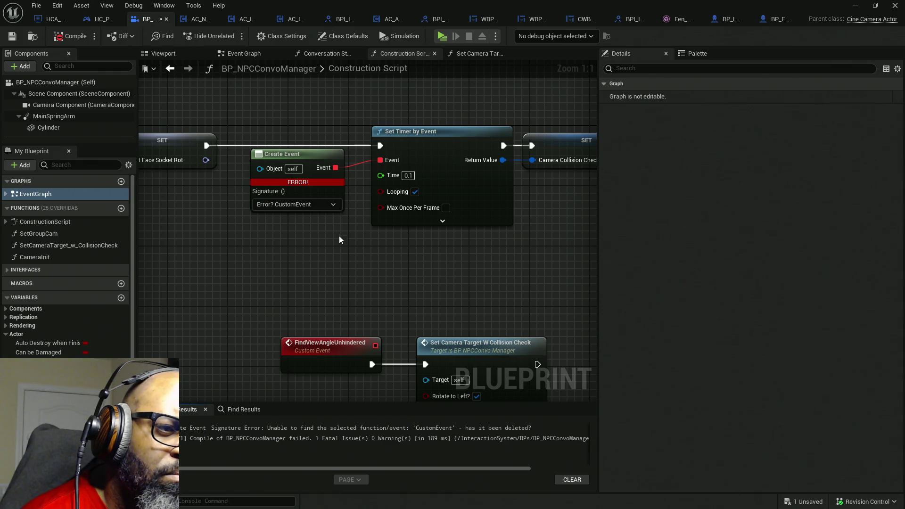
Disconnect FindViewAngleUnhindered from Set Camera Target, reconnect Create Event to the timer's Event, and recompile
{"action": "mouse_move", "coordinate": [340, 305]}
{"action": "left_mouse_down"}
{"action": "mouse_move", "coordinate": [327, 222]}
{"action": "mouse_move", "coordinate": [335, 266]}
{"action": "left_mouse_up"}
{"action": "left_click", "coordinate": [360, 331], "text": "alt"}
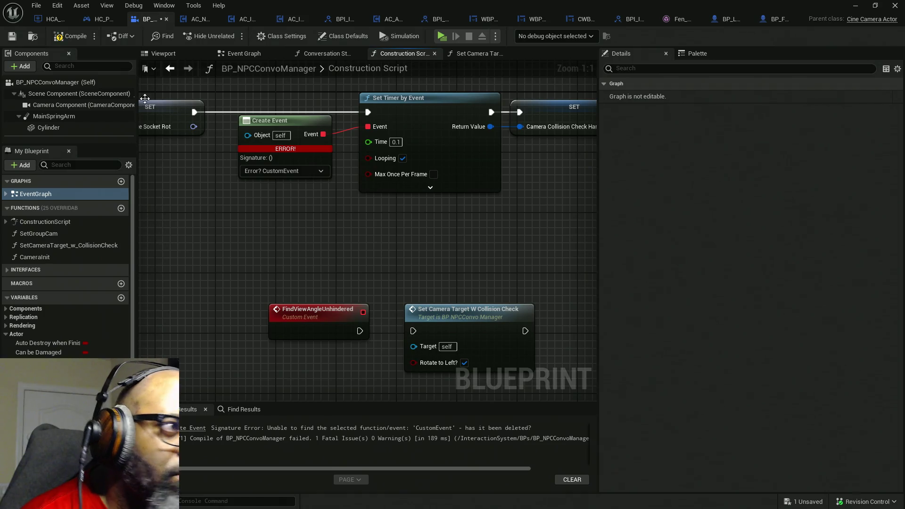
{"action": "left_click", "coordinate": [70, 36]}
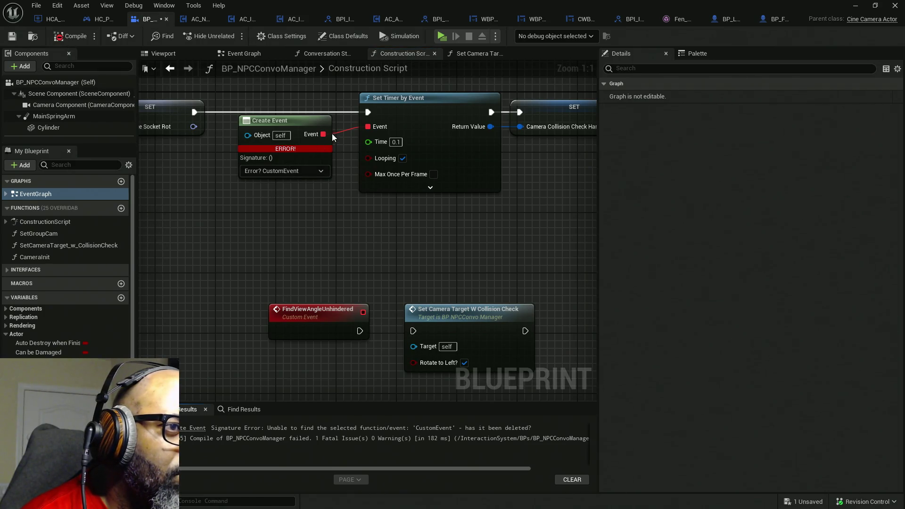
{"action": "left_click_drag", "start_coordinate": [323, 134], "coordinate": [369, 126]}
{"action": "key", "text": "Escape"}
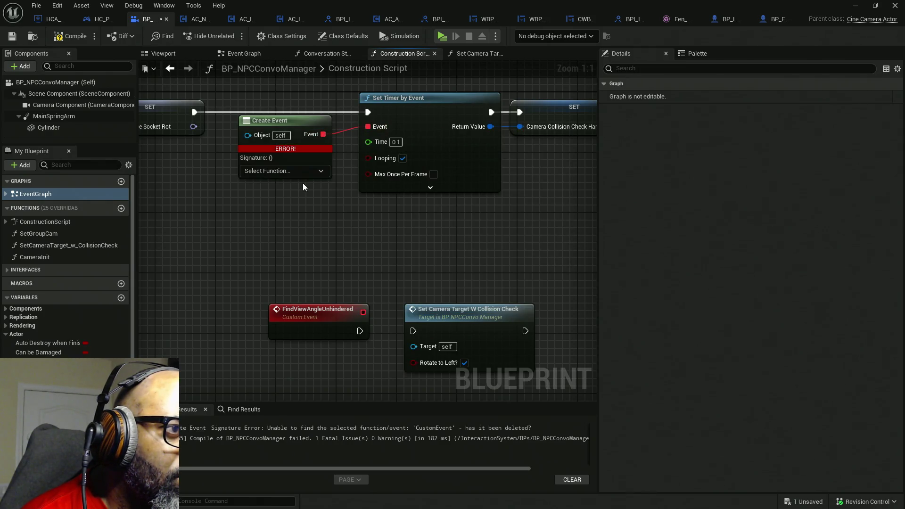
{"action": "left_click", "coordinate": [283, 171]}
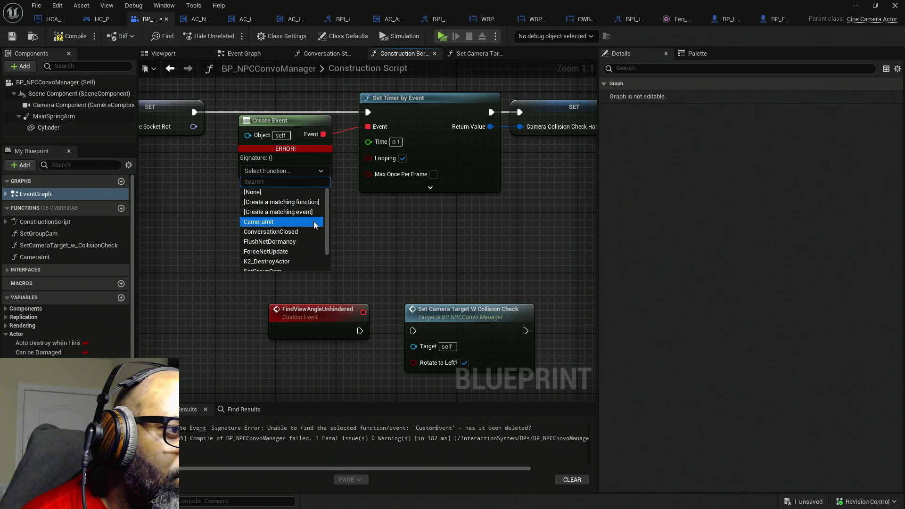
{"action": "scroll", "coordinate": [315, 221], "scroll_direction": "down", "scroll_amount": 2}
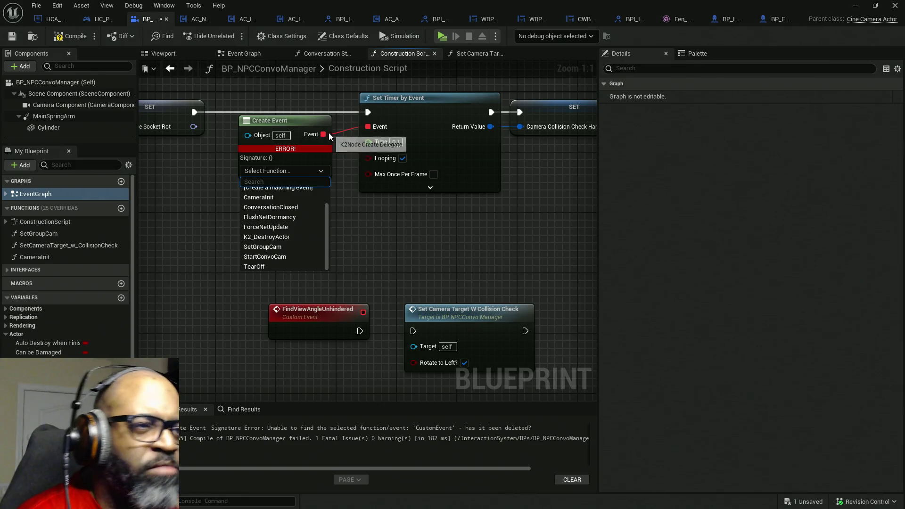
{"action": "left_click", "coordinate": [396, 134]}
{"action": "left_click", "coordinate": [68, 37]}
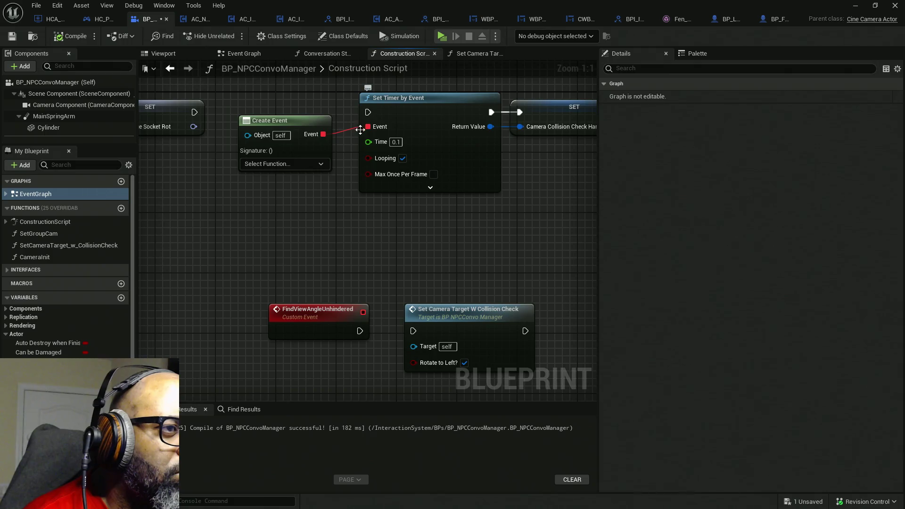
Reconnect the SET node's execution to the timer and delete the old Create Event node
{"action": "mouse_move", "coordinate": [368, 113]}
{"action": "left_mouse_down"}
{"action": "mouse_move", "coordinate": [214, 106]}
{"action": "mouse_move", "coordinate": [203, 114]}
{"action": "left_mouse_up"}
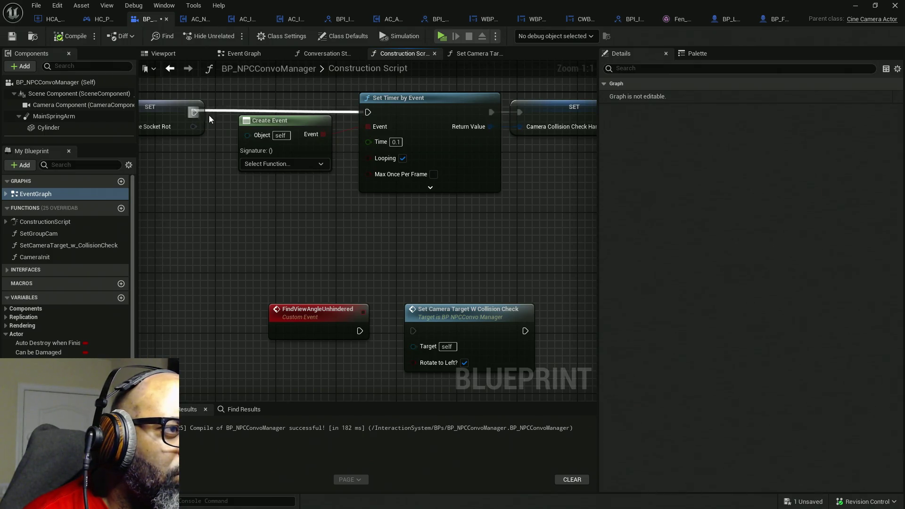
{"action": "left_click", "coordinate": [321, 164]}
{"action": "scroll", "coordinate": [312, 225], "scroll_direction": "down", "scroll_amount": 1}
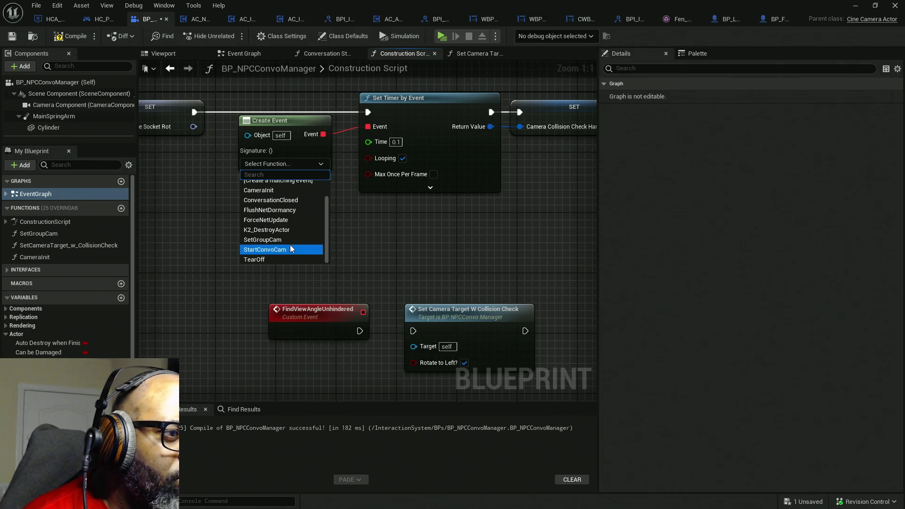
{"action": "scroll", "coordinate": [296, 245], "scroll_direction": "up", "scroll_amount": 2}
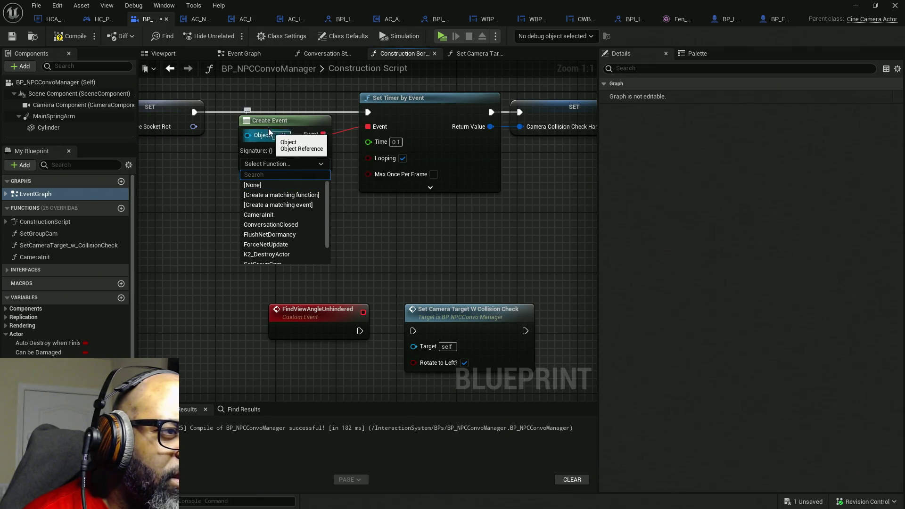
{"action": "left_click", "coordinate": [374, 220]}
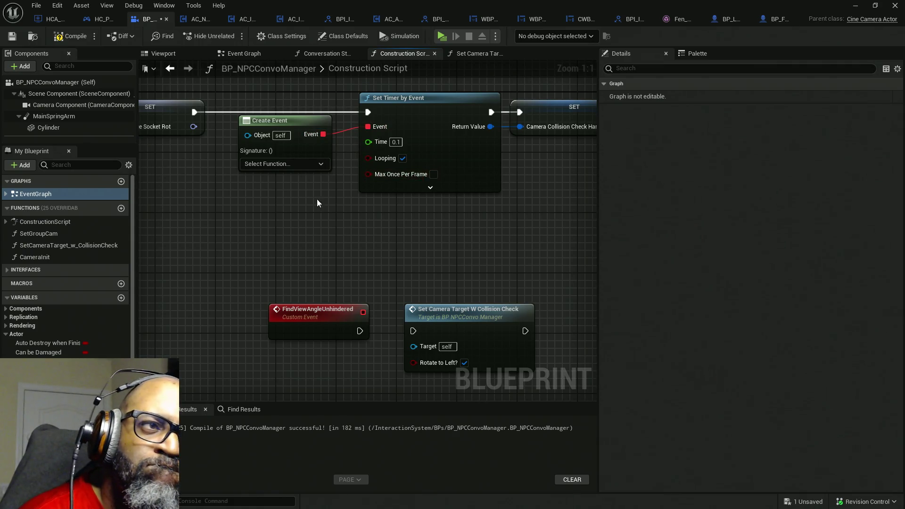
{"action": "left_click", "coordinate": [310, 146]}
{"action": "key", "text": "Delete"}
Add a fresh Create Event node from the timer's Event input
{"action": "left_click_drag", "start_coordinate": [368, 126], "coordinate": [332, 162]}
{"action": "type", "text": "create"}
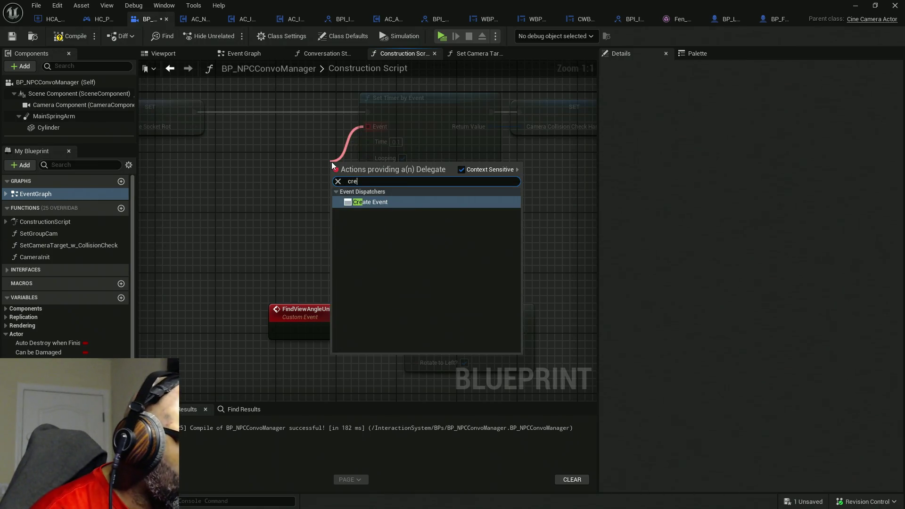
{"action": "left_click", "coordinate": [398, 203]}
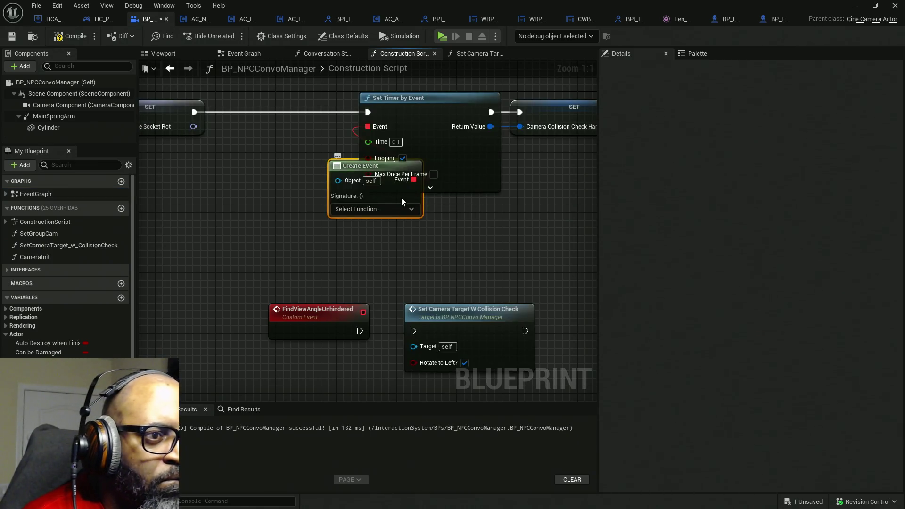
{"action": "left_click_drag", "start_coordinate": [401, 197], "coordinate": [319, 163]}
{"action": "left_click", "coordinate": [324, 172]}
{"action": "scroll", "coordinate": [324, 222], "scroll_direction": "down", "scroll_amount": 2}
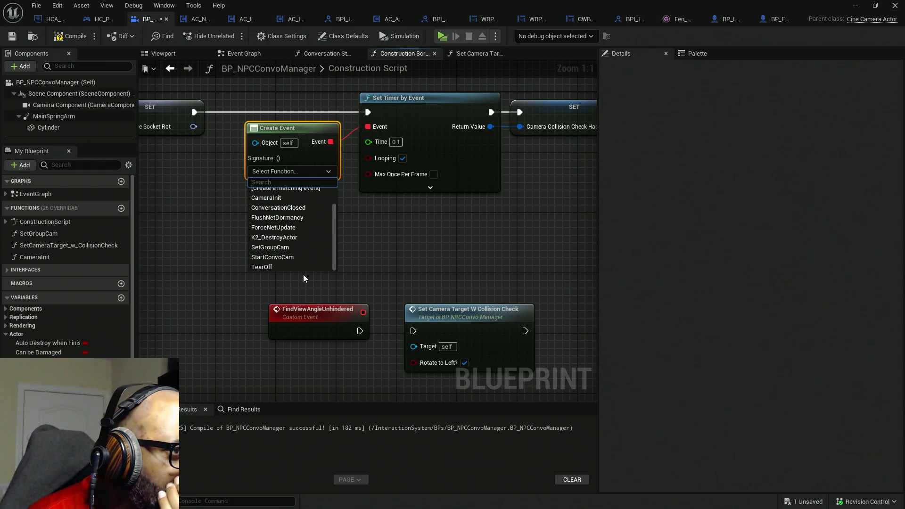
Delete the FindViewAngleUnhindered custom event
{"action": "left_click", "coordinate": [349, 314]}
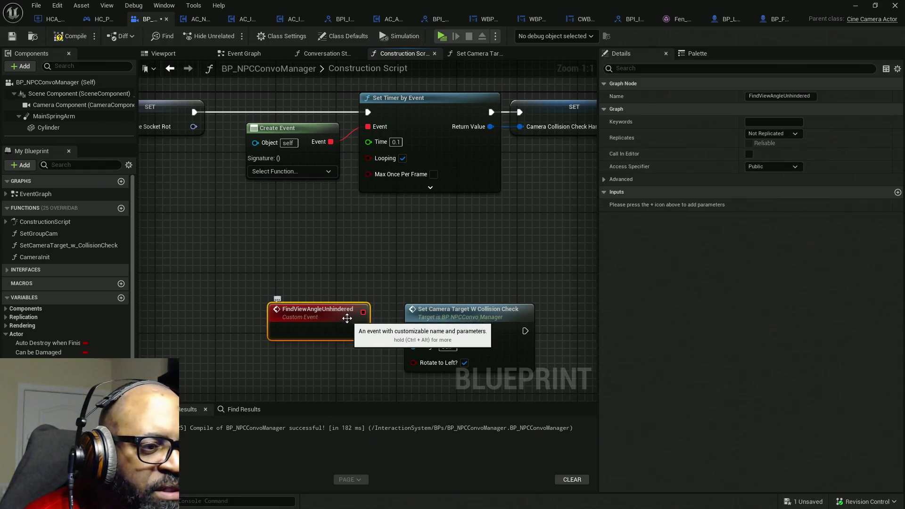
{"action": "left_click", "coordinate": [772, 97]}
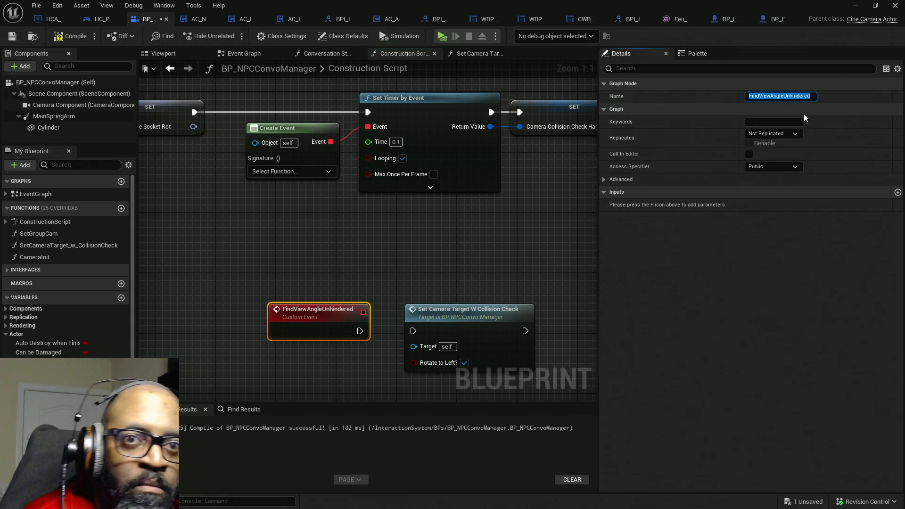
{"action": "left_click", "coordinate": [378, 267]}
{"action": "left_click", "coordinate": [320, 334]}
{"action": "key", "text": "Delete"}
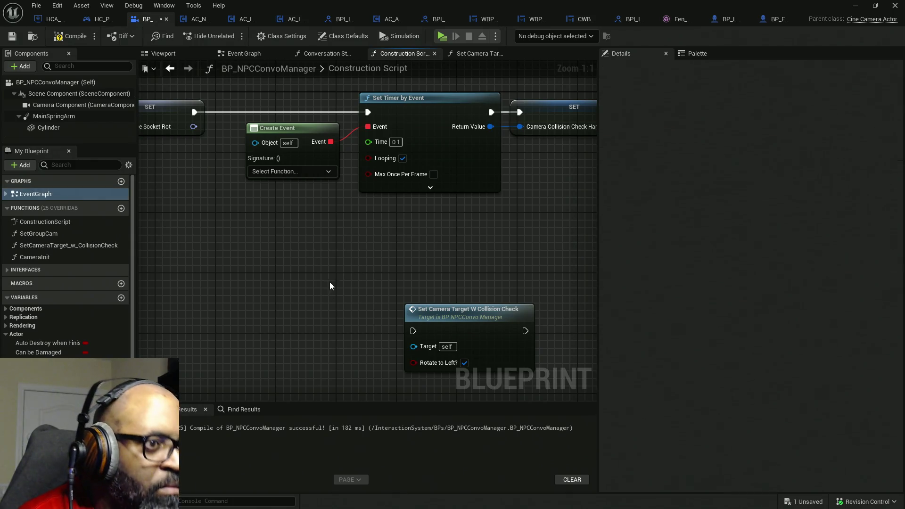
Bind Create Event to a new matching custom event, compile with F7, and jump to the error
{"action": "left_click", "coordinate": [302, 172]}
{"action": "left_click", "coordinate": [299, 214]}
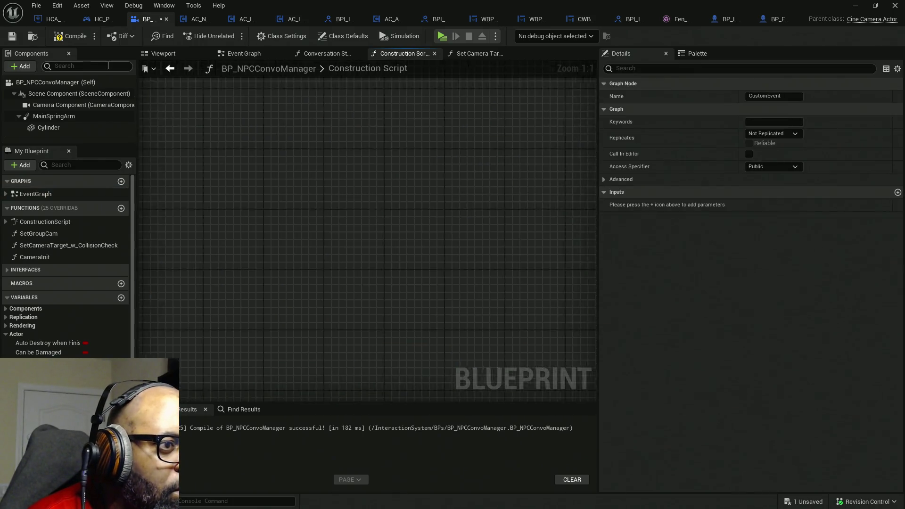
{"action": "key", "text": "F7"}
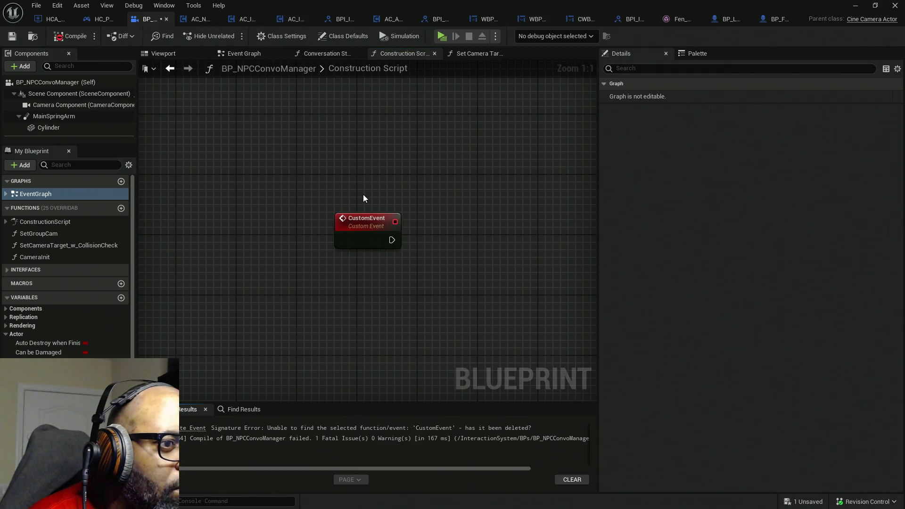
{"action": "scroll", "coordinate": [363, 194], "scroll_direction": "down", "scroll_amount": 5}
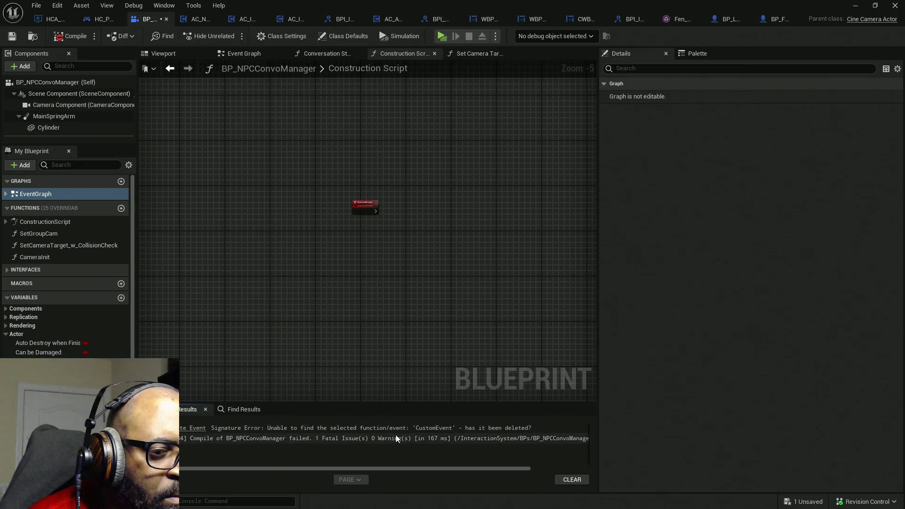
{"action": "left_click", "coordinate": [193, 429]}
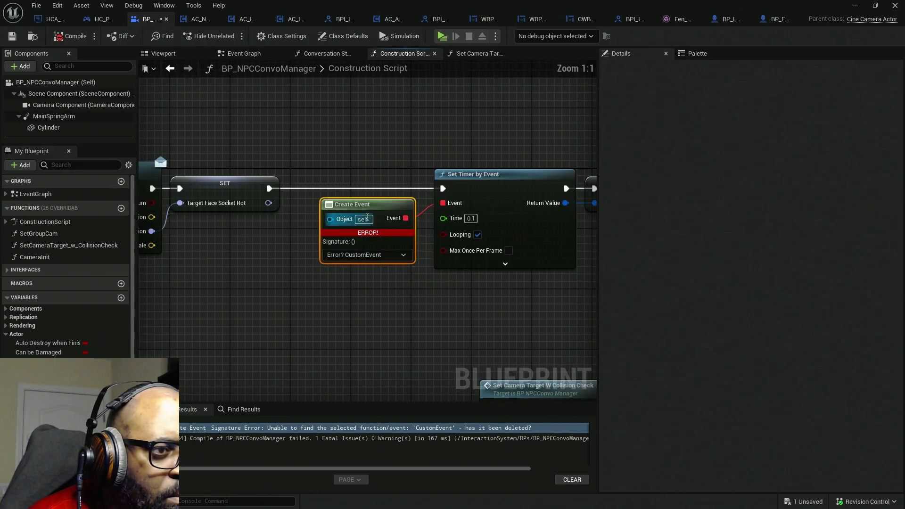
Cut the Create Event, Set Timer by Event, SET and Set Camera Target nodes from the Construction Script
{"action": "scroll", "coordinate": [312, 297], "scroll_direction": "down", "scroll_amount": 12}
{"action": "left_click_drag", "start_coordinate": [313, 298], "coordinate": [346, 210]}
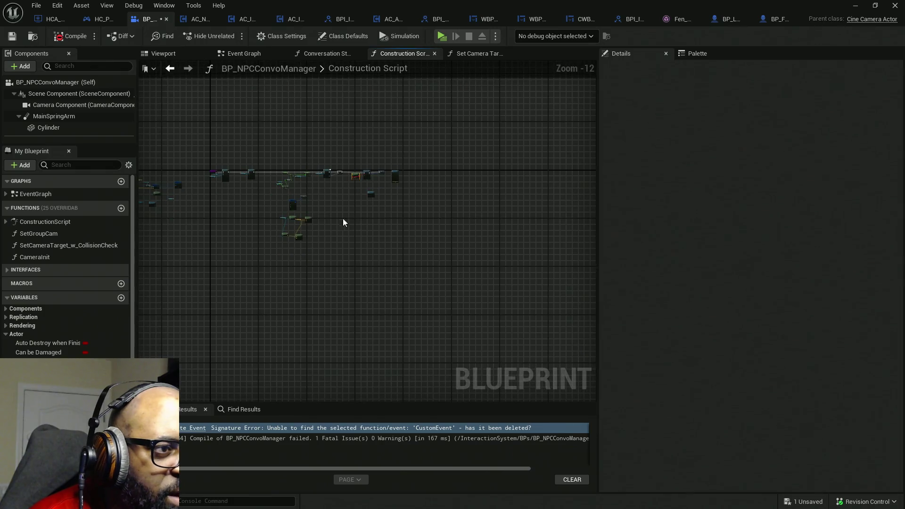
{"action": "mouse_move", "coordinate": [249, 310]}
{"action": "left_mouse_down"}
{"action": "mouse_move", "coordinate": [412, 180]}
{"action": "mouse_move", "coordinate": [291, 198]}
{"action": "left_mouse_up"}
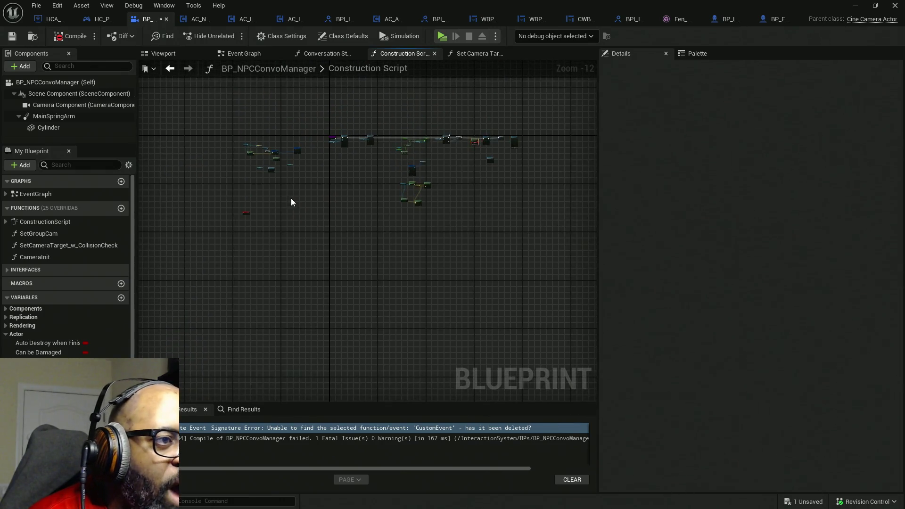
{"action": "left_click_drag", "start_coordinate": [468, 149], "coordinate": [418, 227]}
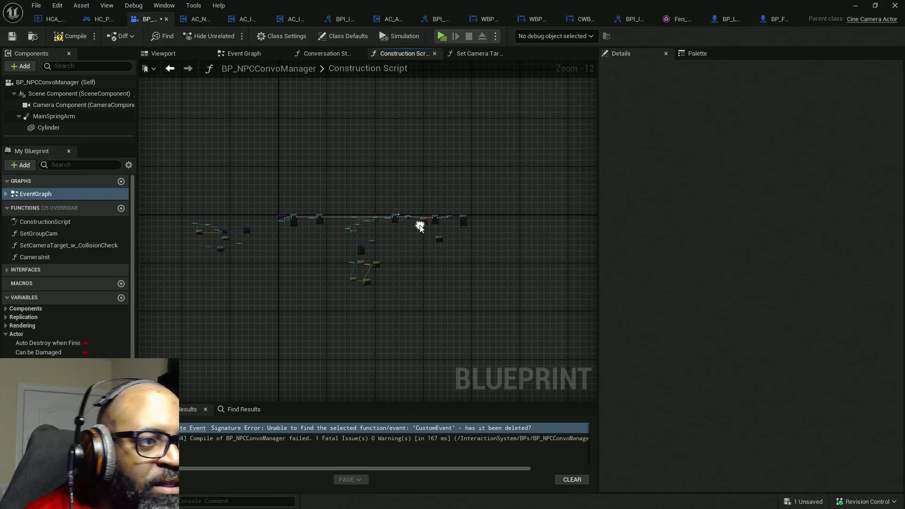
{"action": "scroll", "coordinate": [398, 170], "scroll_direction": "up", "scroll_amount": 5}
{"action": "scroll", "coordinate": [476, 253], "scroll_direction": "up", "scroll_amount": 4}
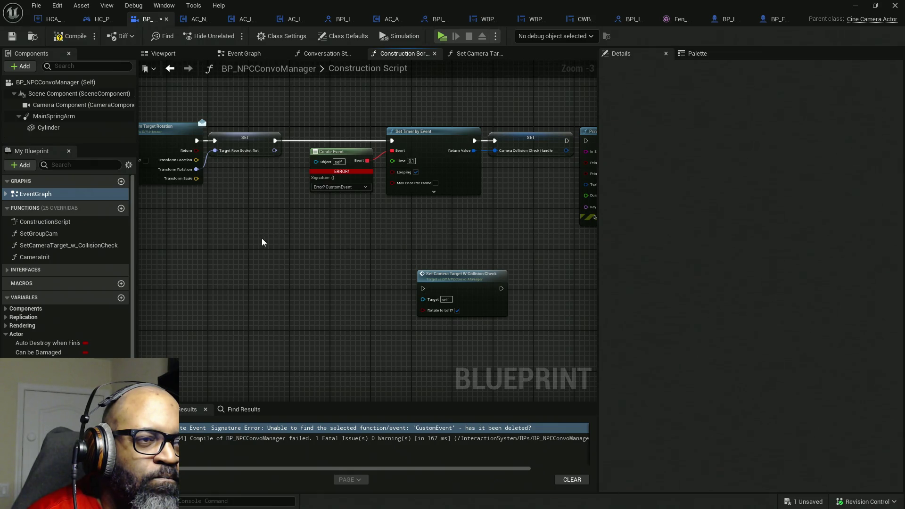
{"action": "mouse_move", "coordinate": [494, 225]}
{"action": "left_mouse_down"}
{"action": "mouse_move", "coordinate": [293, 211]}
{"action": "mouse_move", "coordinate": [438, 122]}
{"action": "left_mouse_up"}
{"action": "left_click_drag", "start_coordinate": [402, 167], "coordinate": [230, 329]}
{"action": "key", "text": "Delete"}
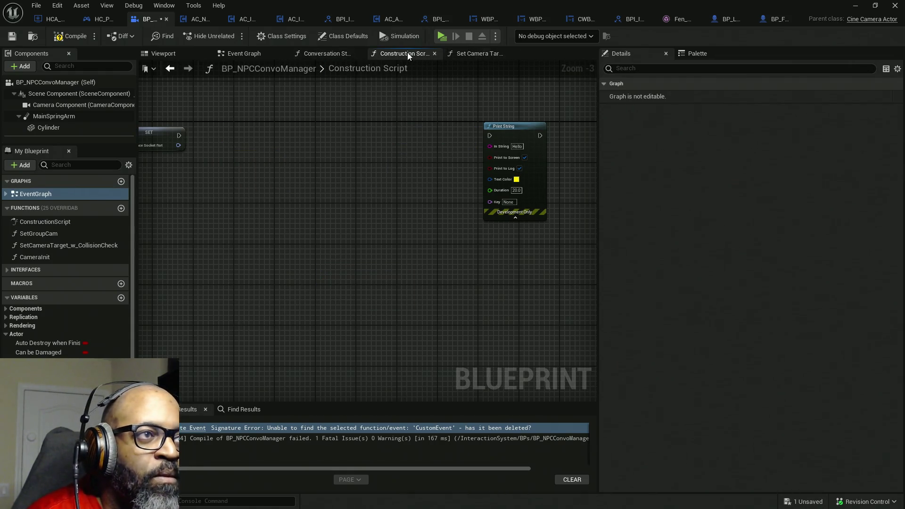
Switch to the Event Graph and recompile BP_NPCConvoManager
{"action": "left_click", "coordinate": [244, 53]}
{"action": "left_click", "coordinate": [75, 38]}
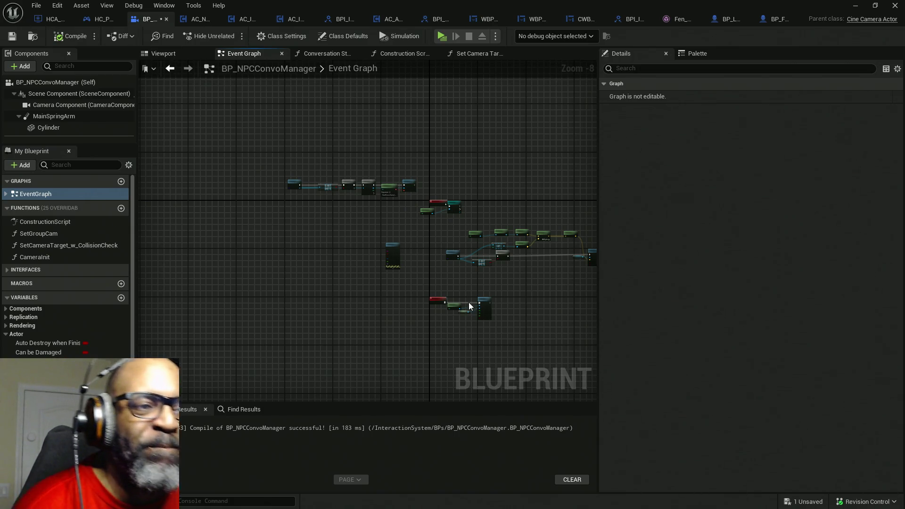
{"action": "left_click_drag", "start_coordinate": [469, 302], "coordinate": [450, 273]}
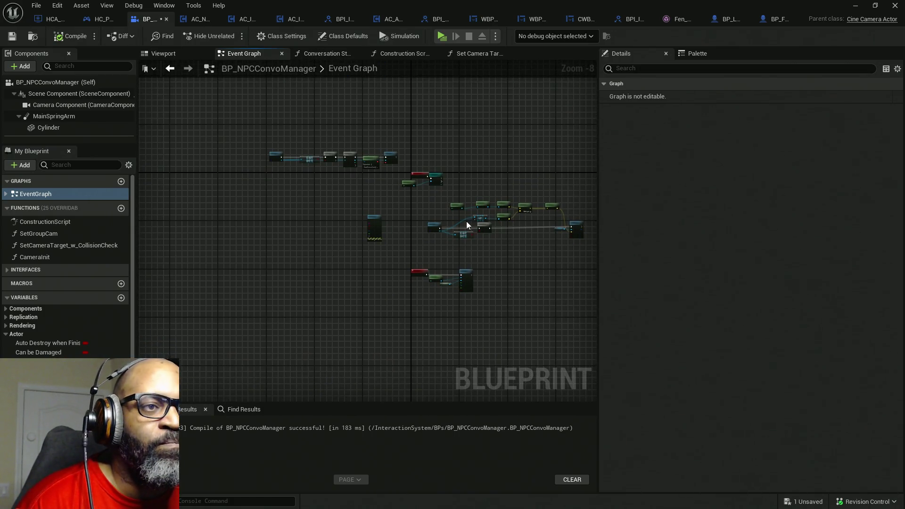
{"action": "scroll", "coordinate": [468, 226], "scroll_direction": "up", "scroll_amount": 4}
{"action": "scroll", "coordinate": [372, 245], "scroll_direction": "down", "scroll_amount": 2}
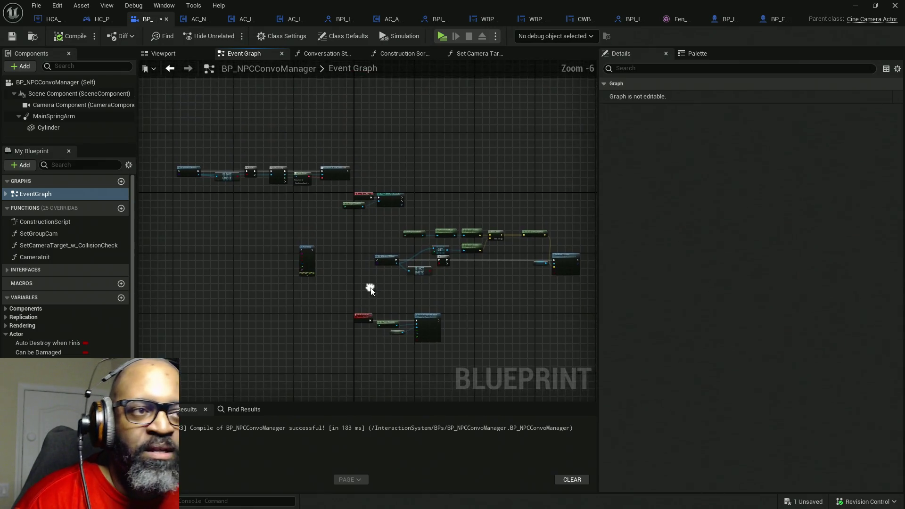
{"action": "scroll", "coordinate": [375, 219], "scroll_direction": "up", "scroll_amount": 4}
Pan and zoom the Event Graph to the Event BeginPlay and Cast To HC_PlayerController nodes
{"action": "left_click_drag", "start_coordinate": [412, 214], "coordinate": [484, 211]}
{"action": "scroll", "coordinate": [486, 198], "scroll_direction": "down", "scroll_amount": 5}
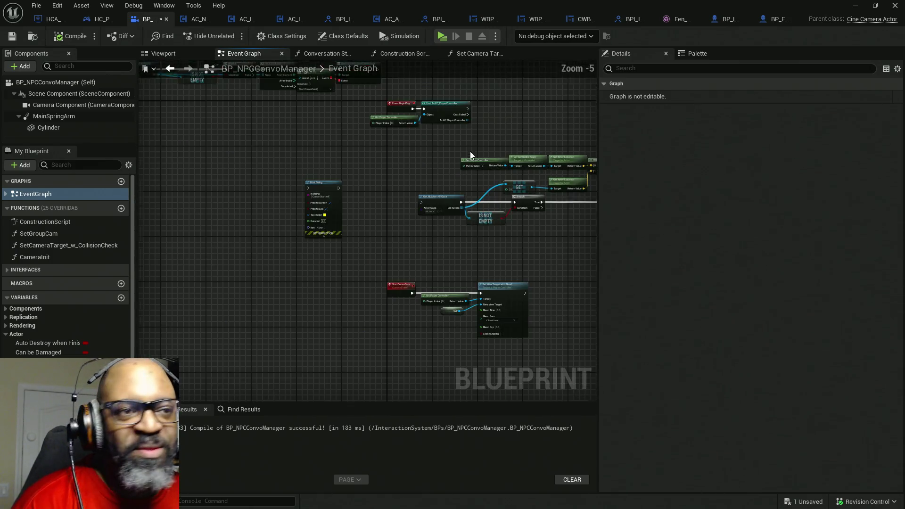
{"action": "mouse_move", "coordinate": [540, 132]}
{"action": "left_mouse_down"}
{"action": "mouse_move", "coordinate": [337, 248]}
{"action": "mouse_move", "coordinate": [367, 188]}
{"action": "mouse_move", "coordinate": [478, 173]}
{"action": "mouse_move", "coordinate": [241, 177]}
{"action": "left_mouse_up"}
{"action": "scroll", "coordinate": [344, 176], "scroll_direction": "up", "scroll_amount": 6}
{"action": "left_click_drag", "start_coordinate": [344, 175], "coordinate": [369, 182]}
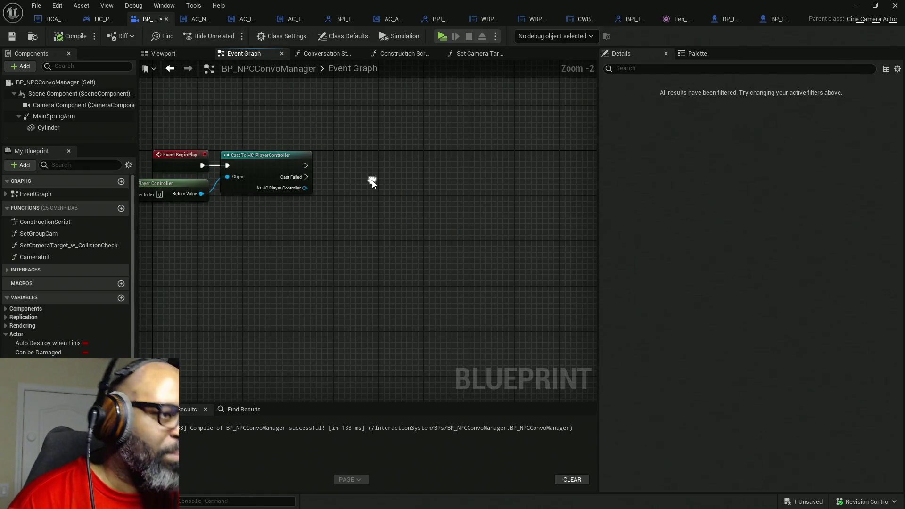
{"action": "left_click_drag", "start_coordinate": [343, 210], "coordinate": [427, 211]}
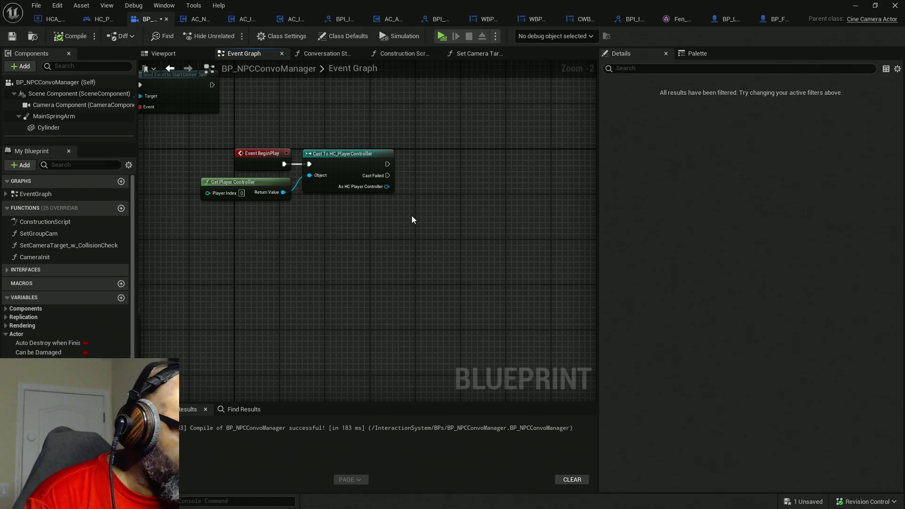
Paste the timer nodes beside Cast To HC_PlayerController and wire its exec output to Set Timer
{"action": "key", "text": "ctrl+v"}
{"action": "left_click_drag", "start_coordinate": [384, 207], "coordinate": [475, 208]}
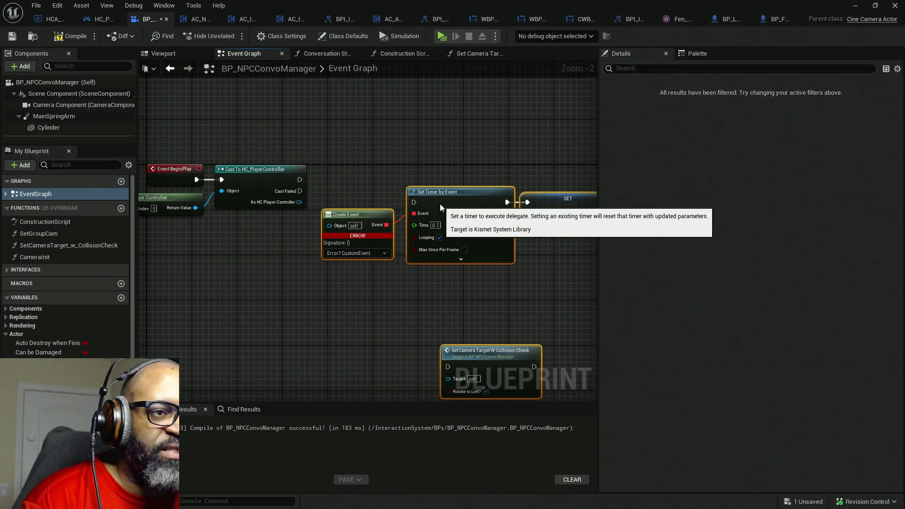
{"action": "left_click_drag", "start_coordinate": [414, 197], "coordinate": [299, 180]}
{"action": "left_click_drag", "start_coordinate": [472, 208], "coordinate": [475, 190]}
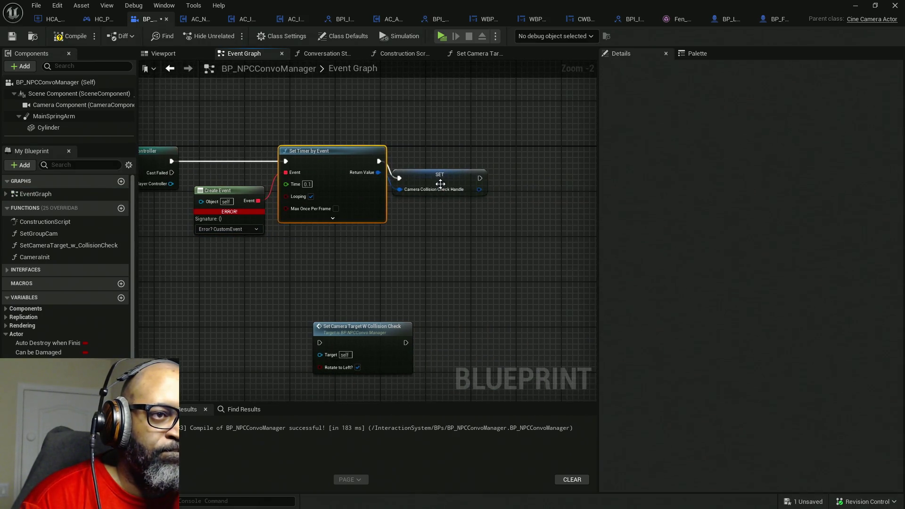
Clear Create Event's broken binding to [None], then create a matching custom event
{"action": "left_click", "coordinate": [453, 166]}
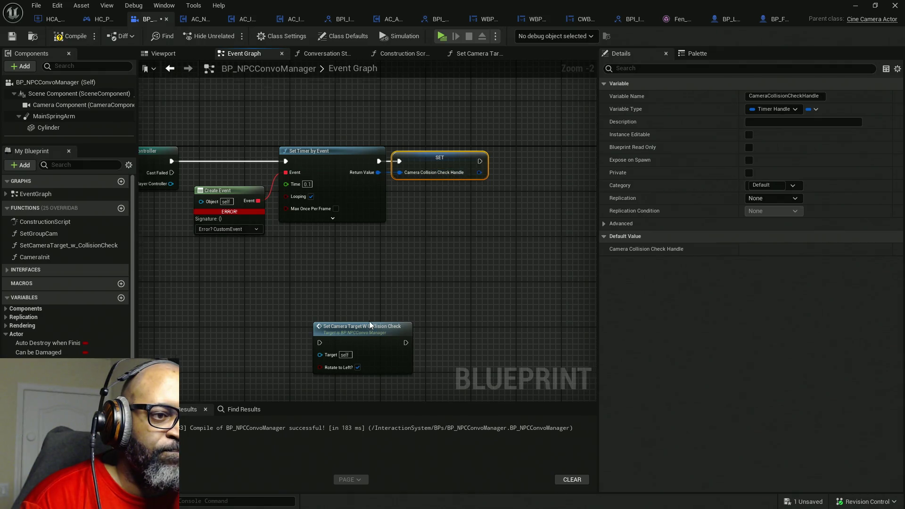
{"action": "scroll", "coordinate": [368, 307], "scroll_direction": "down", "scroll_amount": 10}
{"action": "scroll", "coordinate": [401, 202], "scroll_direction": "up", "scroll_amount": 11}
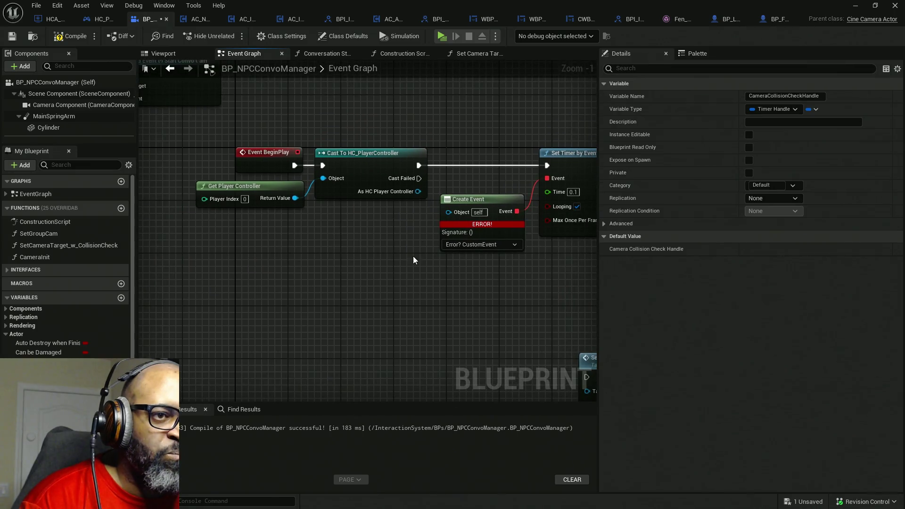
{"action": "left_click", "coordinate": [418, 239]}
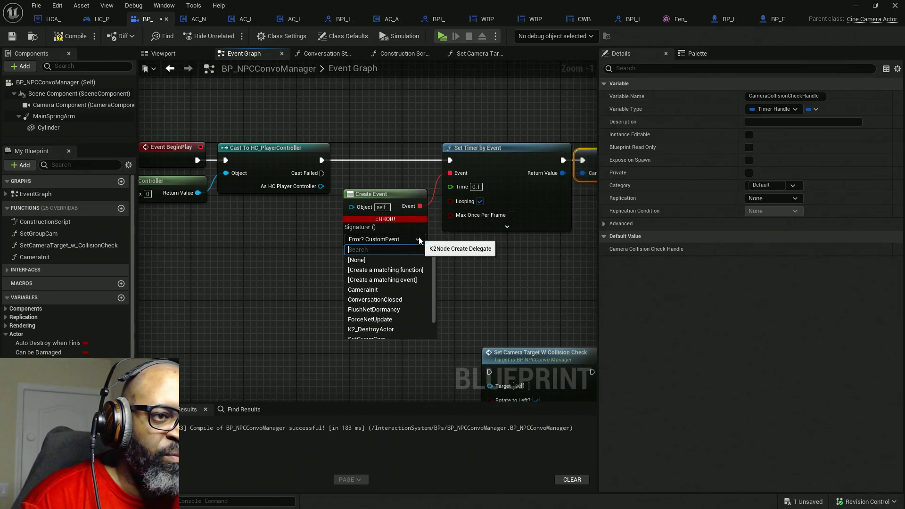
{"action": "left_click", "coordinate": [386, 260]}
{"action": "right_click", "coordinate": [398, 199]}
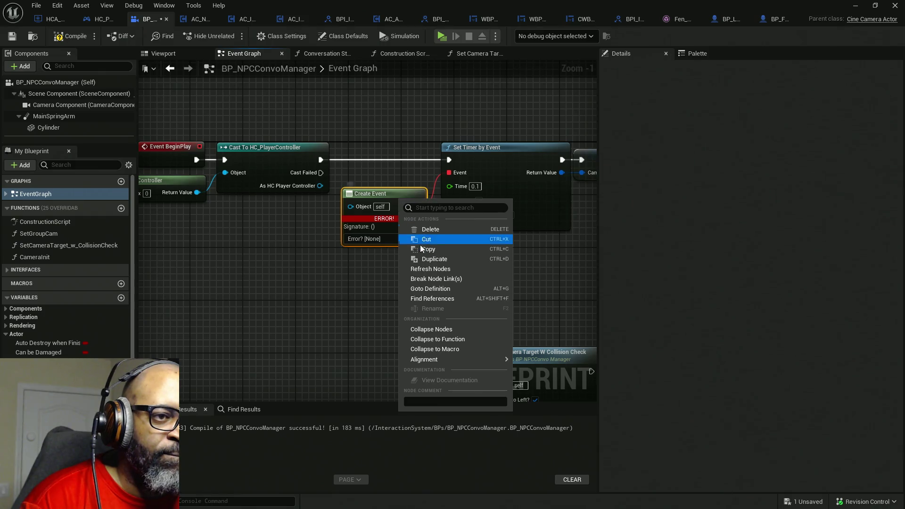
{"action": "left_click", "coordinate": [342, 281]}
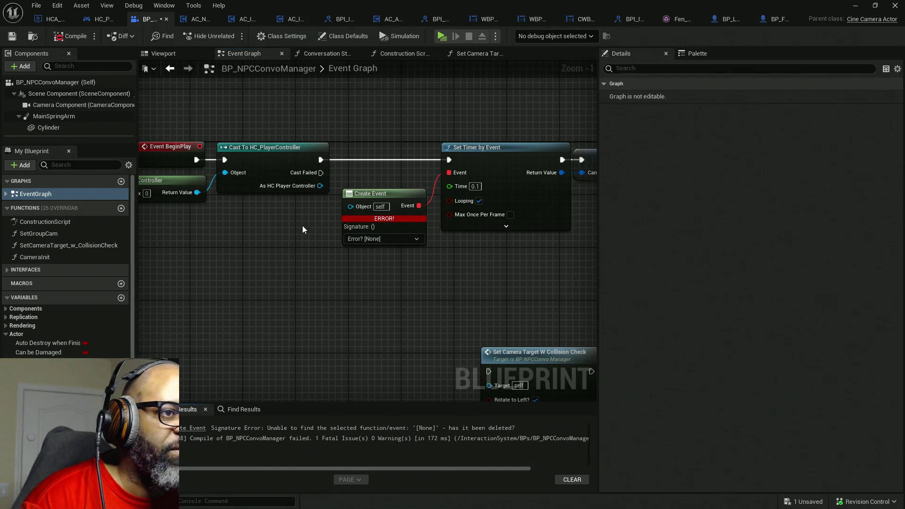
{"action": "left_click", "coordinate": [392, 238]}
{"action": "left_click", "coordinate": [386, 271]}
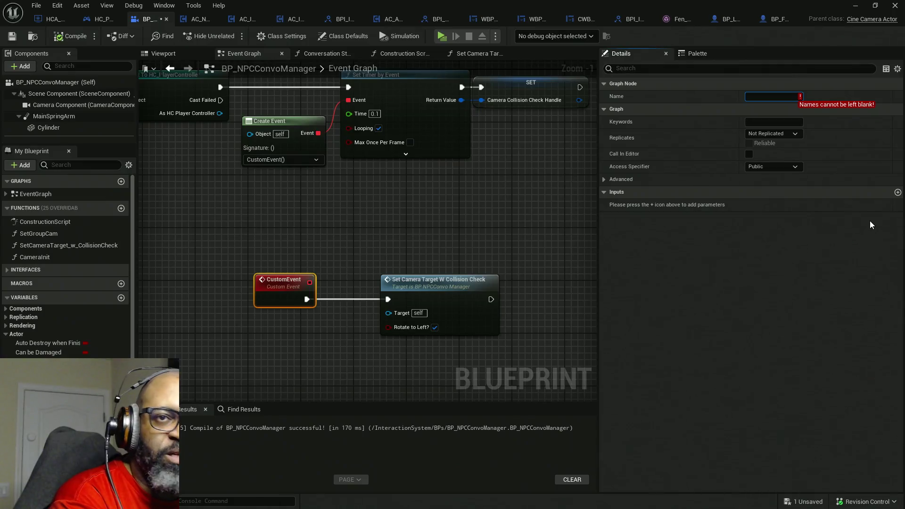
Name the new custom event SetCamViewRot and recompile BP_NPCConvoManager
{"action": "type", "text": "SetCamRot"}
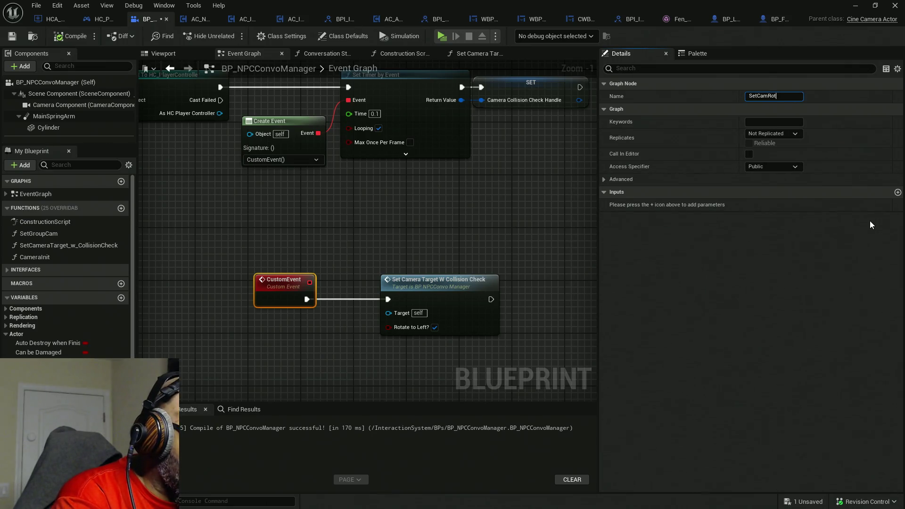
{"action": "type", "text": "View"}
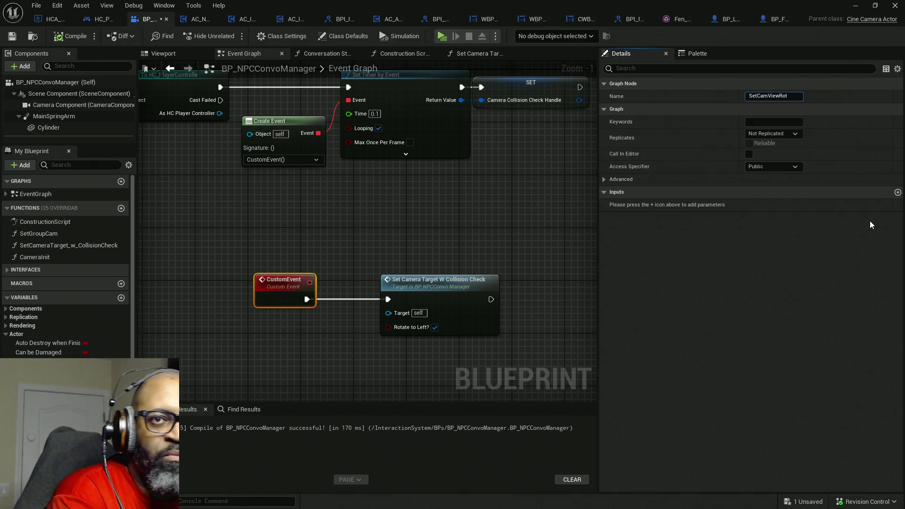
{"action": "type", "text": "View"}
{"action": "key", "text": "Return"}
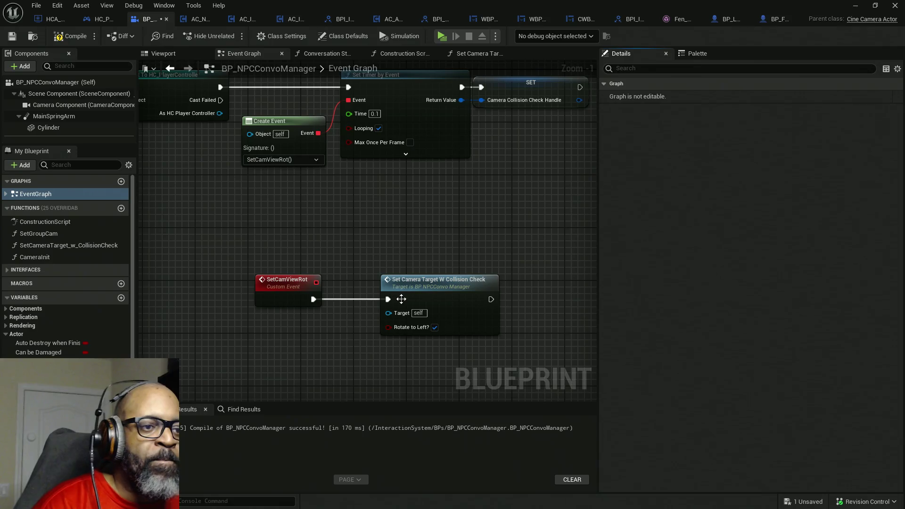
{"action": "left_click", "coordinate": [78, 36]}
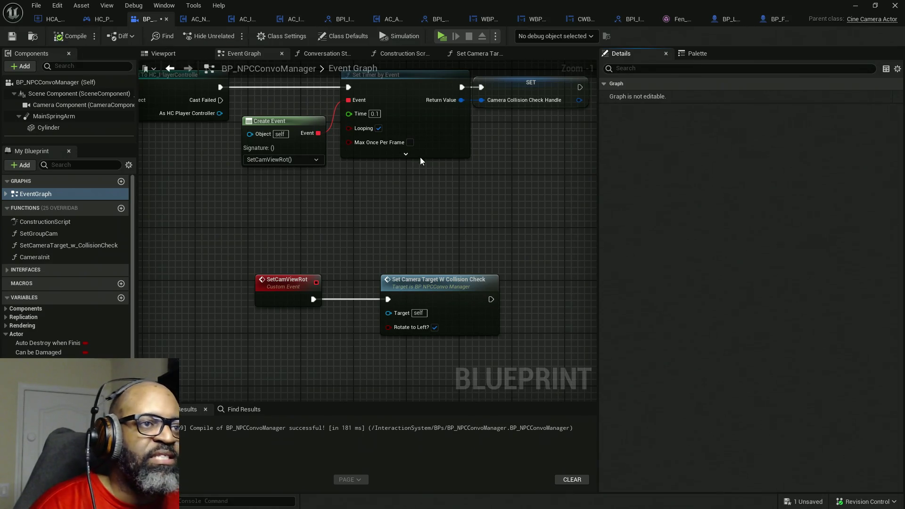
Save the blueprint, play-test an NPC conversation, and recompile after the change
{"action": "key", "text": "ctrl+s"}
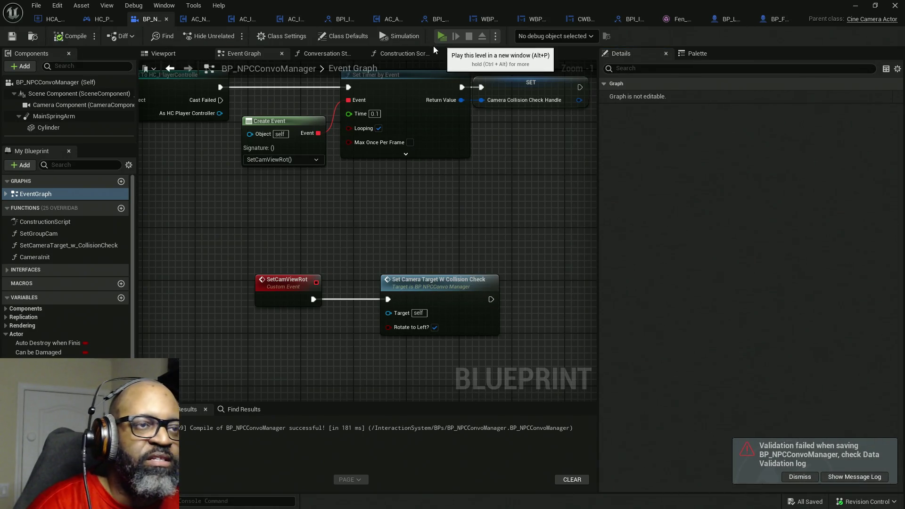
{"action": "left_click", "coordinate": [441, 37]}
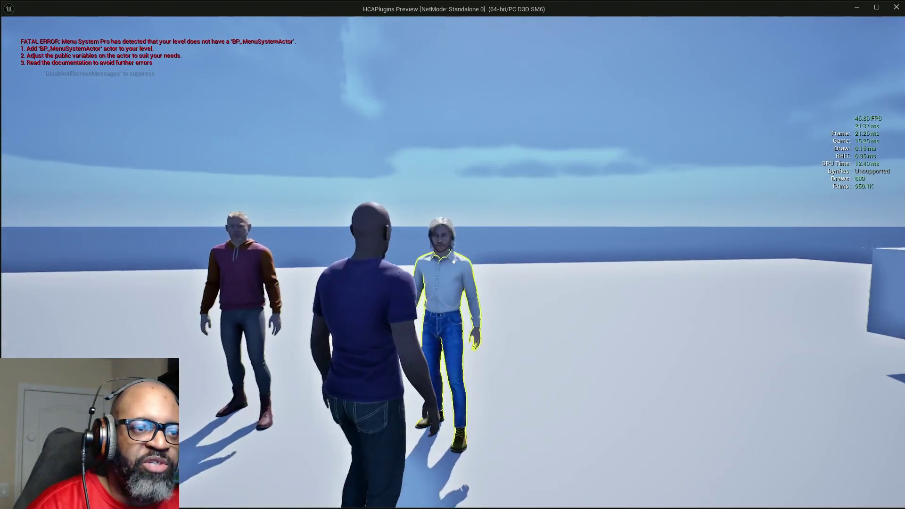
{"action": "key", "text": "e"}
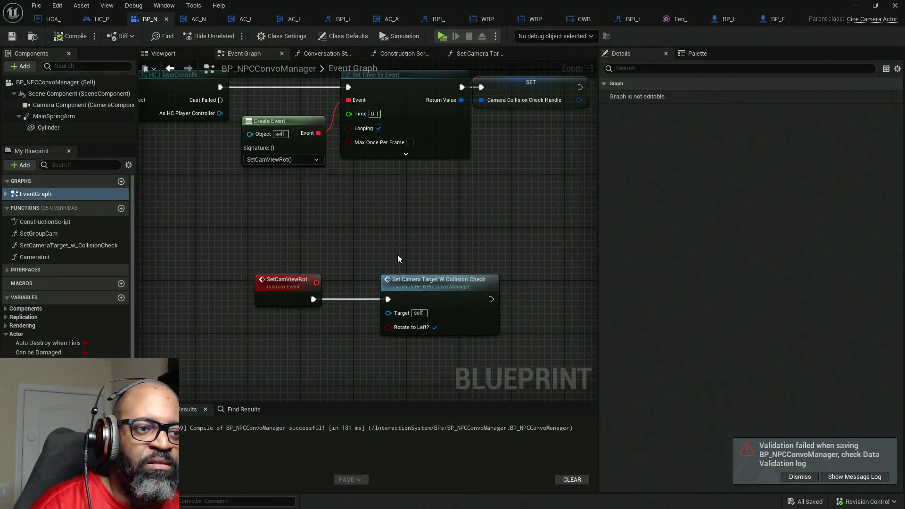
{"action": "left_click", "coordinate": [435, 327]}
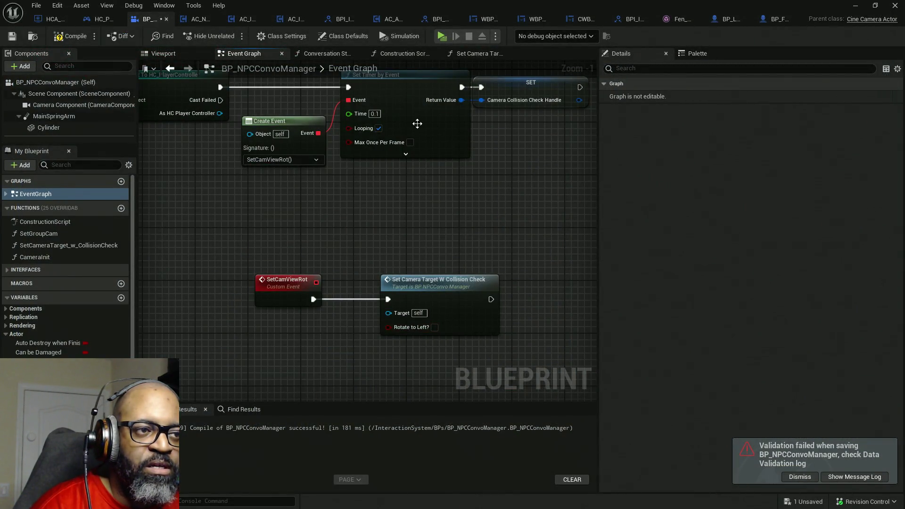
{"action": "left_click", "coordinate": [73, 36]}
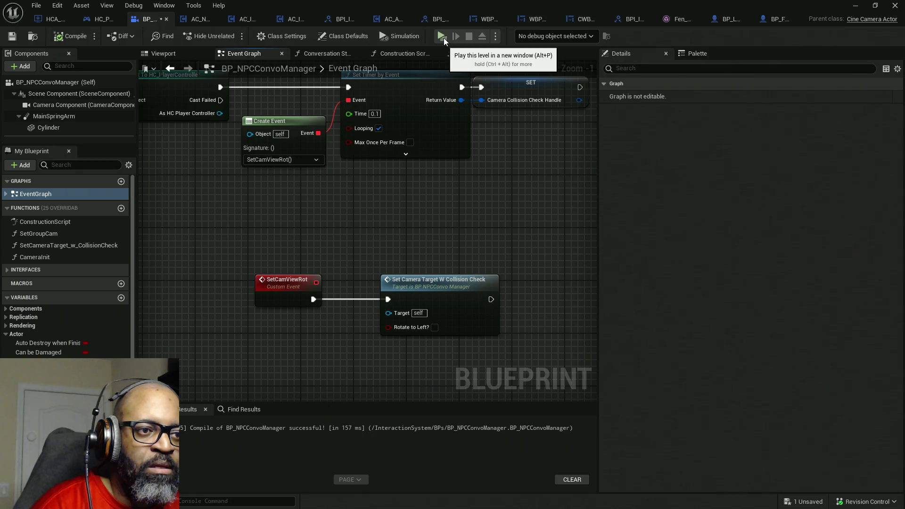
Play-test a conversation with Fen, end it, and open the Construction Script graph
{"action": "left_click", "coordinate": [443, 37]}
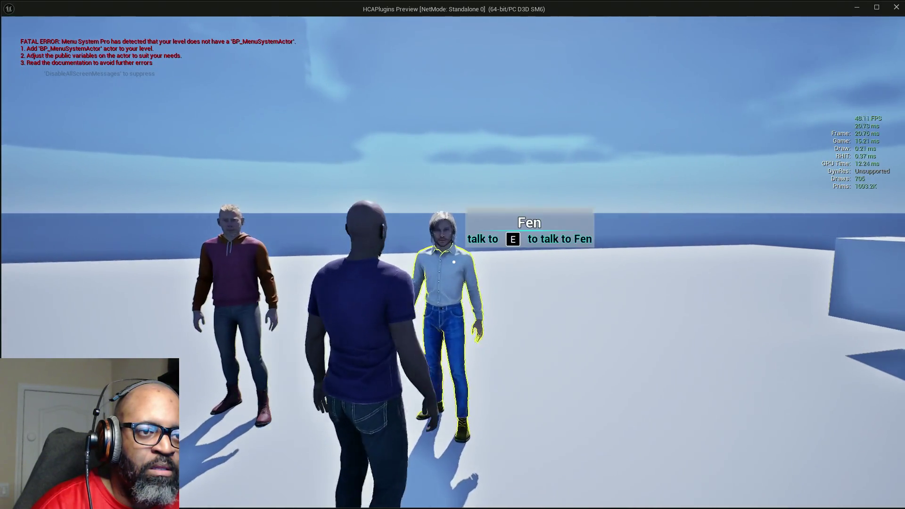
{"action": "key", "text": "e"}
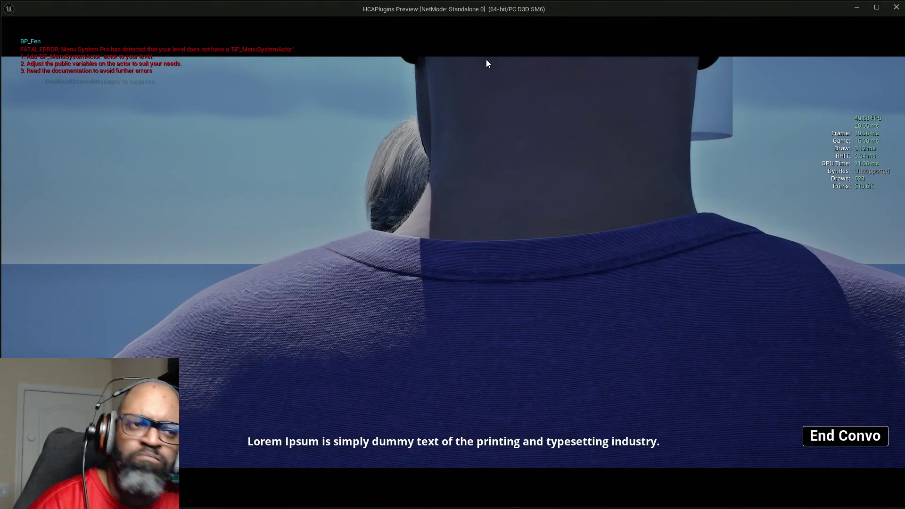
{"action": "key", "text": "Escape"}
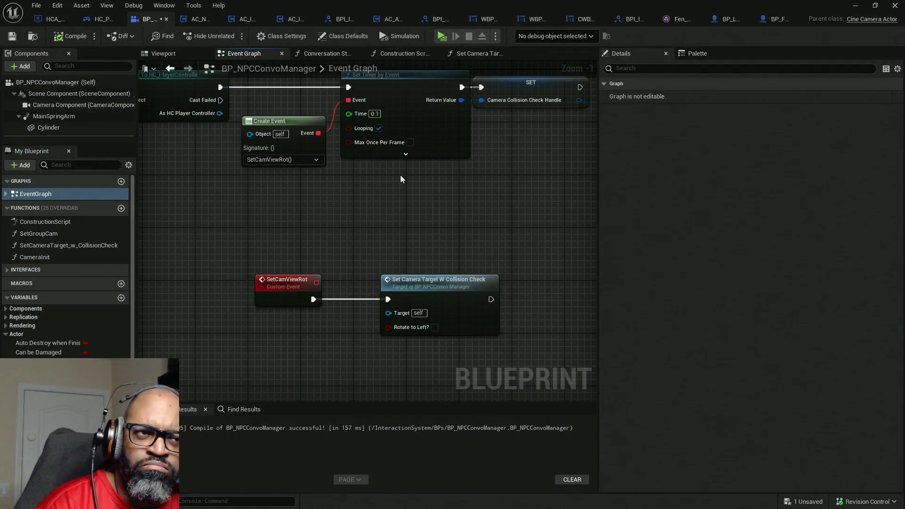
{"action": "scroll", "coordinate": [398, 177], "scroll_direction": "down", "scroll_amount": 2}
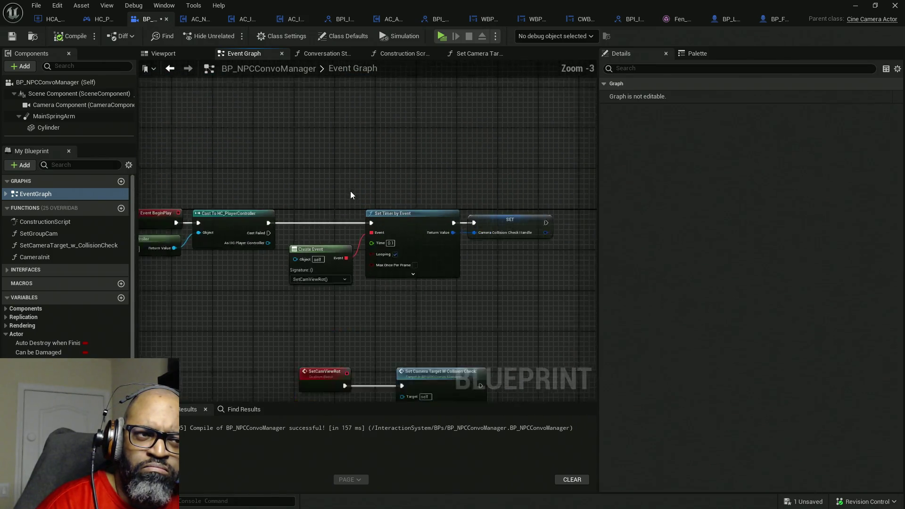
{"action": "left_click", "coordinate": [400, 54]}
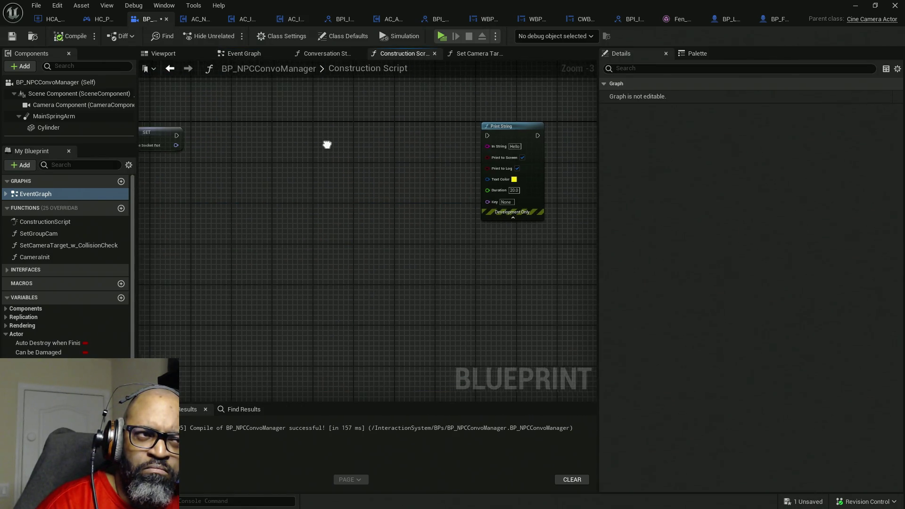
Review the Set Camera Target W Collision Check graph's trace nodes, then return to the level editor
{"action": "scroll", "coordinate": [372, 185], "scroll_direction": "up", "scroll_amount": 4}
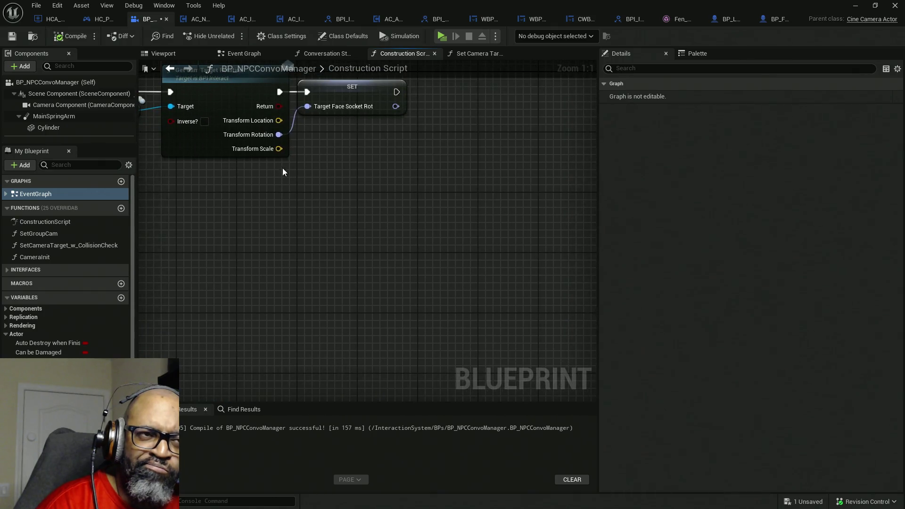
{"action": "left_click", "coordinate": [462, 56]}
{"action": "scroll", "coordinate": [354, 242], "scroll_direction": "down", "scroll_amount": 4}
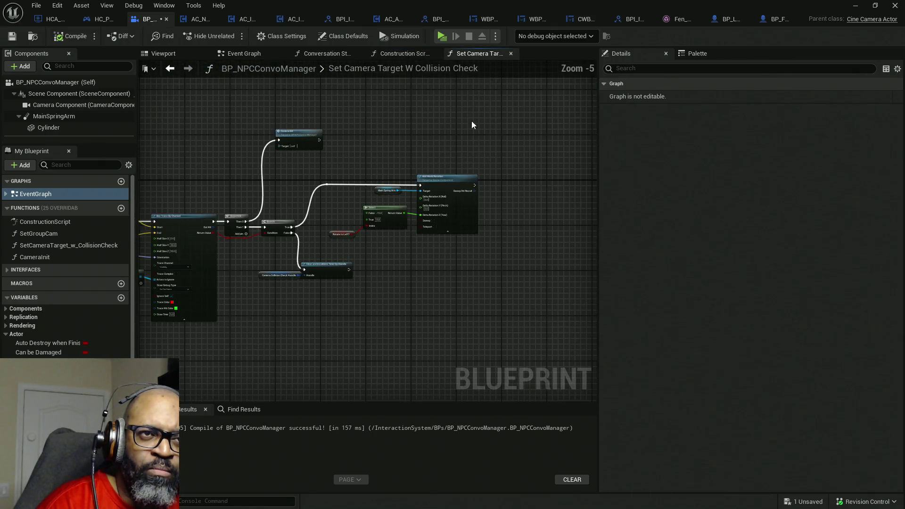
{"action": "left_click", "coordinate": [556, 39]}
{"action": "left_click", "coordinate": [554, 47]}
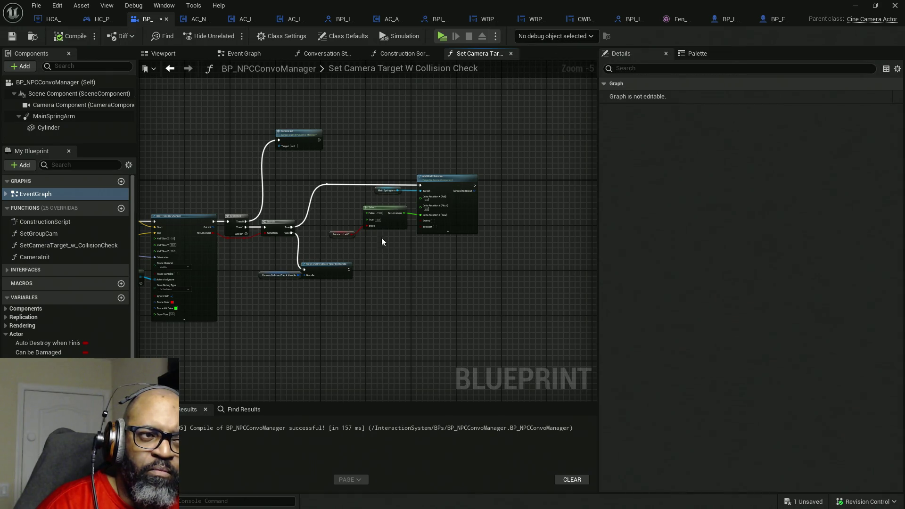
{"action": "left_click_drag", "start_coordinate": [262, 254], "coordinate": [388, 224]}
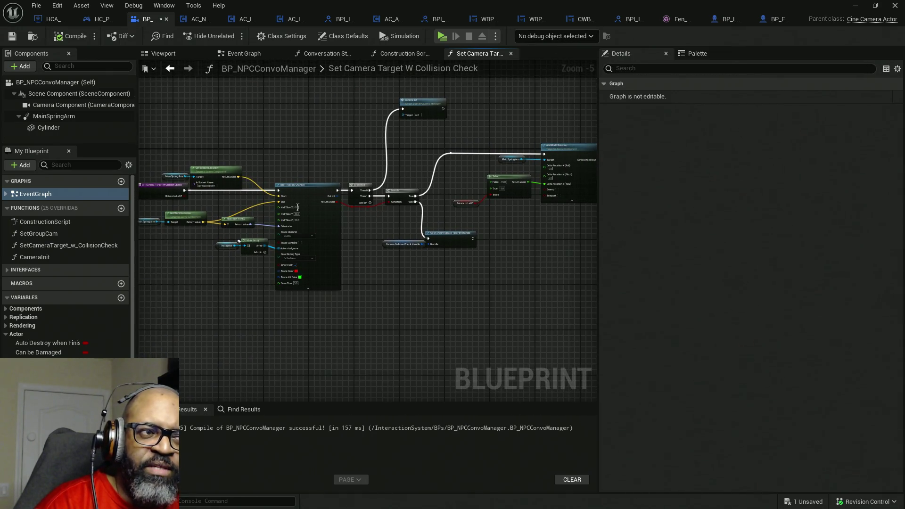
{"action": "key", "text": "alt+Tab"}
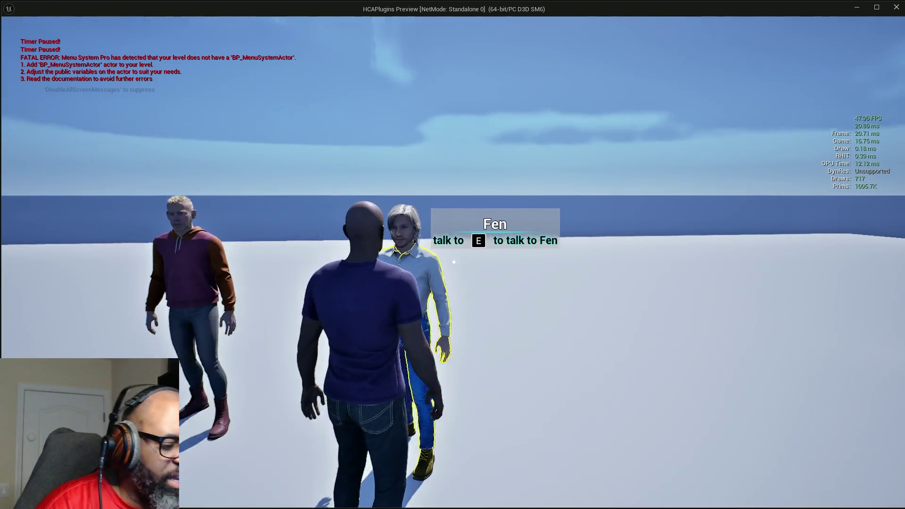
Talk to Fen in two play tests, then bring the BP_NPCConvoManager editor forward
{"action": "key", "text": "e"}
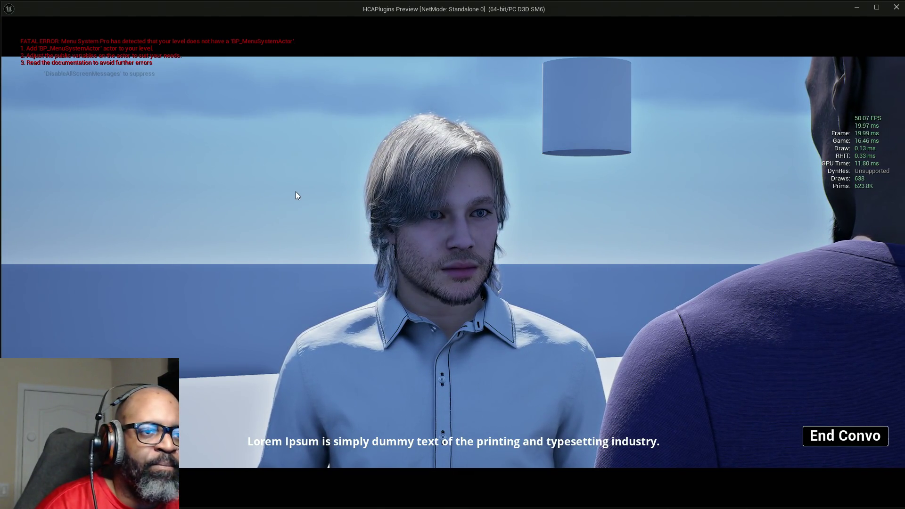
{"action": "key", "text": "Escape"}
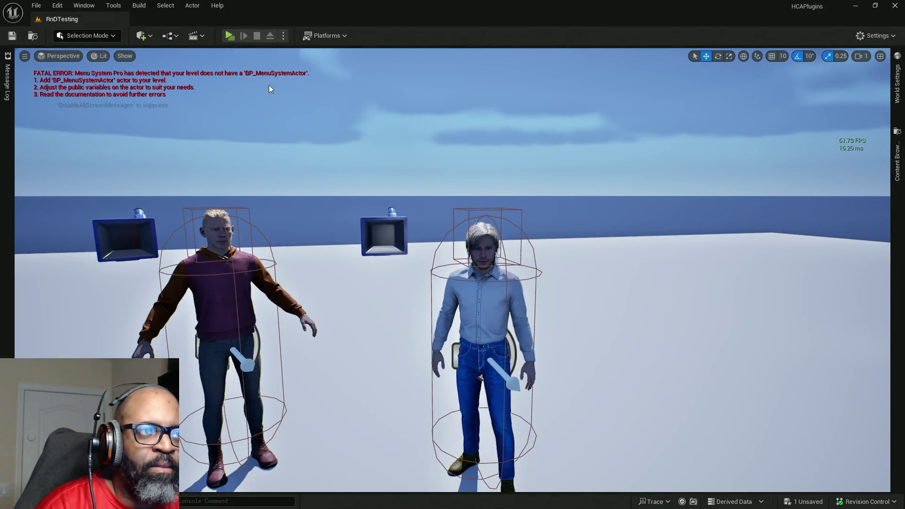
{"action": "left_click", "coordinate": [231, 36]}
{"action": "key", "text": "w"}
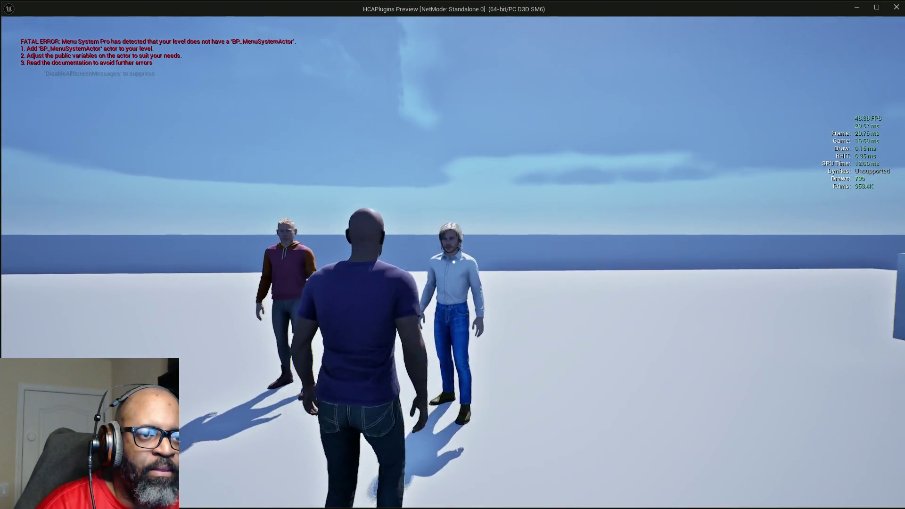
{"action": "key", "text": "e"}
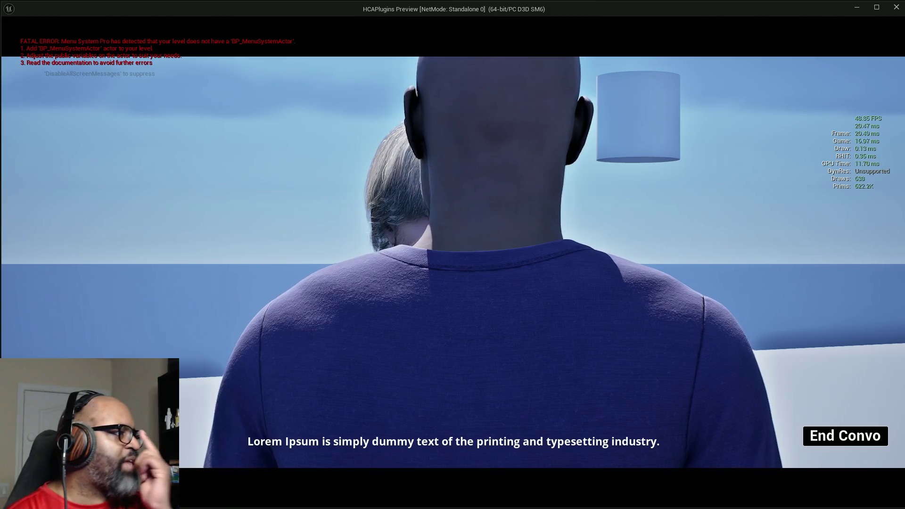
{"action": "key", "text": "alt+Tab"}
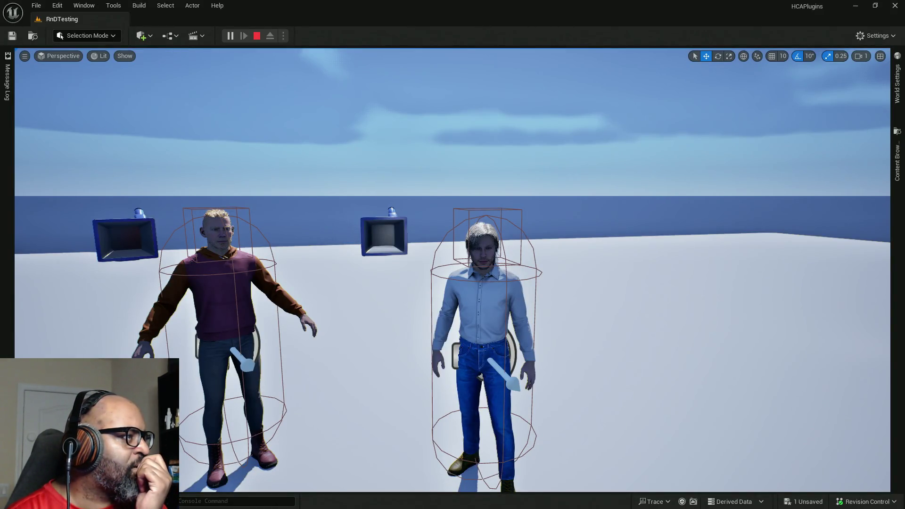
{"action": "key", "text": "alt+Tab"}
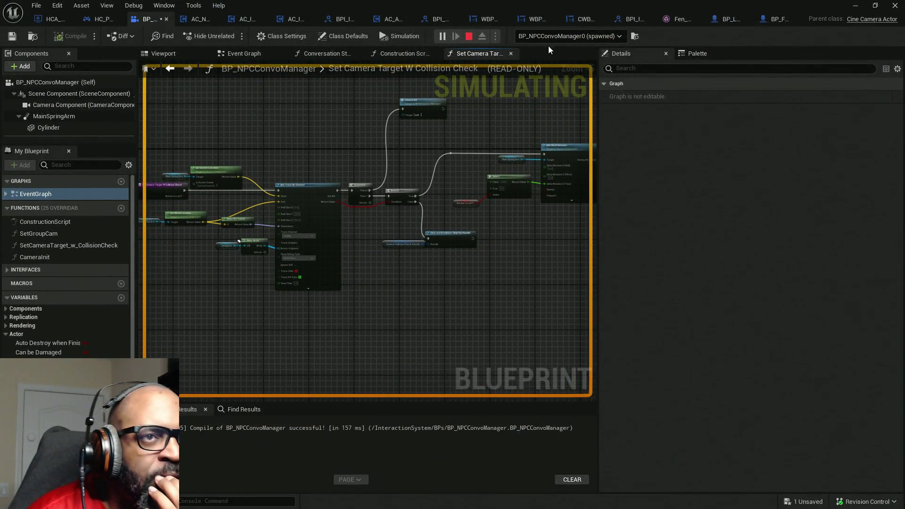
Debug BP_NPCConvoManager1 and then BP_NPCConvoManager2 in the collision-check function graph
{"action": "left_click", "coordinate": [561, 36]}
{"action": "left_click", "coordinate": [556, 70]}
{"action": "mouse_move", "coordinate": [506, 196]}
{"action": "left_mouse_down"}
{"action": "mouse_move", "coordinate": [445, 208]}
{"action": "mouse_move", "coordinate": [491, 201]}
{"action": "mouse_move", "coordinate": [400, 202]}
{"action": "left_mouse_up"}
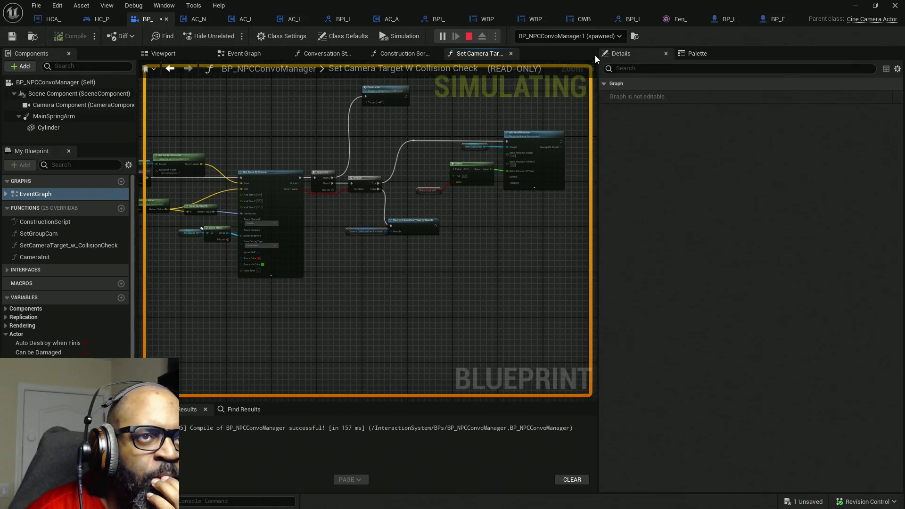
{"action": "left_click", "coordinate": [569, 36]}
{"action": "left_click", "coordinate": [578, 81]}
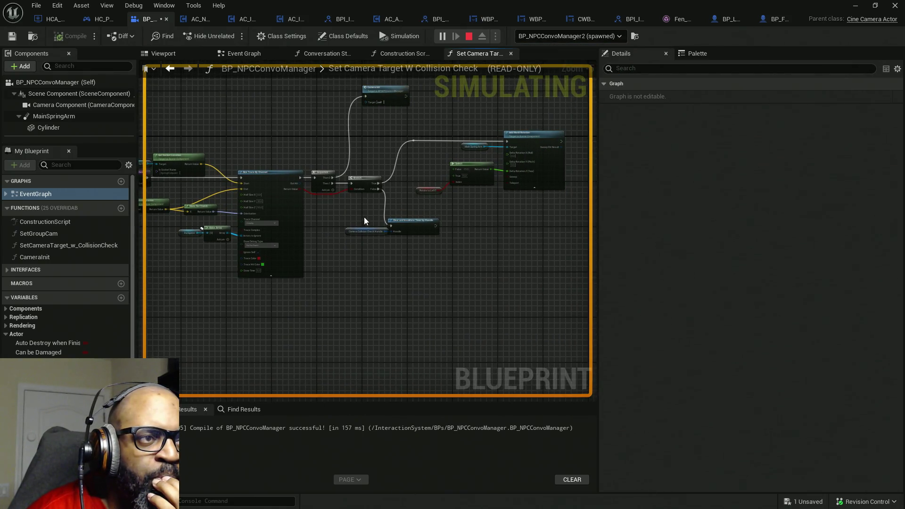
{"action": "left_click_drag", "start_coordinate": [370, 218], "coordinate": [477, 217]}
{"action": "scroll", "coordinate": [374, 211], "scroll_direction": "up", "scroll_amount": 2}
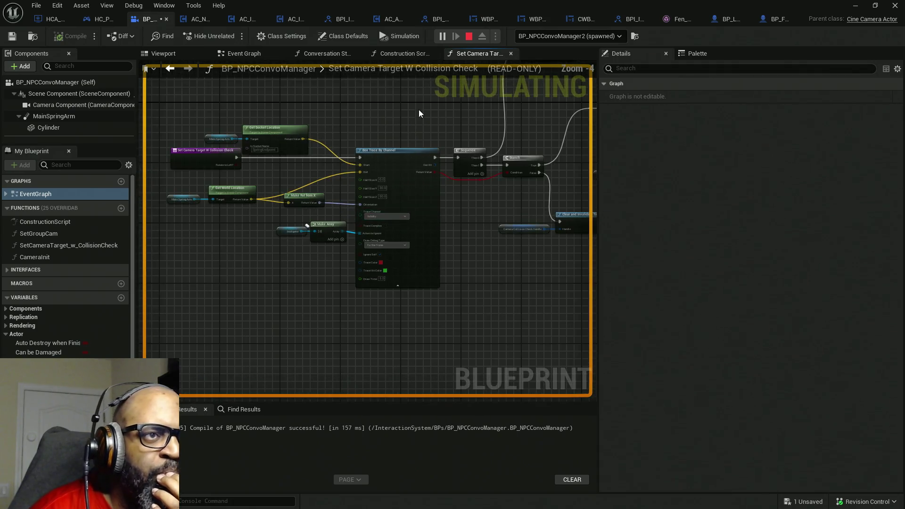
Inspect BP_NPCConvoManager1 and BP_NPCConvoManager0 in the Event Graph, then stop the play session
{"action": "left_click", "coordinate": [239, 54]}
{"action": "scroll", "coordinate": [370, 194], "scroll_direction": "down", "scroll_amount": 5}
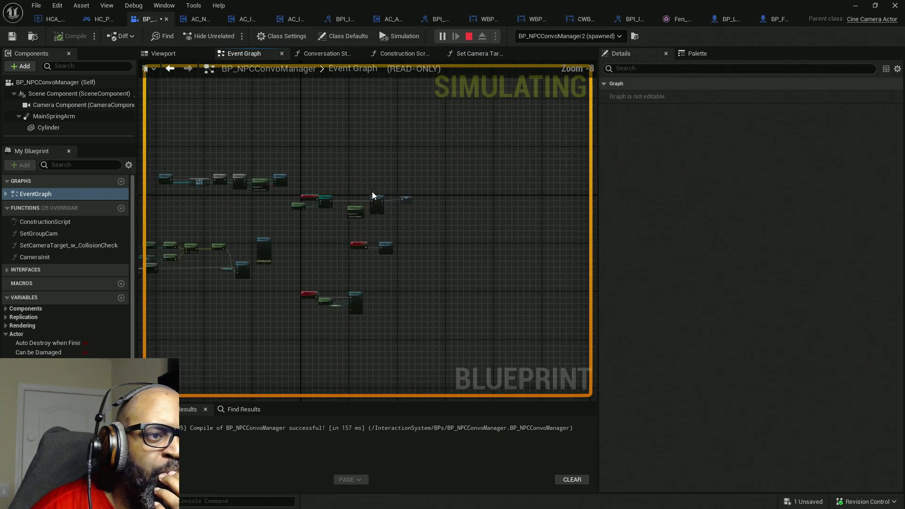
{"action": "left_click", "coordinate": [568, 41]}
{"action": "left_click", "coordinate": [590, 68]}
{"action": "left_click", "coordinate": [594, 41]}
{"action": "left_click", "coordinate": [591, 57]}
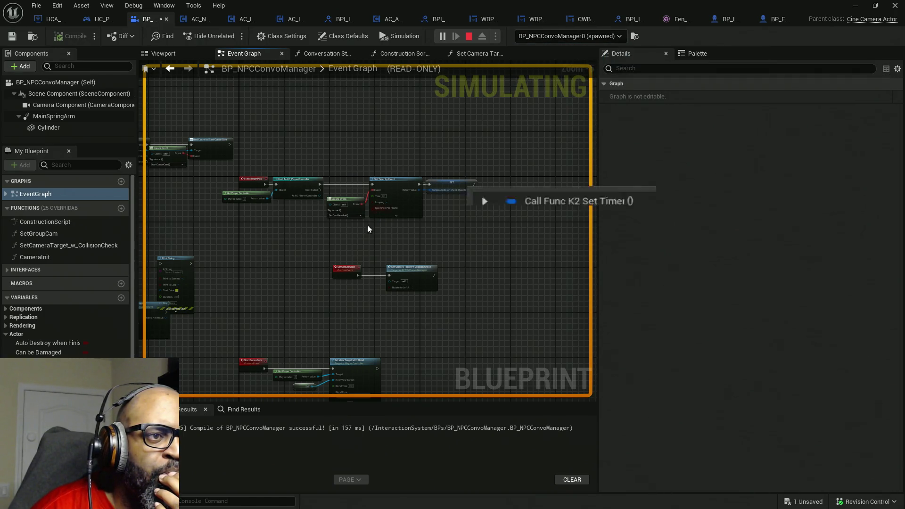
{"action": "mouse_move", "coordinate": [274, 235]}
{"action": "left_mouse_down"}
{"action": "mouse_move", "coordinate": [366, 232]}
{"action": "mouse_move", "coordinate": [349, 235]}
{"action": "left_mouse_up"}
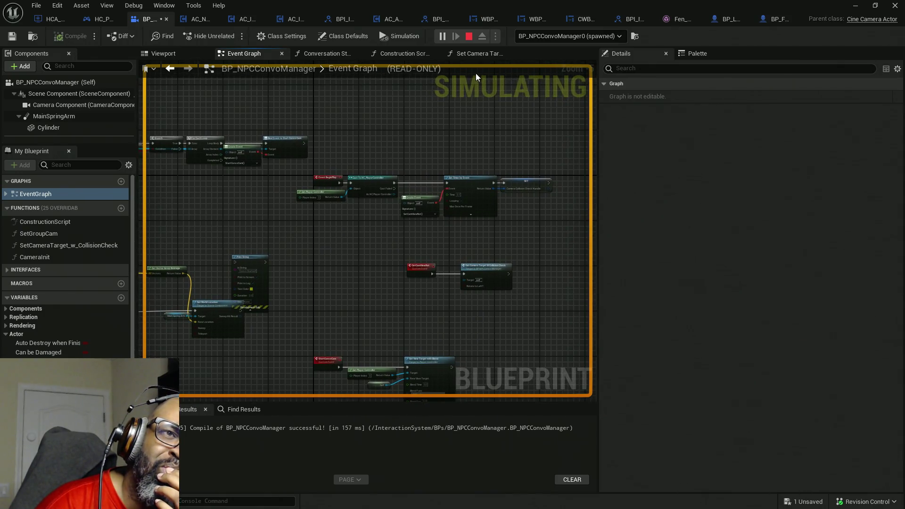
{"action": "key", "text": "Escape"}
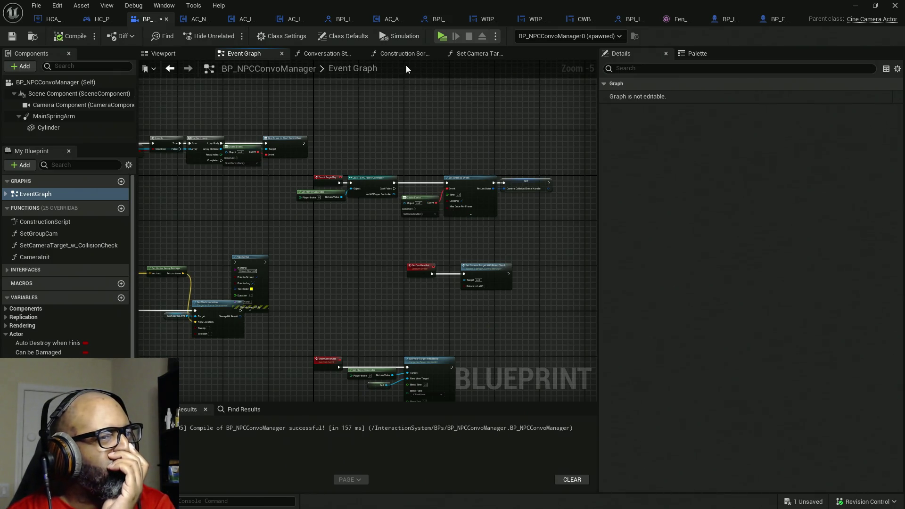
Add a breakpoint on the Clear and Invalidate Timer node in the collision-check function
{"action": "left_click", "coordinate": [472, 54]}
{"action": "left_click_drag", "start_coordinate": [461, 187], "coordinate": [299, 188]}
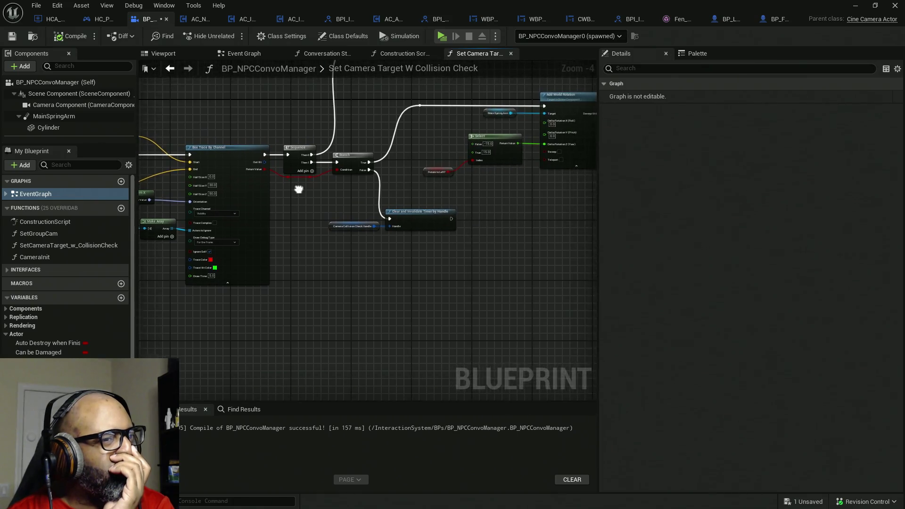
{"action": "scroll", "coordinate": [299, 188], "scroll_direction": "up", "scroll_amount": 2}
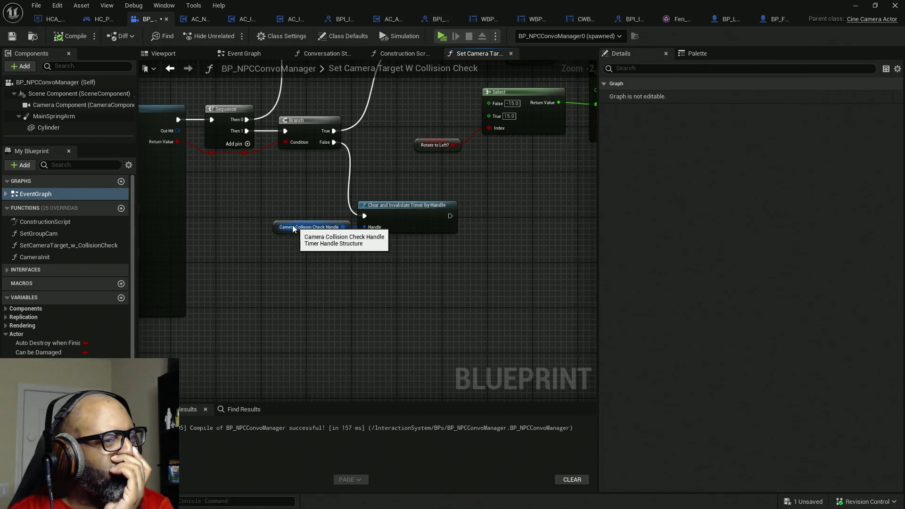
{"action": "right_click", "coordinate": [438, 223]}
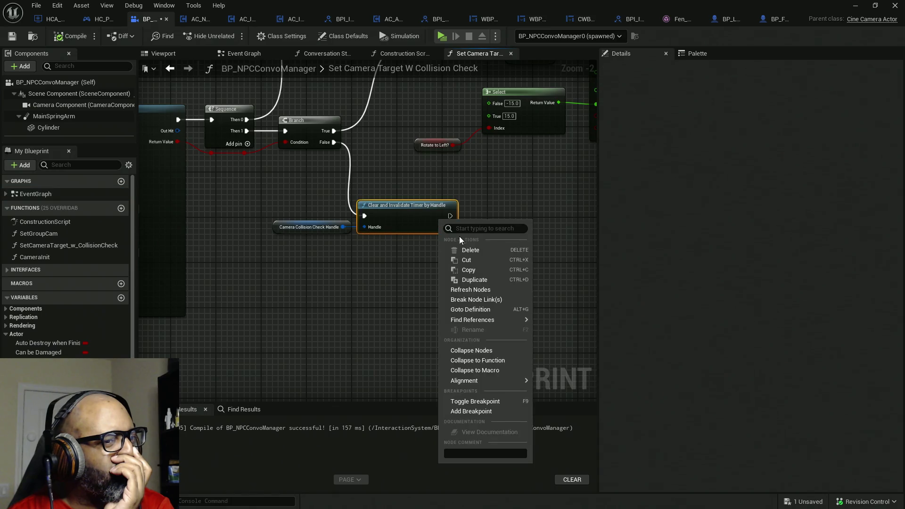
{"action": "mouse_move", "coordinate": [472, 319]}
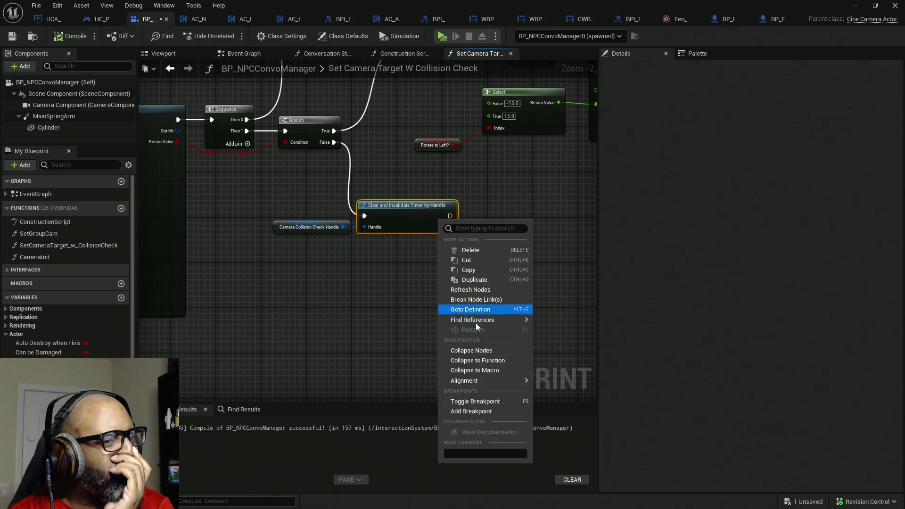
{"action": "mouse_move", "coordinate": [468, 381]}
{"action": "left_click", "coordinate": [480, 411]}
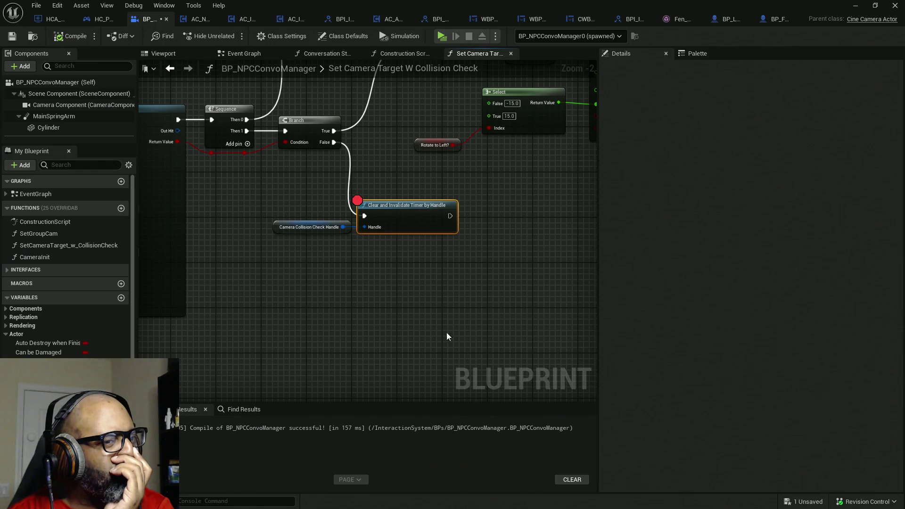
Start a standalone play test and walk up to the NPCs to talk
{"action": "key", "text": "alt+Tab"}
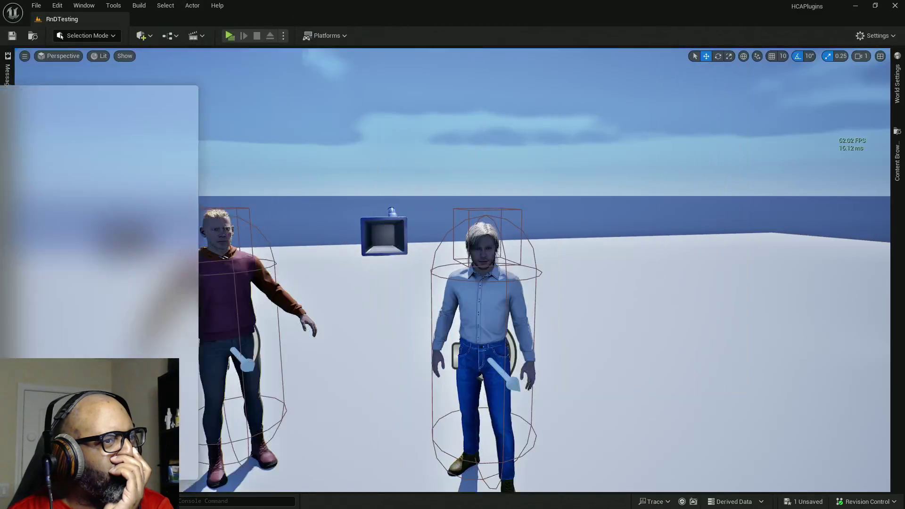
{"action": "left_click", "coordinate": [230, 36]}
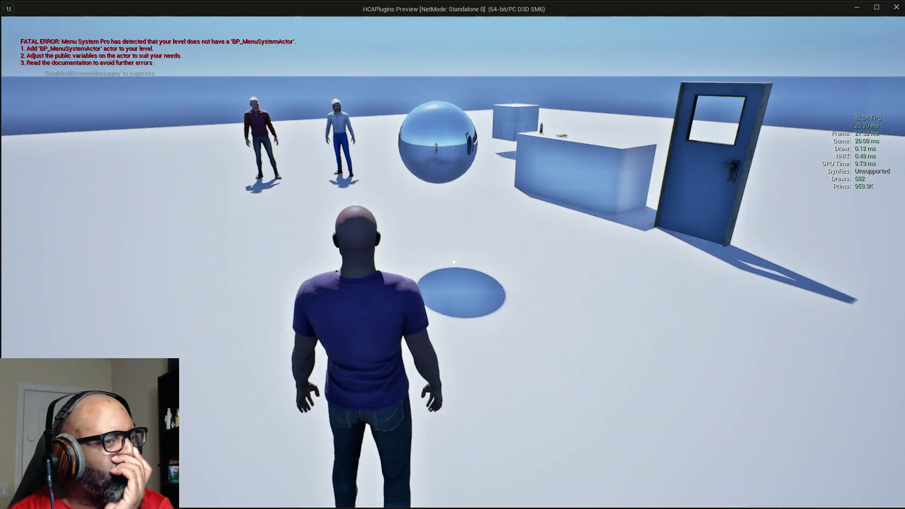
{"action": "key", "text": "w"}
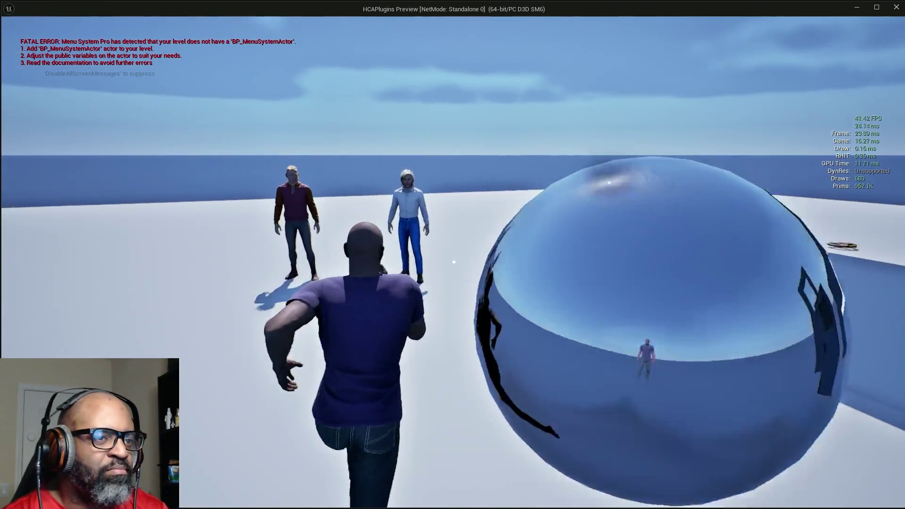
{"action": "key", "text": "Escape"}
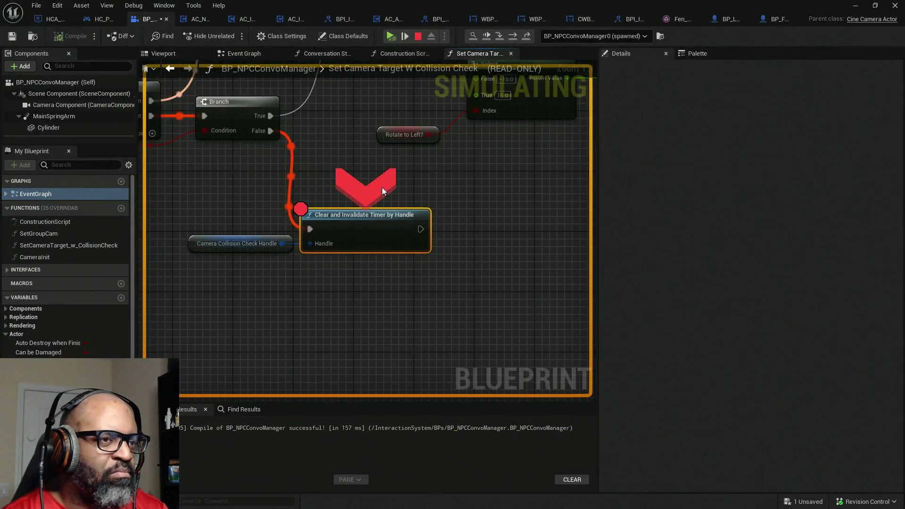
At the pause, remove the Clear and Invalidate Timer breakpoint, resume with F5, and close the preview
{"action": "left_click", "coordinate": [638, 37]}
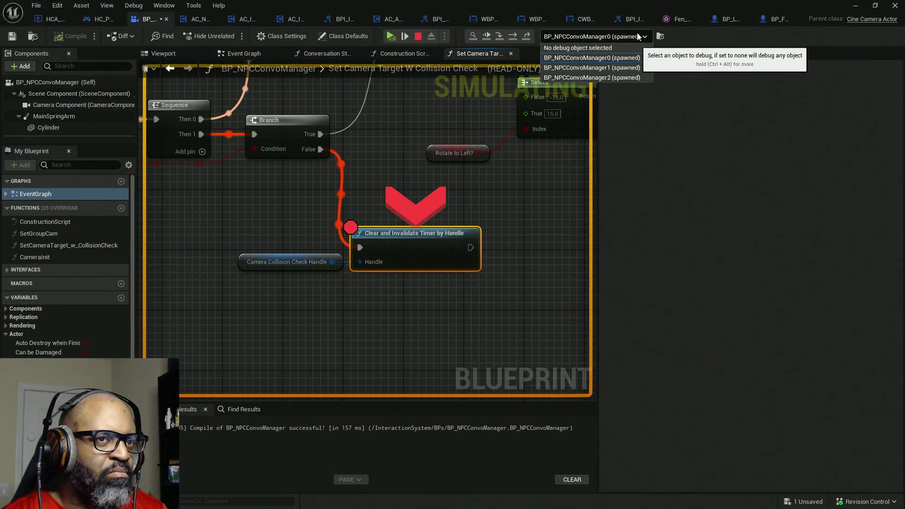
{"action": "mouse_move", "coordinate": [419, 139]}
{"action": "left_mouse_down"}
{"action": "mouse_move", "coordinate": [443, 212]}
{"action": "mouse_move", "coordinate": [409, 245]}
{"action": "mouse_move", "coordinate": [351, 274]}
{"action": "mouse_move", "coordinate": [338, 183]}
{"action": "left_mouse_up"}
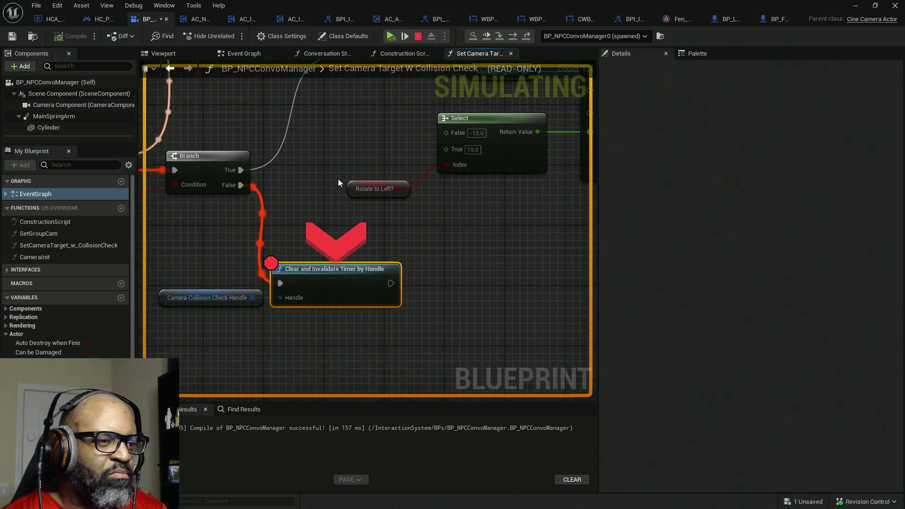
{"action": "right_click", "coordinate": [331, 291]}
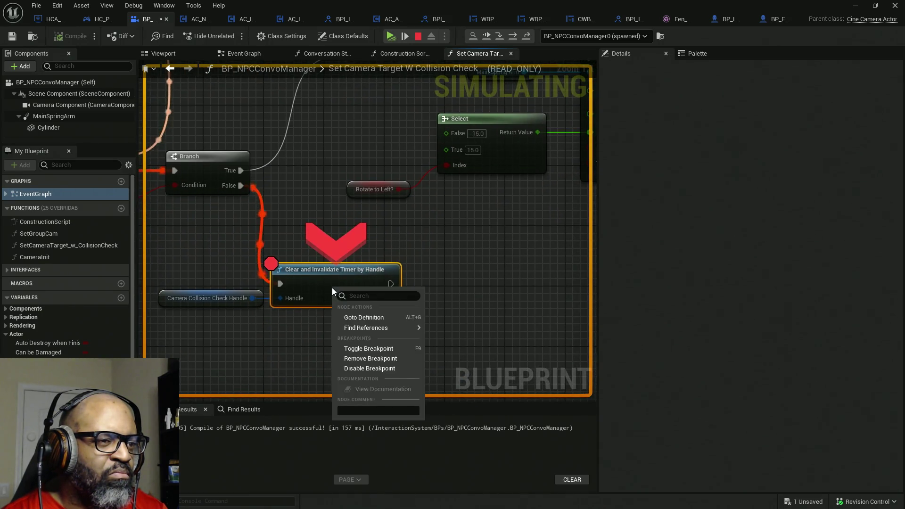
{"action": "left_click", "coordinate": [361, 349]}
{"action": "key", "text": "F5"}
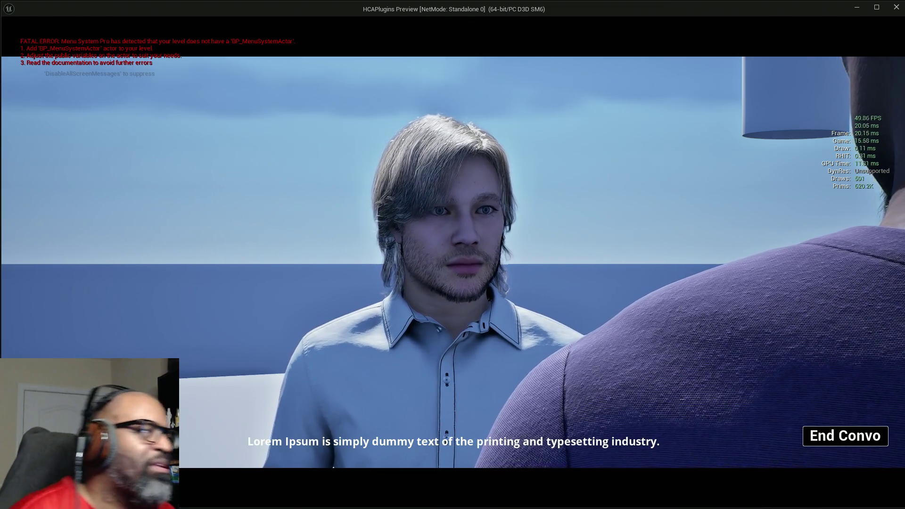
{"action": "key", "text": "alt+Tab"}
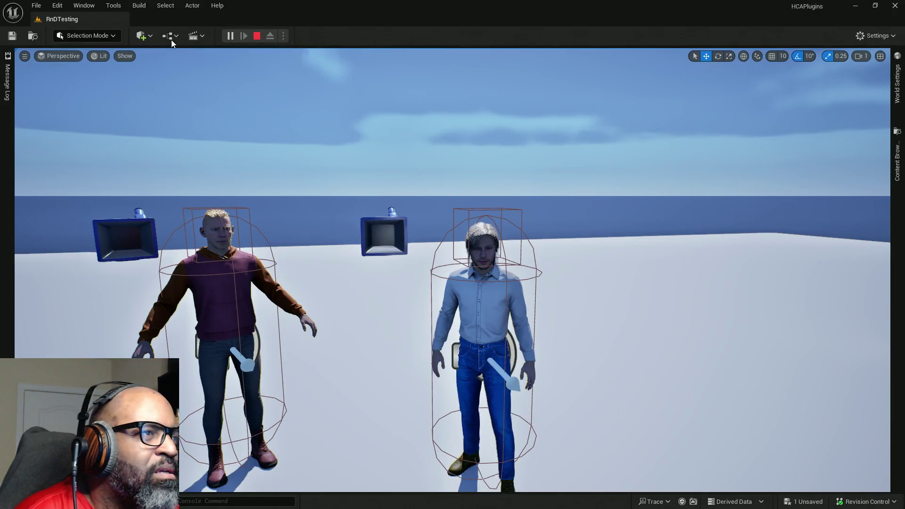
Add a Cube shape to the level
{"action": "left_click", "coordinate": [150, 36]}
{"action": "mouse_move", "coordinate": [176, 155]}
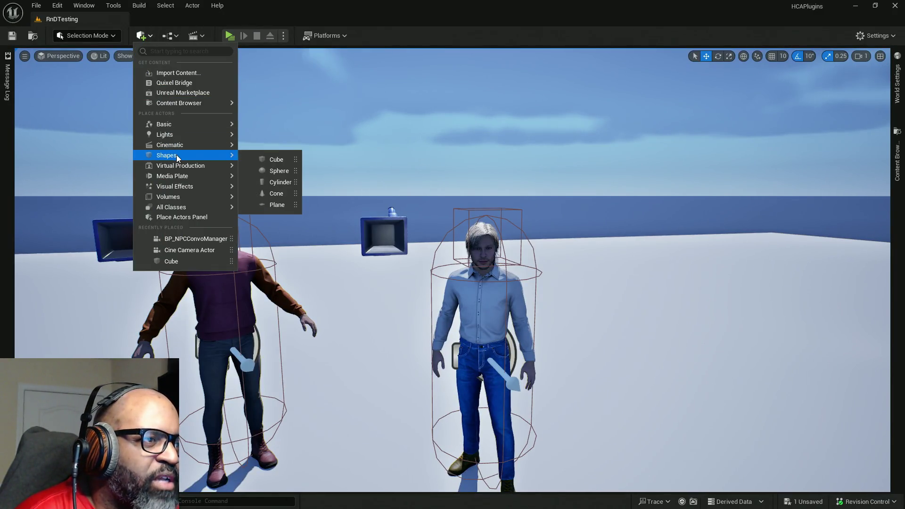
{"action": "left_click", "coordinate": [275, 160]}
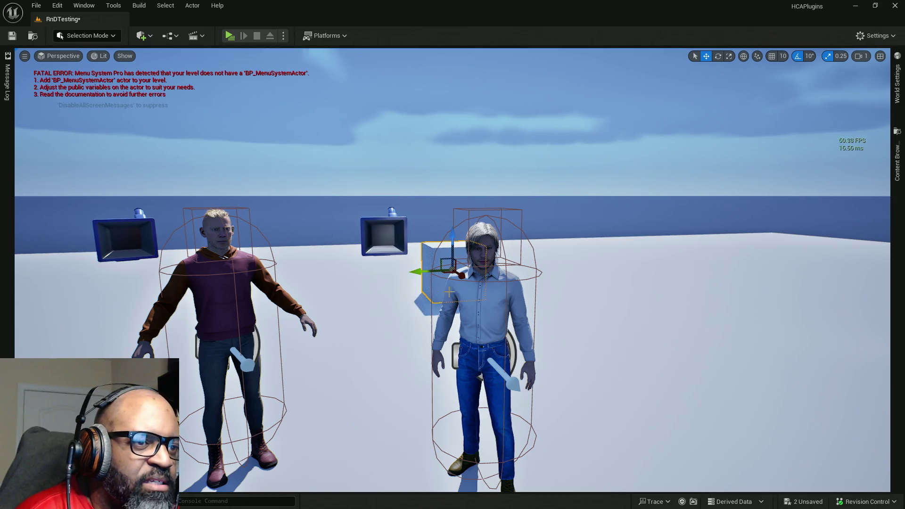
{"action": "scroll", "coordinate": [452, 269], "scroll_direction": "down", "scroll_amount": 5}
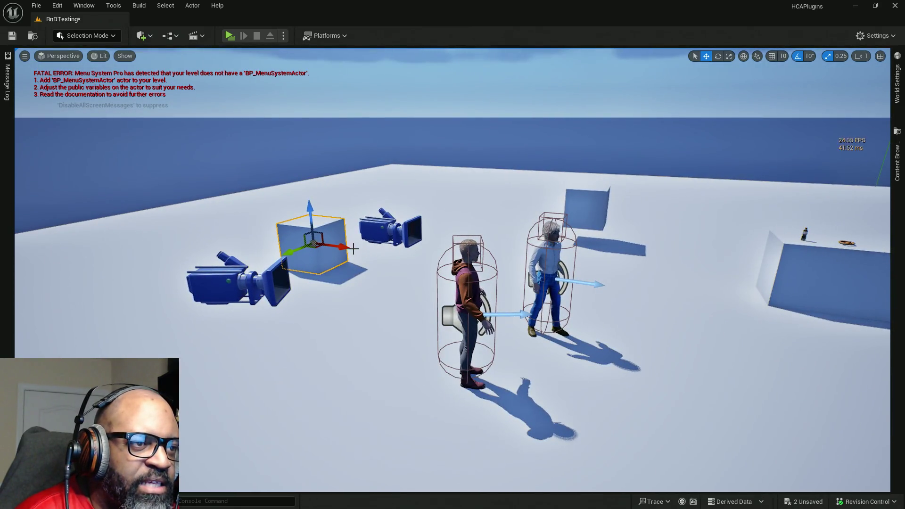
Move the cube beside the second NPC, nudging it forward and sideways along Y
{"action": "left_click_drag", "start_coordinate": [346, 250], "coordinate": [691, 326]}
{"action": "left_click_drag", "start_coordinate": [640, 304], "coordinate": [636, 355]}
{"action": "left_click_drag", "start_coordinate": [674, 322], "coordinate": [698, 324]}
{"action": "scroll", "coordinate": [561, 263], "scroll_direction": "up", "scroll_amount": 5}
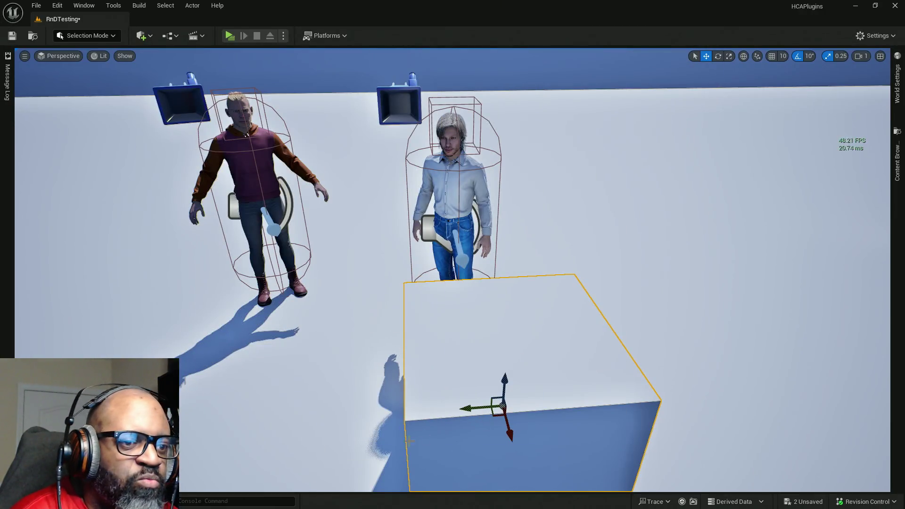
Set rotation snapping to 90° and rotate the cube one snapped step
{"action": "left_click_drag", "start_coordinate": [410, 441], "coordinate": [397, 440]}
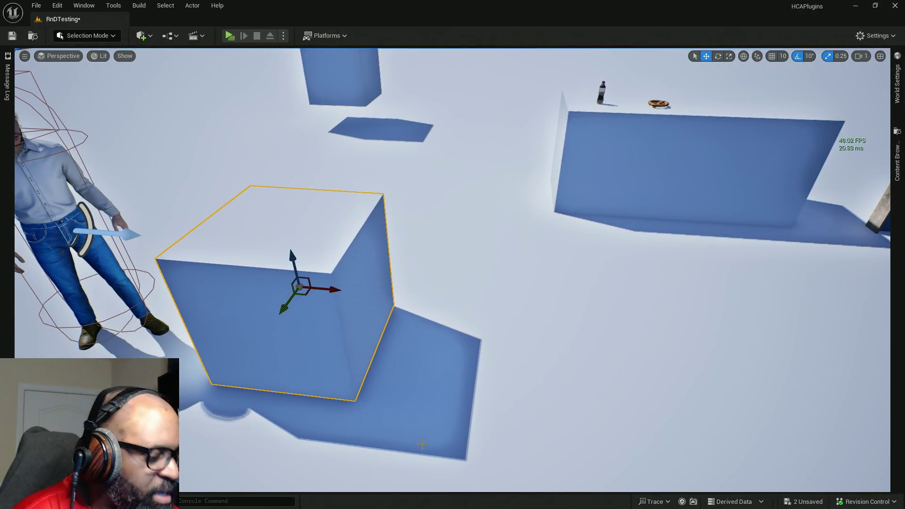
{"action": "key", "text": "e"}
{"action": "left_click", "coordinate": [810, 56]}
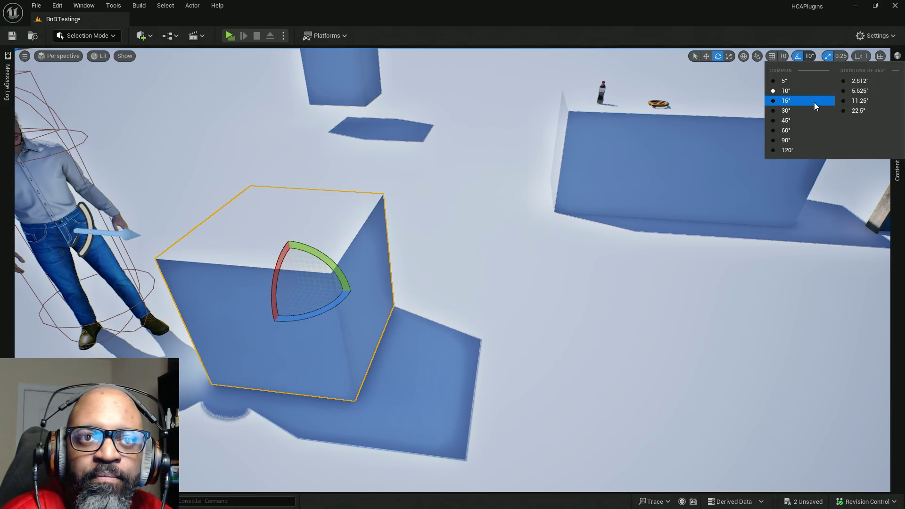
{"action": "left_click", "coordinate": [716, 176]}
{"action": "left_click_drag", "start_coordinate": [360, 309], "coordinate": [389, 322]}
Switch to local space and raise the cube upright beside the gray-haired NPC
{"action": "key", "text": "w"}
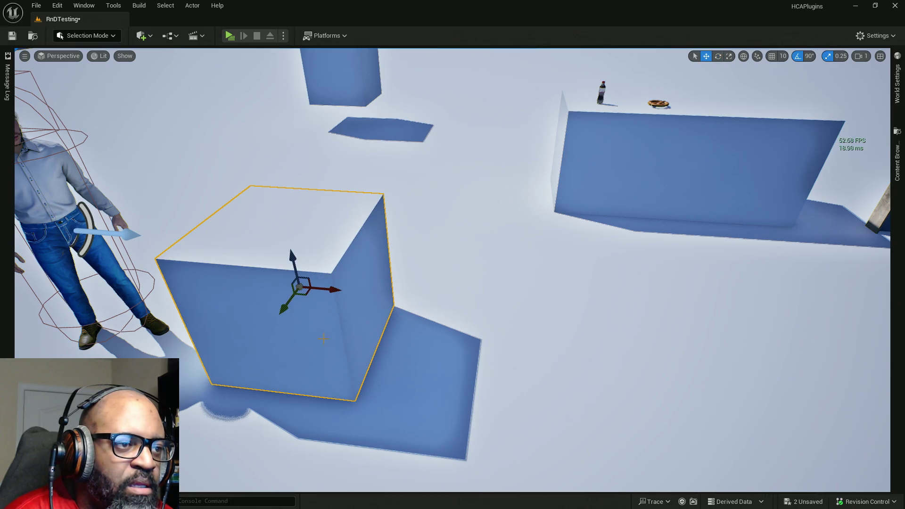
{"action": "key", "text": "e"}
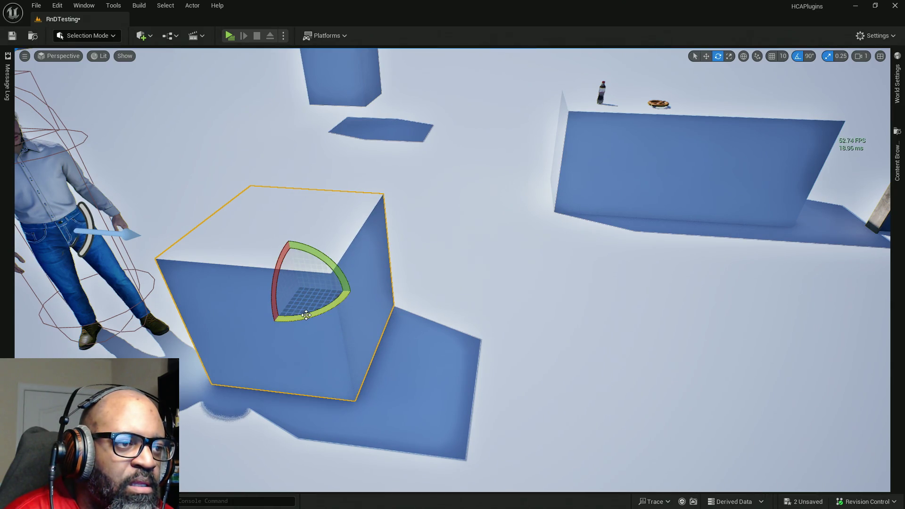
{"action": "key", "text": "w"}
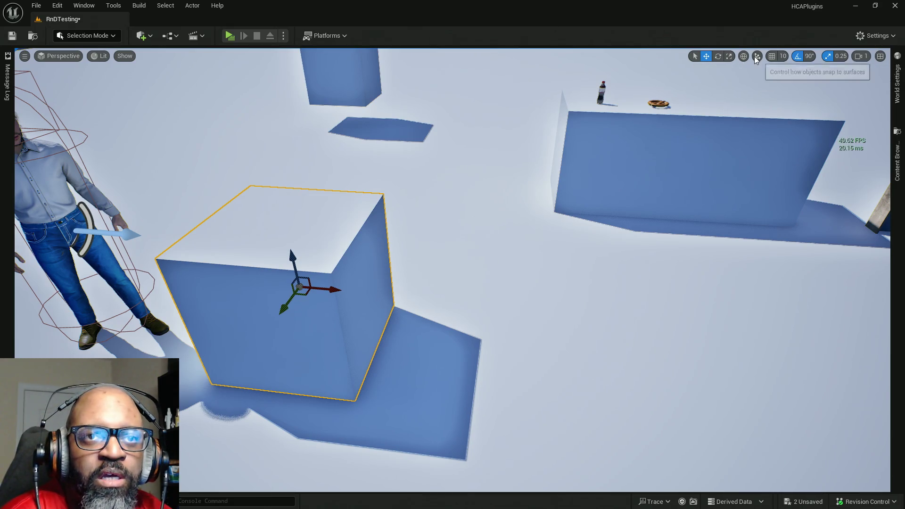
{"action": "left_click", "coordinate": [744, 57]}
{"action": "mouse_move", "coordinate": [355, 272]}
{"action": "left_mouse_down"}
{"action": "mouse_move", "coordinate": [321, 287]}
{"action": "mouse_move", "coordinate": [358, 280]}
{"action": "mouse_move", "coordinate": [363, 255]}
{"action": "mouse_move", "coordinate": [372, 281]}
{"action": "mouse_move", "coordinate": [372, 170]}
{"action": "mouse_move", "coordinate": [368, 210]}
{"action": "mouse_move", "coordinate": [397, 227]}
{"action": "mouse_move", "coordinate": [328, 239]}
{"action": "left_mouse_up"}
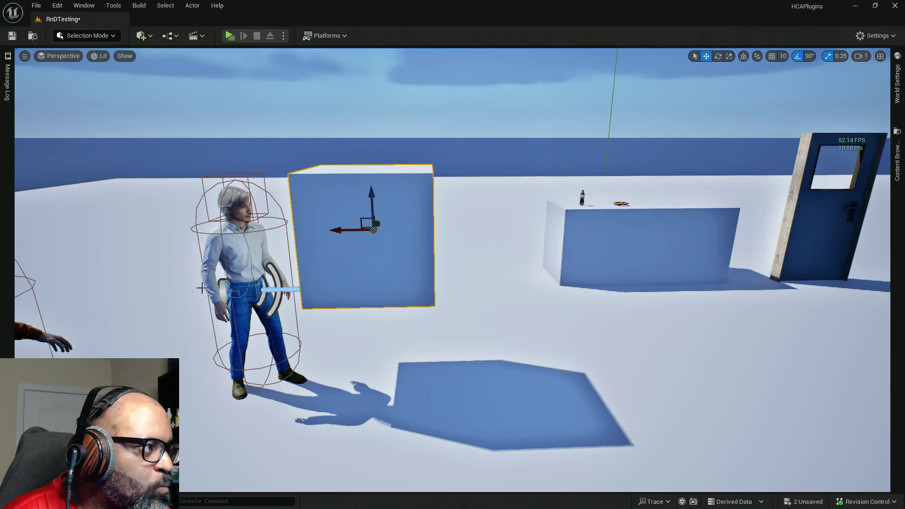
{"action": "mouse_move", "coordinate": [409, 290]}
{"action": "left_mouse_down"}
{"action": "mouse_move", "coordinate": [405, 307]}
{"action": "mouse_move", "coordinate": [378, 287]}
{"action": "mouse_move", "coordinate": [358, 302]}
{"action": "mouse_move", "coordinate": [390, 293]}
{"action": "left_mouse_up"}
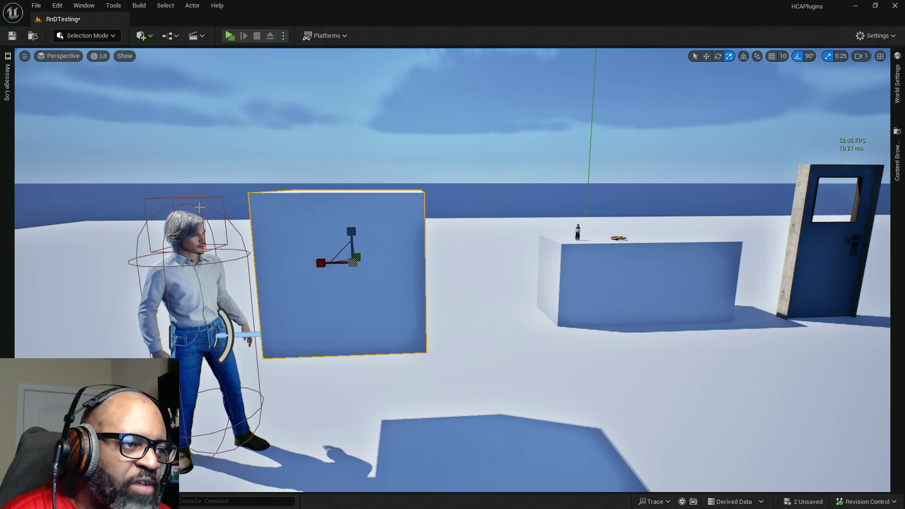
{"action": "left_click_drag", "start_coordinate": [350, 221], "coordinate": [350, 191]}
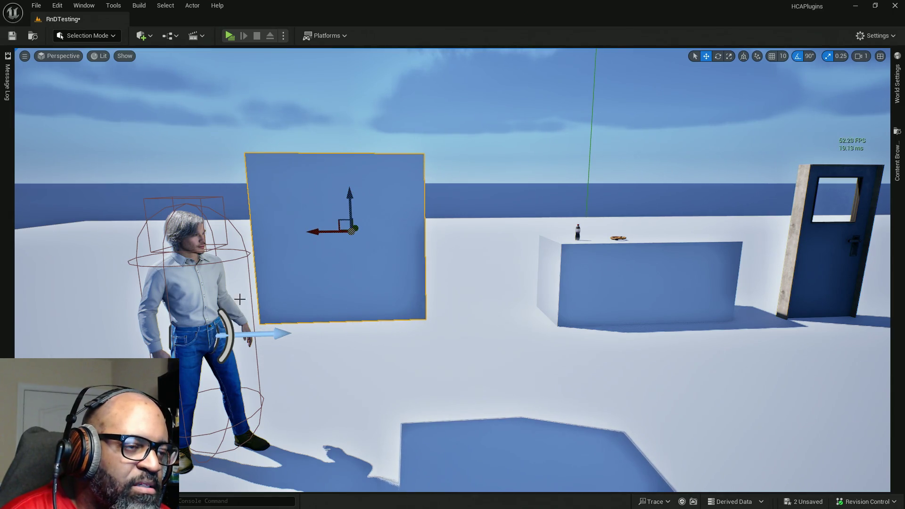
Scale the panel narrower with scale snapping turned off, checking it from behind the characters
{"action": "mouse_move", "coordinate": [439, 294]}
{"action": "left_mouse_down"}
{"action": "mouse_move", "coordinate": [396, 287]}
{"action": "mouse_move", "coordinate": [435, 303]}
{"action": "mouse_move", "coordinate": [435, 295]}
{"action": "left_mouse_up"}
{"action": "key", "text": "e"}
{"action": "key", "text": "r"}
{"action": "left_click_drag", "start_coordinate": [409, 164], "coordinate": [378, 164]}
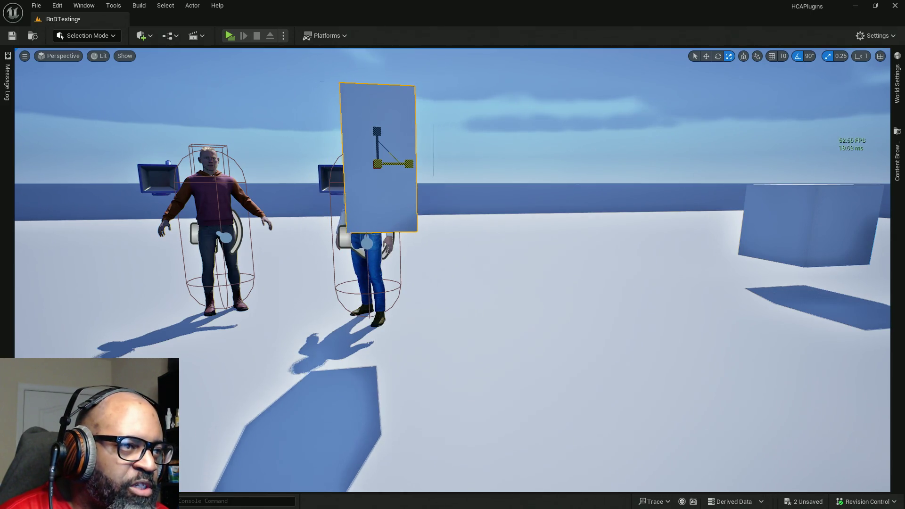
{"action": "left_click", "coordinate": [828, 56]}
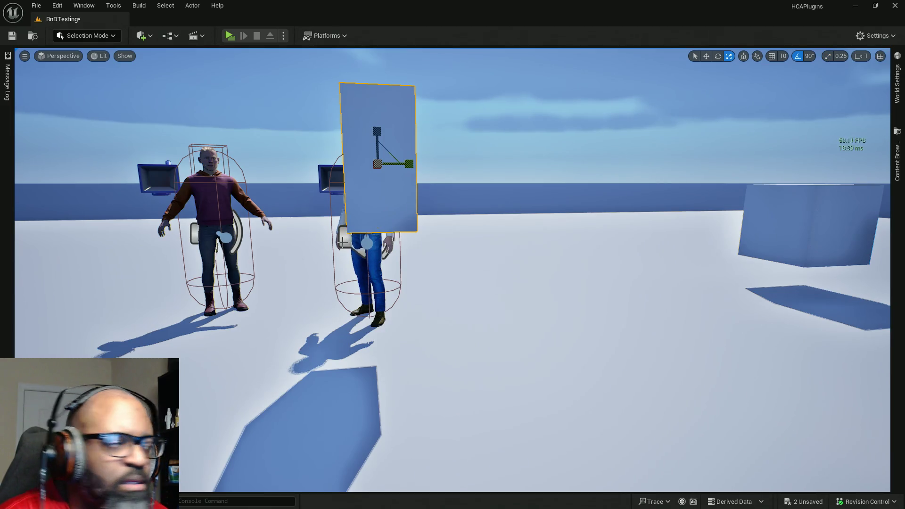
{"action": "scroll", "coordinate": [453, 269], "scroll_direction": "down", "scroll_amount": 5}
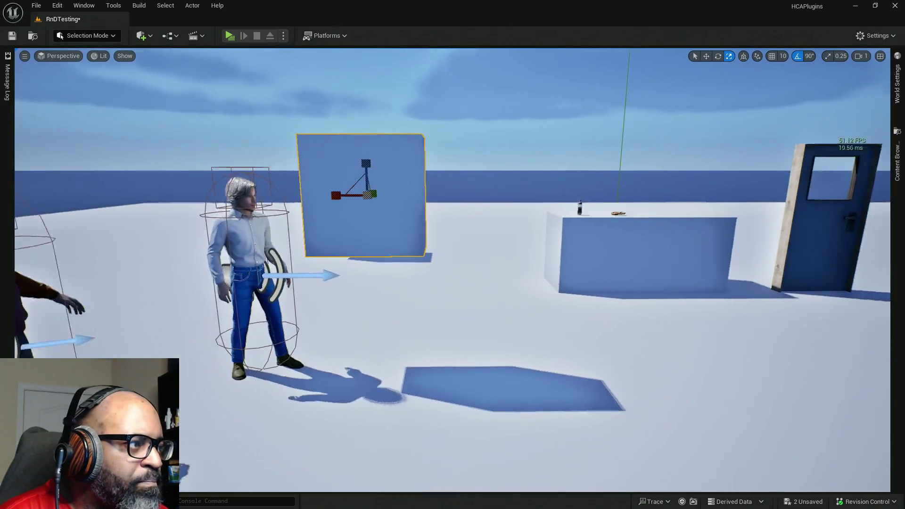
{"action": "scroll", "coordinate": [453, 268], "scroll_direction": "up", "scroll_amount": 5}
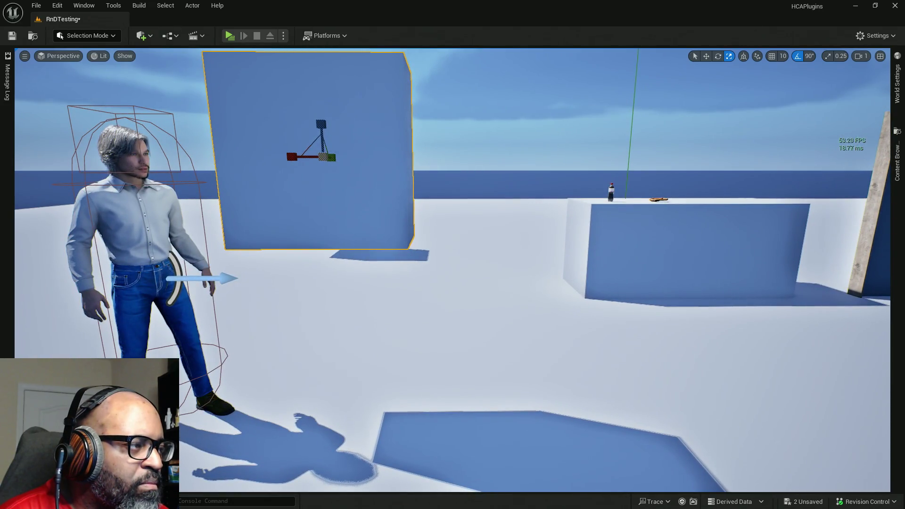
{"action": "key", "text": "s"}
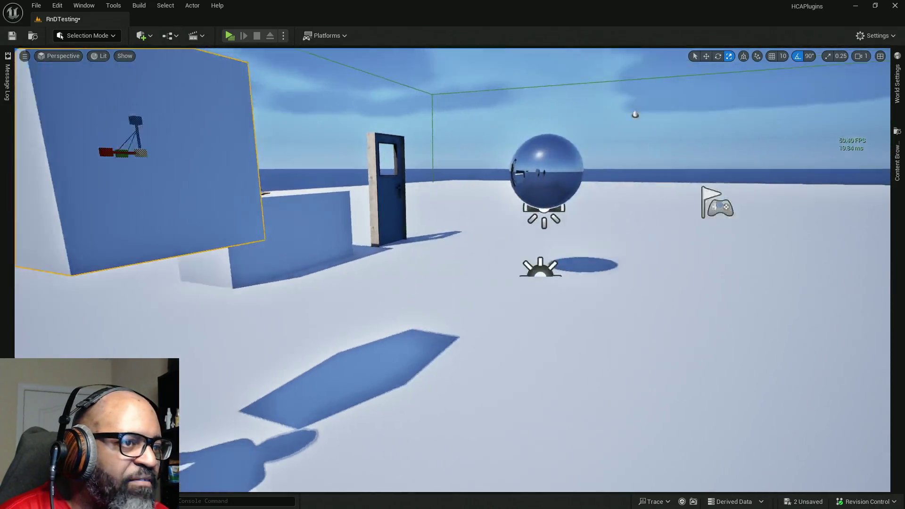
{"action": "key", "text": "w"}
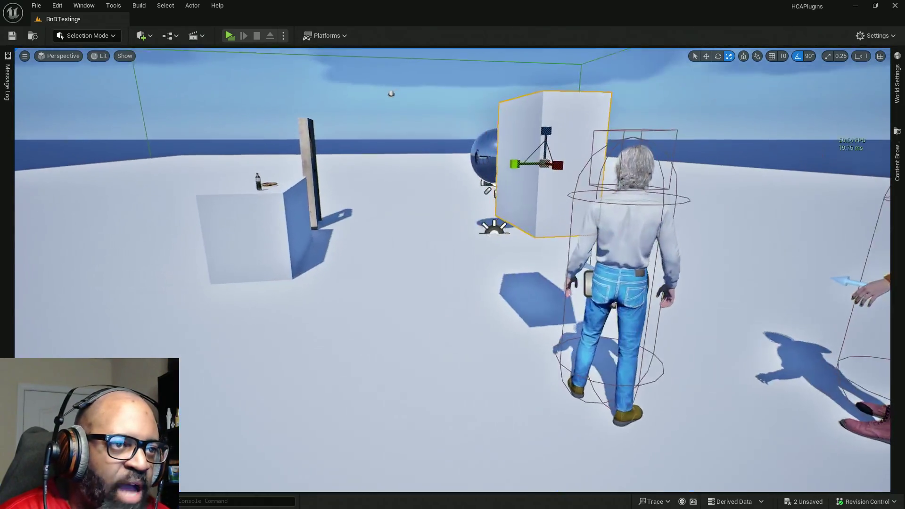
{"action": "key", "text": "s"}
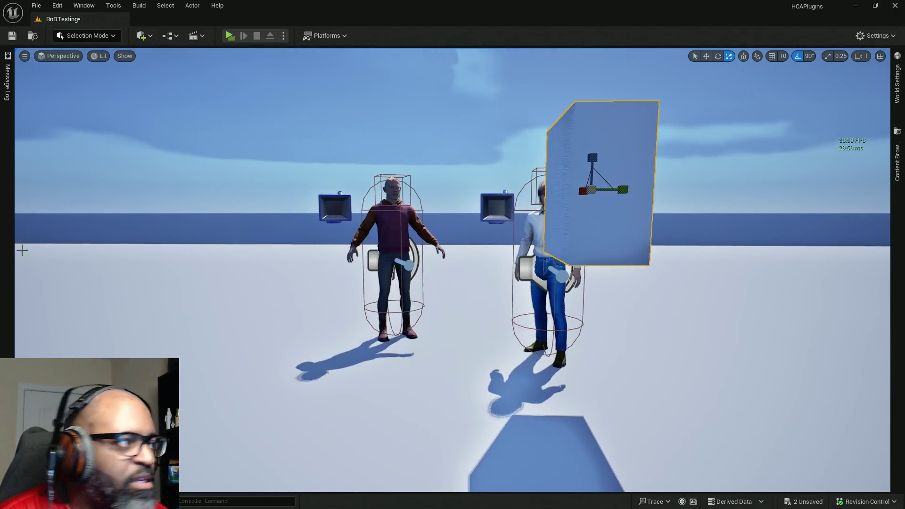
Bring up the Cube static mesh editor window
{"action": "key", "text": "alt+Tab"}
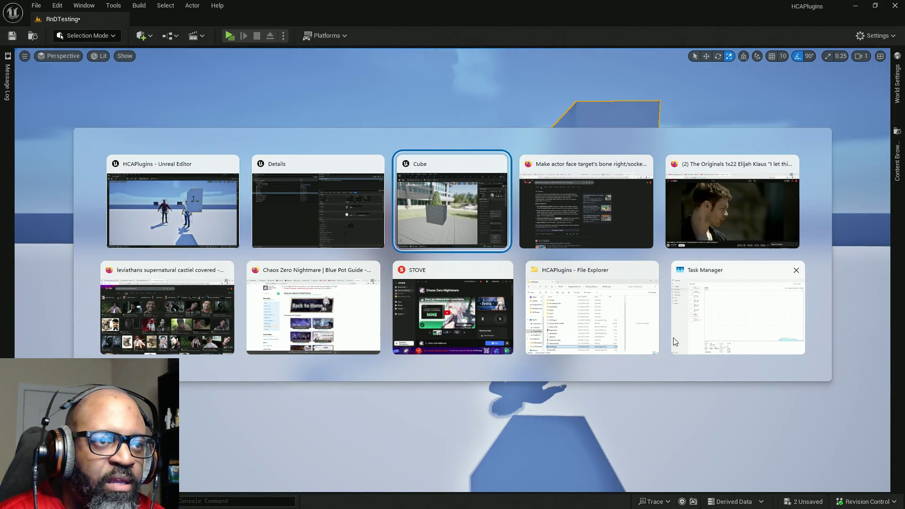
{"action": "key", "text": "Escape"}
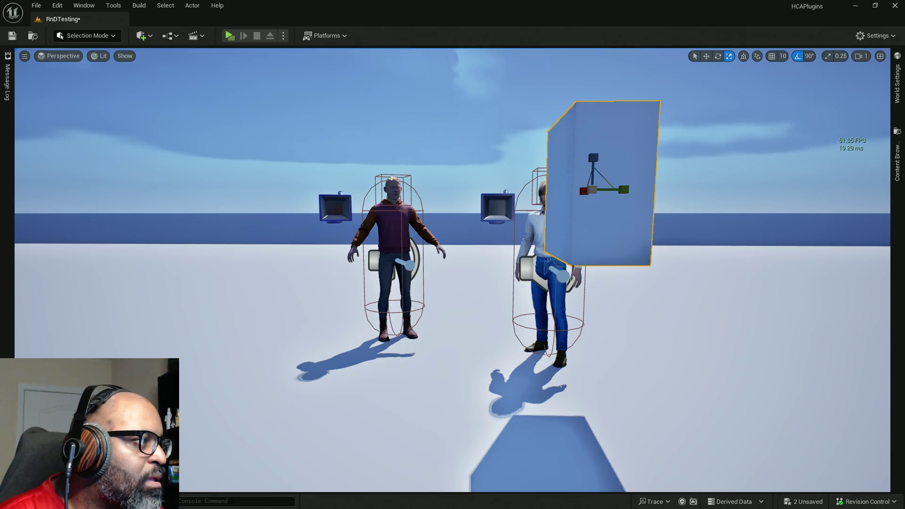
{"action": "key", "text": "alt+Tab"}
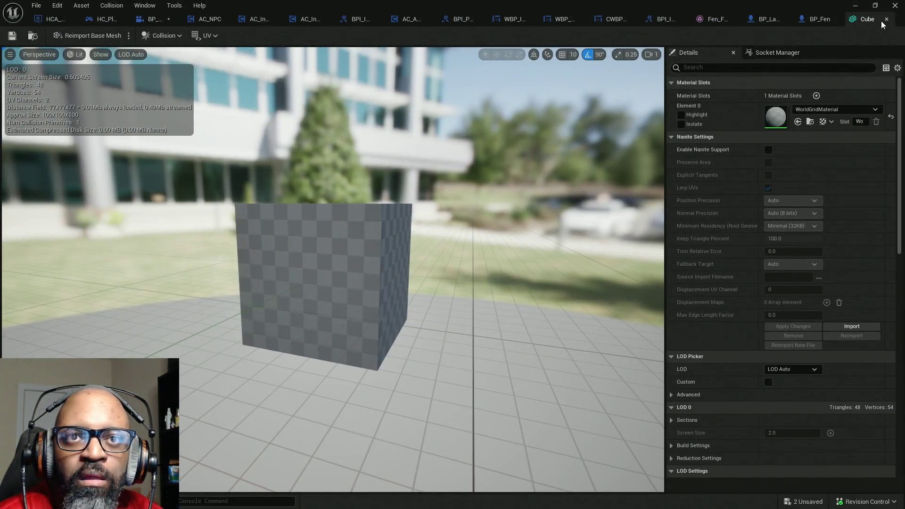
Close the Cube mesh editor, set the box trace's Half Size Z to 100, and save
{"action": "left_click", "coordinate": [885, 19]}
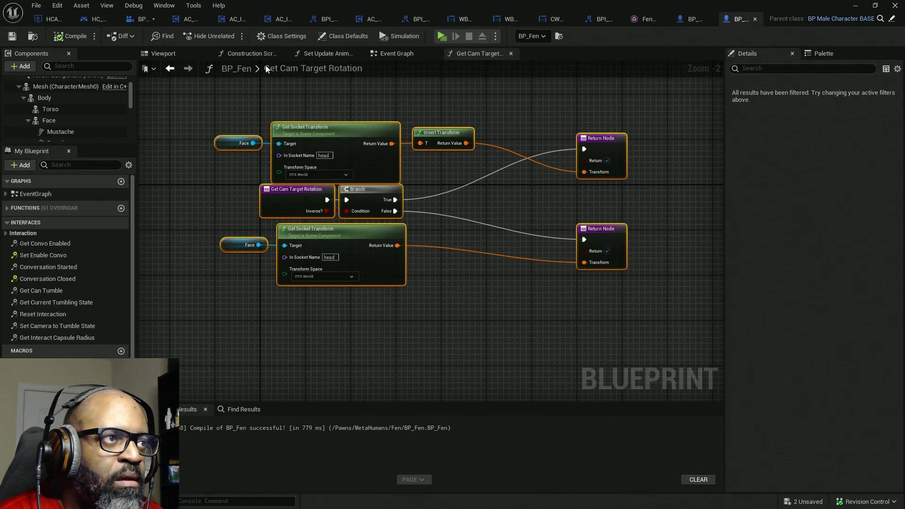
{"action": "left_click", "coordinate": [143, 19]}
{"action": "mouse_move", "coordinate": [427, 233]}
{"action": "left_mouse_down"}
{"action": "mouse_move", "coordinate": [378, 287]}
{"action": "mouse_move", "coordinate": [384, 297]}
{"action": "mouse_move", "coordinate": [594, 301]}
{"action": "left_mouse_up"}
{"action": "mouse_move", "coordinate": [184, 307]}
{"action": "left_mouse_down"}
{"action": "mouse_move", "coordinate": [315, 307]}
{"action": "mouse_move", "coordinate": [394, 234]}
{"action": "left_mouse_up"}
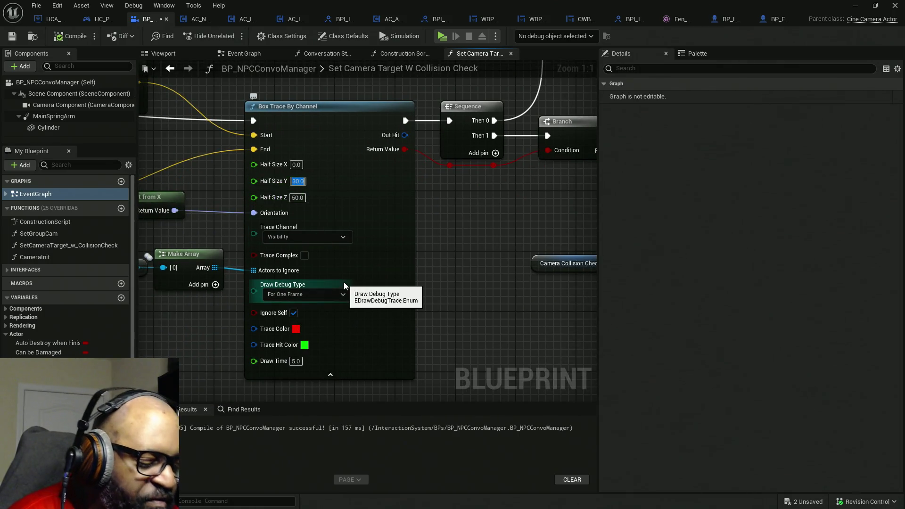
{"action": "type", "text": "50"}
{"action": "left_click", "coordinate": [298, 181]}
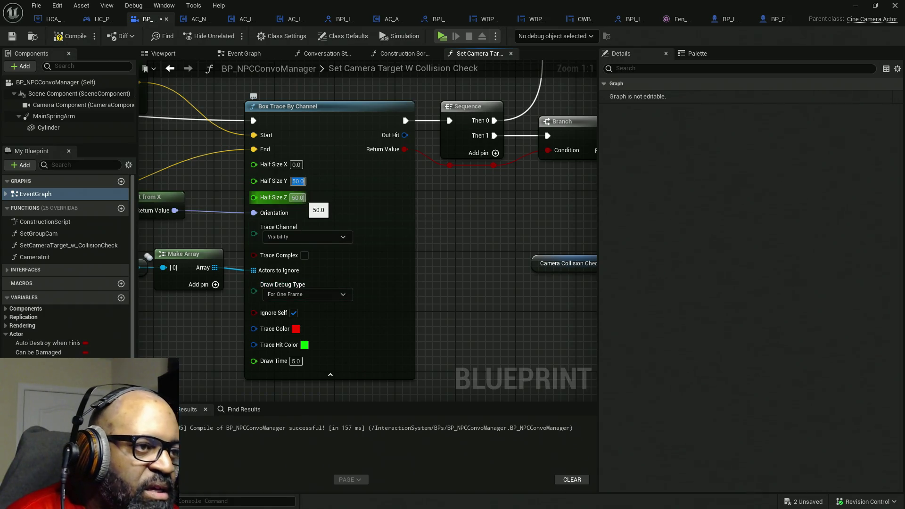
{"action": "type", "text": "100"}
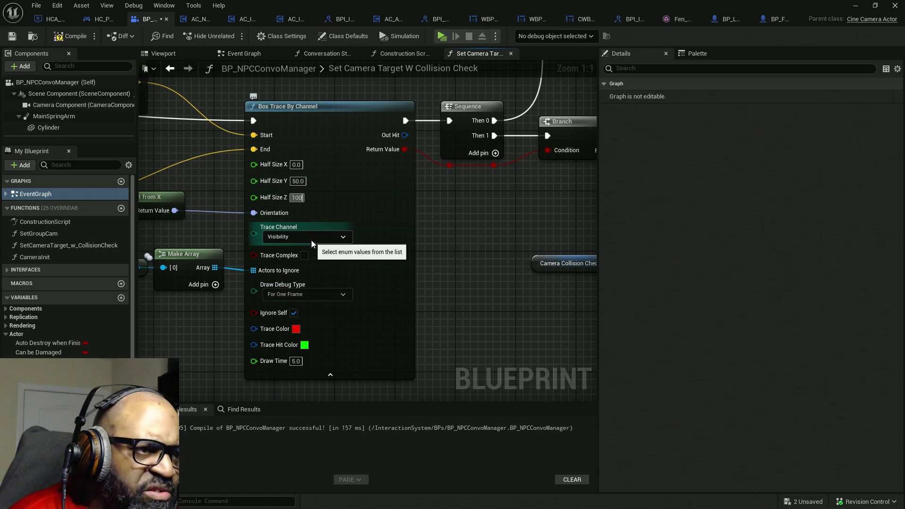
{"action": "scroll", "coordinate": [311, 240], "scroll_direction": "down", "scroll_amount": 1}
{"action": "key", "text": "ctrl+shift+s"}
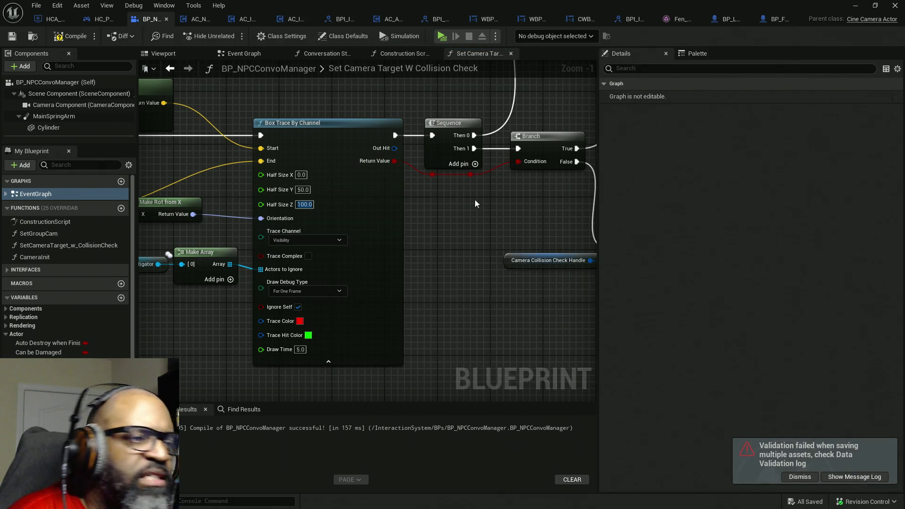
Set the box trace's Draw Debug Type to Persistent, then compile and save
{"action": "left_click_drag", "start_coordinate": [461, 247], "coordinate": [606, 249]}
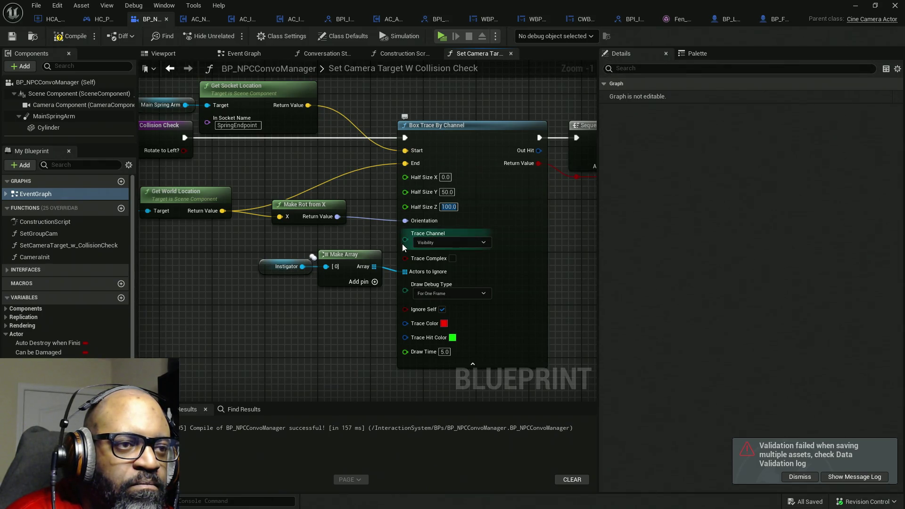
{"action": "left_click", "coordinate": [465, 294]}
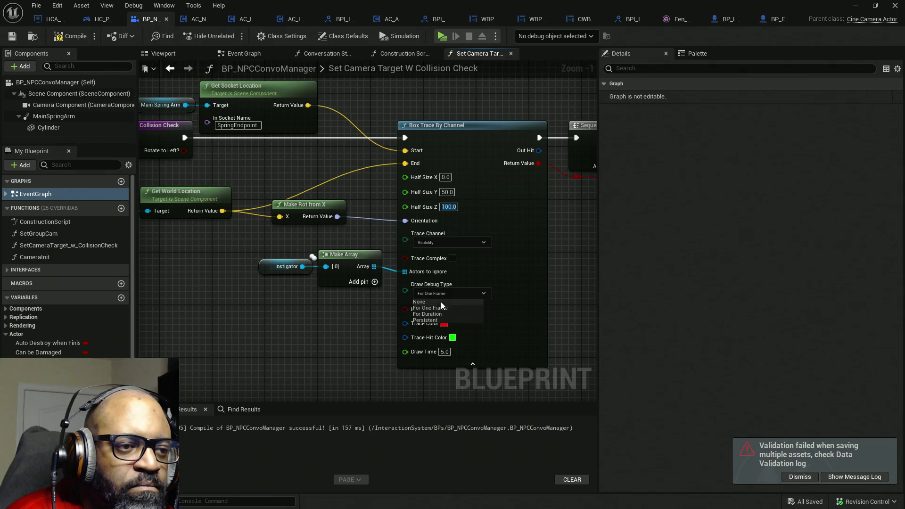
{"action": "left_click", "coordinate": [429, 320]}
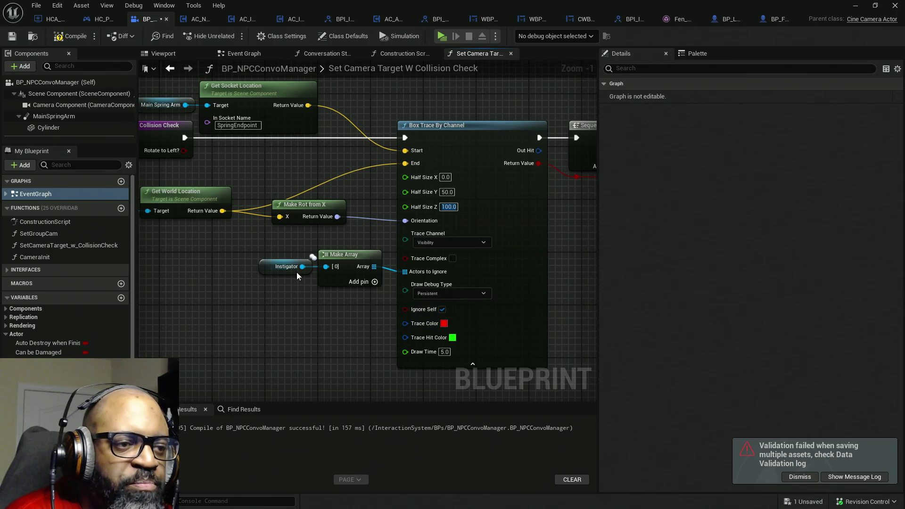
{"action": "left_click", "coordinate": [73, 37]}
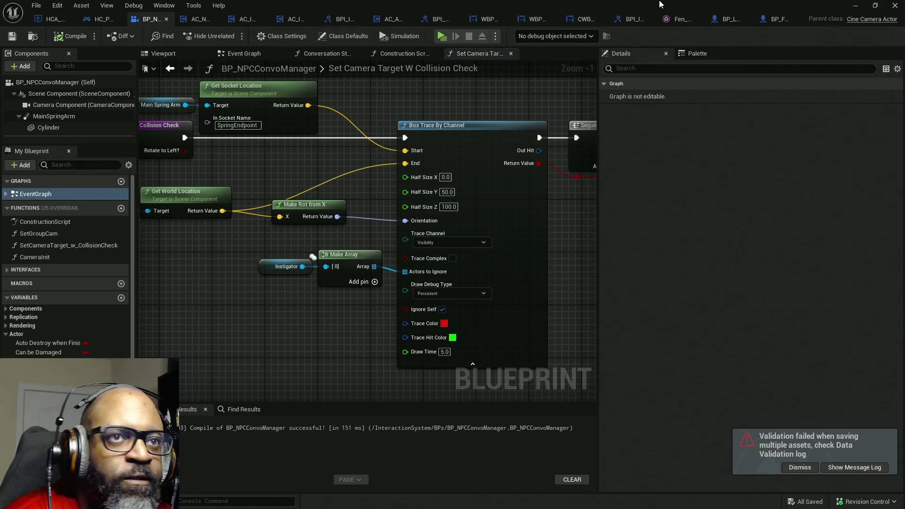
Restore the blueprint editor from fullscreen and launch a Standalone play test
{"action": "left_click_drag", "start_coordinate": [576, 12], "coordinate": [575, 35]}
{"action": "left_click", "coordinate": [785, 32]}
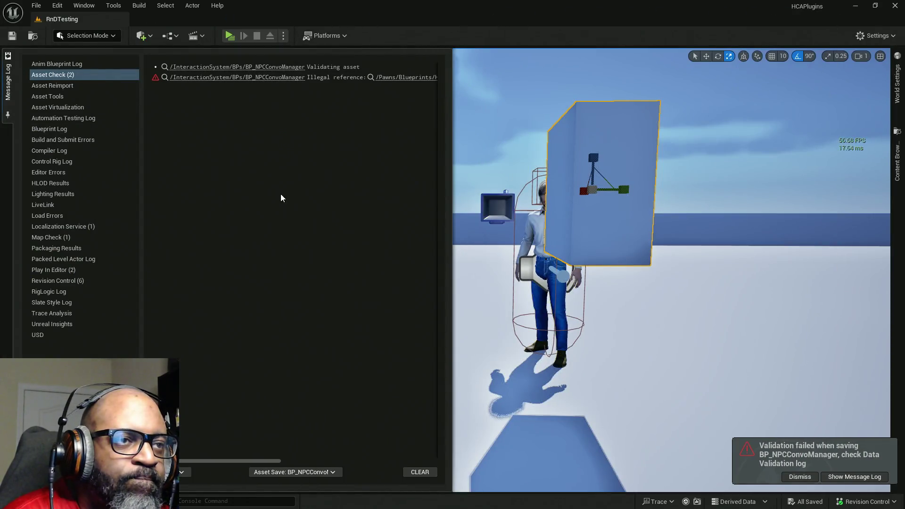
{"action": "left_click", "coordinate": [230, 35]}
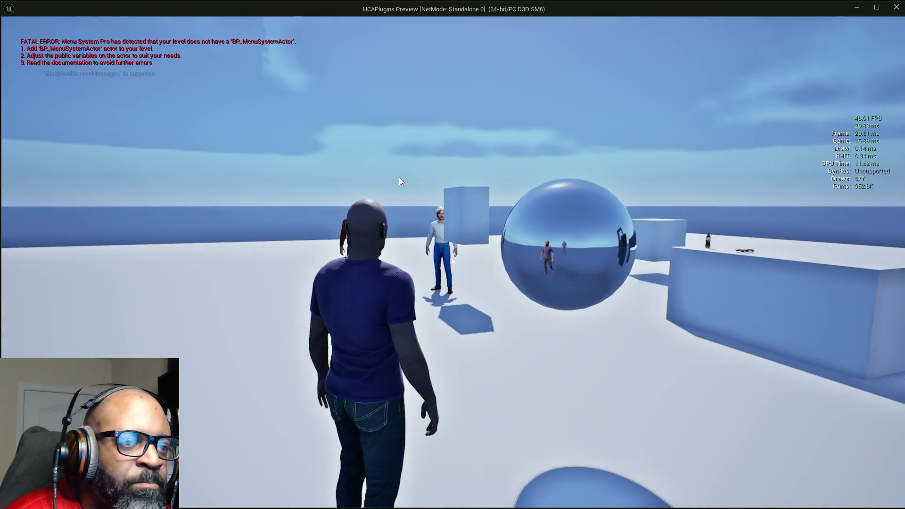
Stop the play test and move the cube left, away from Fen
{"action": "key", "text": "Escape"}
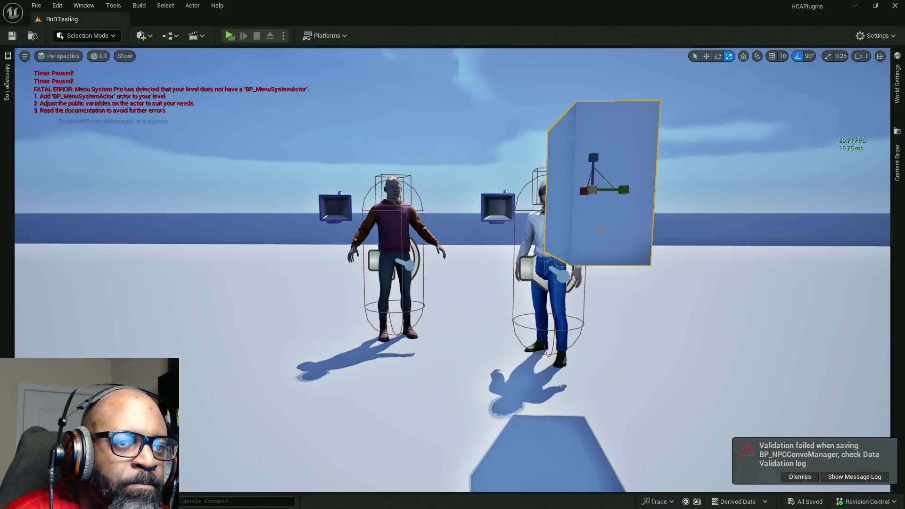
{"action": "key", "text": "w"}
{"action": "left_click_drag", "start_coordinate": [611, 191], "coordinate": [48, 195]}
Start a new play test, walk up to Fen, talk, and end the conversation
{"action": "left_click", "coordinate": [231, 37]}
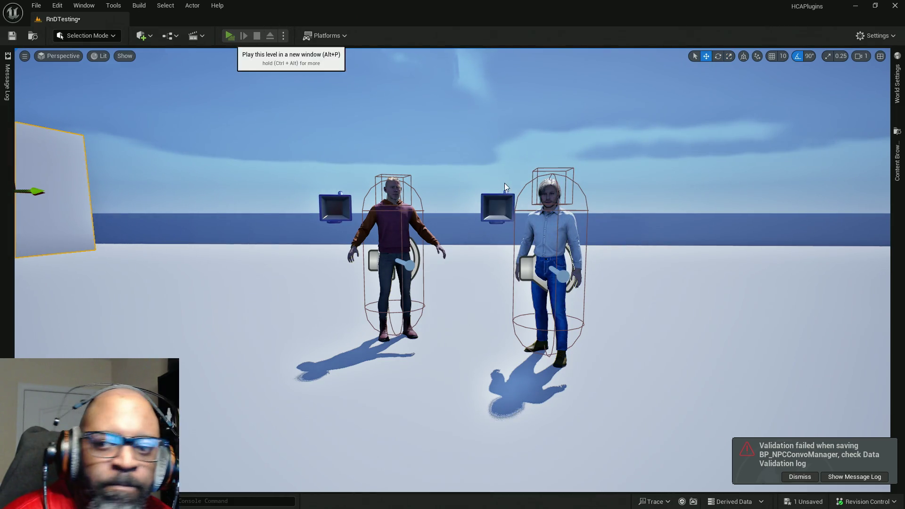
{"action": "key", "text": "w"}
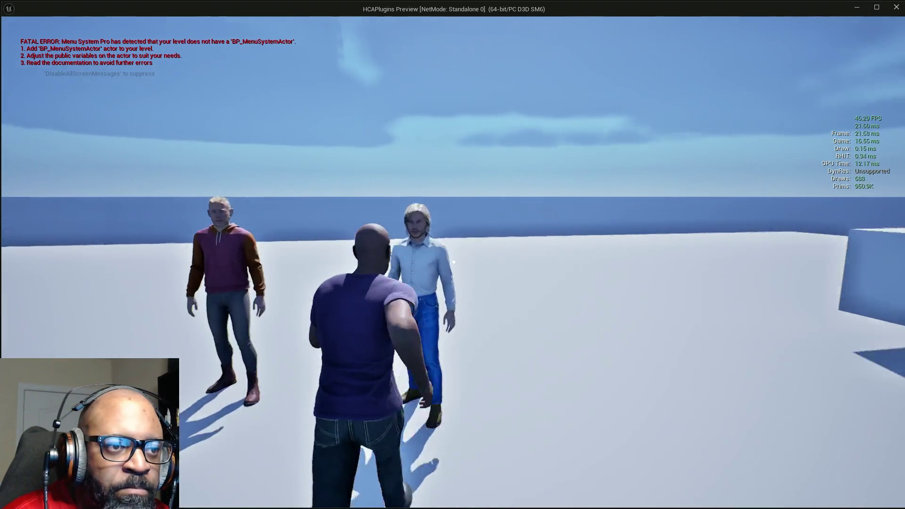
{"action": "key", "text": "e"}
{"action": "key", "text": "e"}
{"action": "key", "text": "e"}
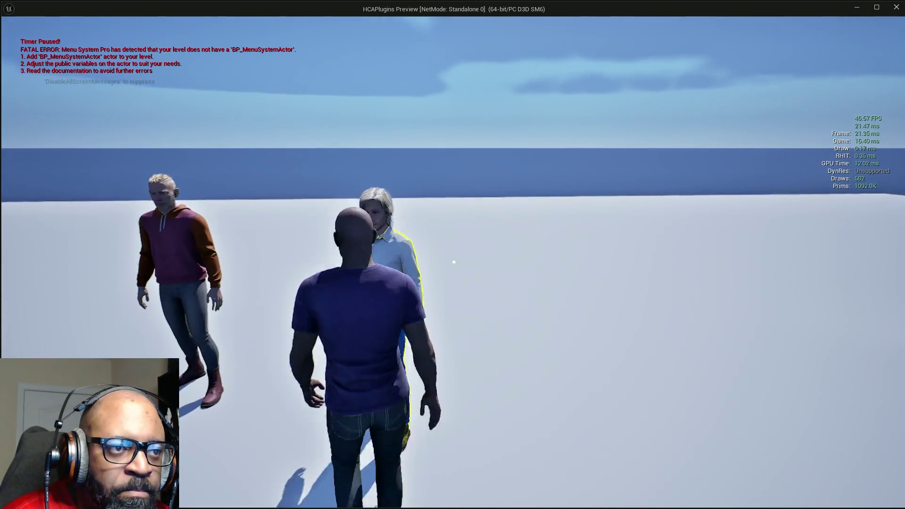
{"action": "key", "text": "d"}
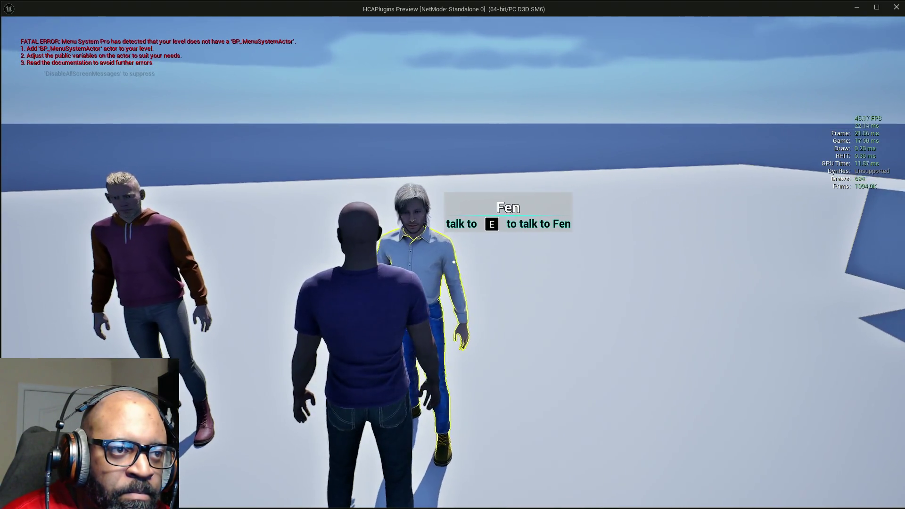
{"action": "key", "text": "w"}
{"action": "key", "text": "w"}
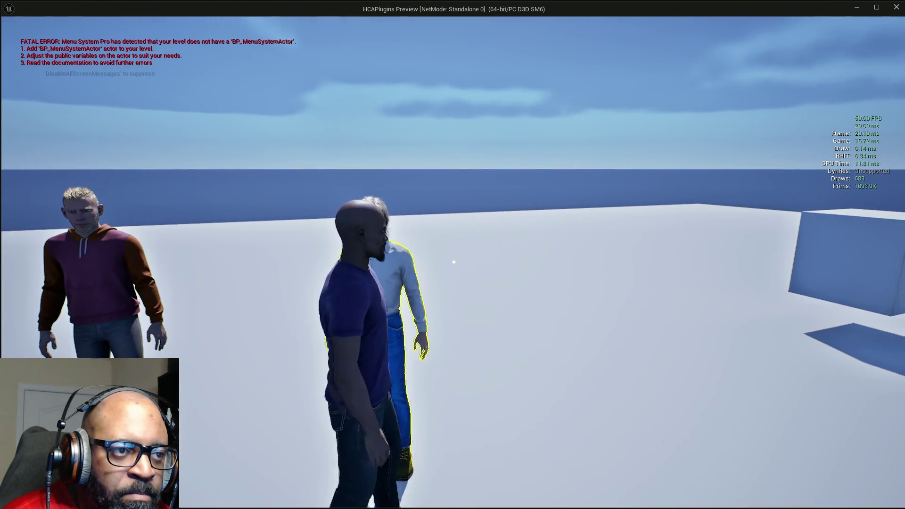
{"action": "key", "text": "w"}
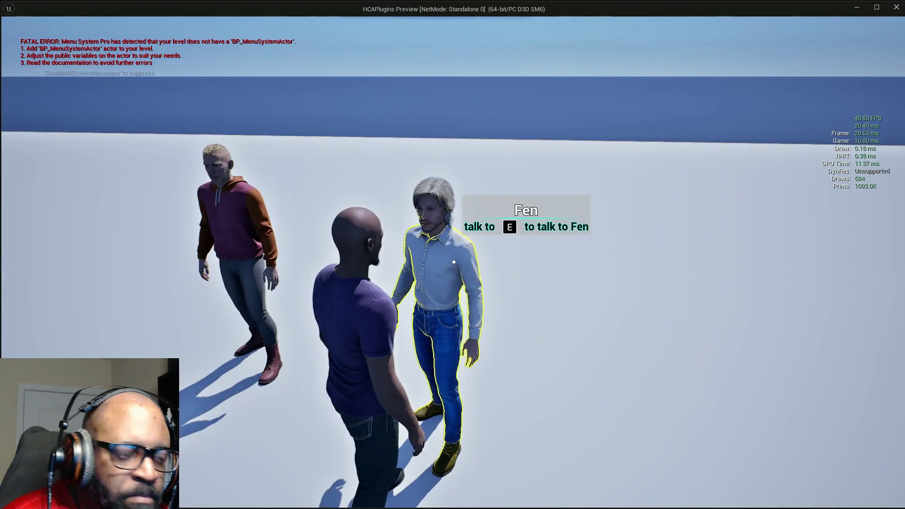
{"action": "key", "text": "e"}
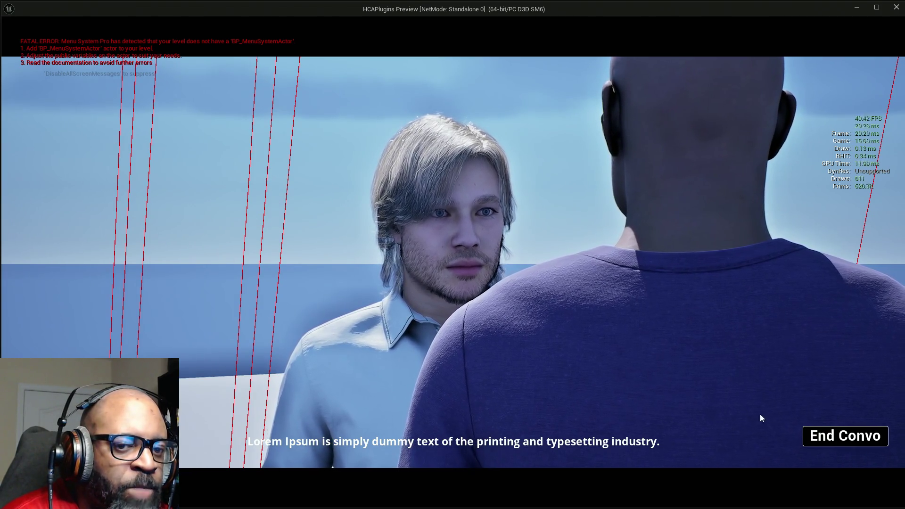
{"action": "left_click", "coordinate": [827, 435]}
Walk around Fen to inspect the persistent debug boxes, then close the play test
{"action": "key", "text": "s"}
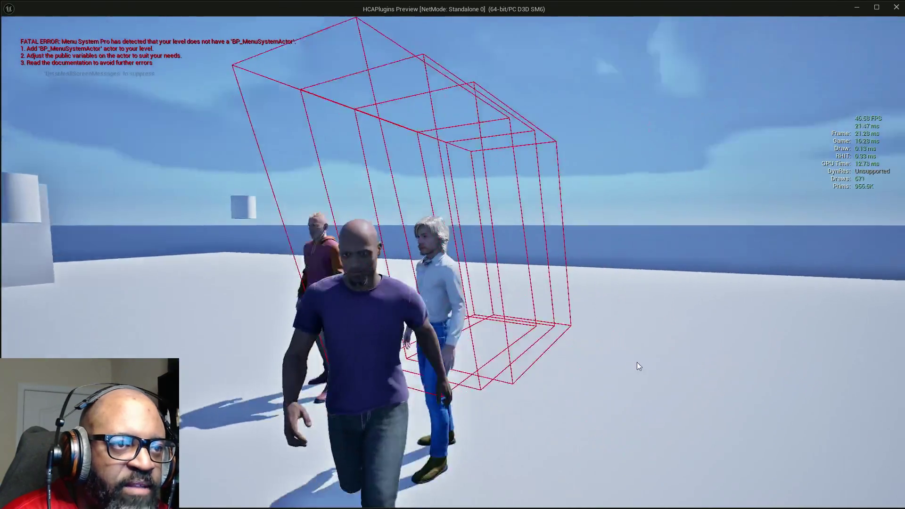
{"action": "key", "text": "w"}
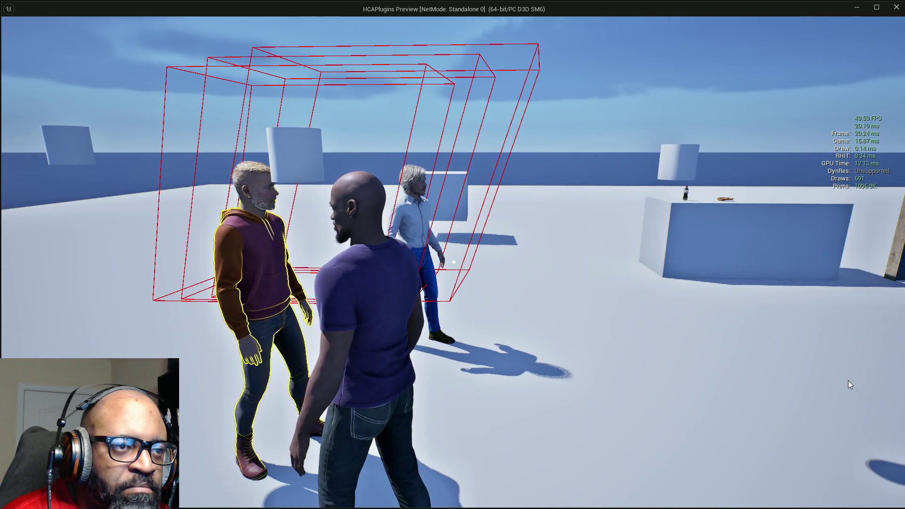
{"action": "key", "text": "w"}
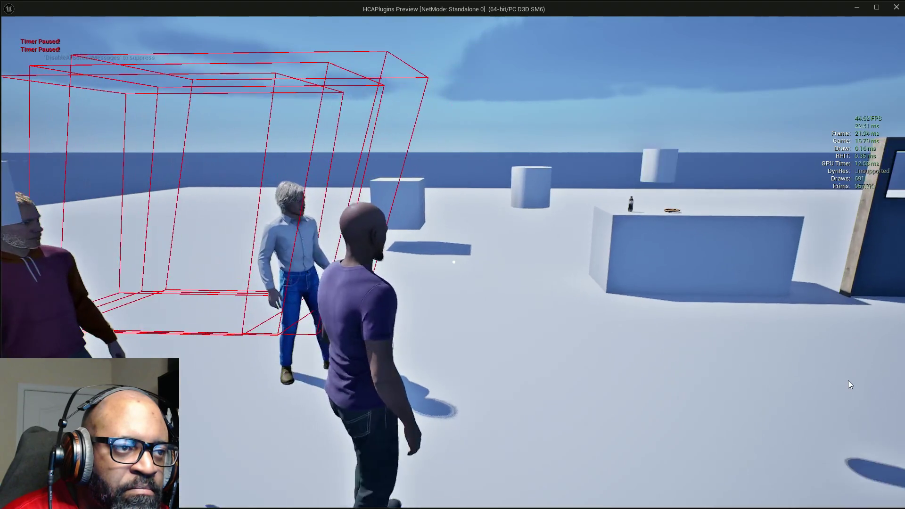
{"action": "mouse_move", "coordinate": [826, 381]}
{"action": "left_mouse_down"}
{"action": "mouse_move", "coordinate": [677, 378]}
{"action": "mouse_move", "coordinate": [636, 397]}
{"action": "mouse_move", "coordinate": [600, 400]}
{"action": "mouse_move", "coordinate": [539, 398]}
{"action": "mouse_move", "coordinate": [528, 383]}
{"action": "mouse_move", "coordinate": [647, 376]}
{"action": "mouse_move", "coordinate": [586, 438]}
{"action": "mouse_move", "coordinate": [695, 315]}
{"action": "mouse_move", "coordinate": [896, 330]}
{"action": "mouse_move", "coordinate": [903, 343]}
{"action": "mouse_move", "coordinate": [670, 385]}
{"action": "mouse_move", "coordinate": [604, 385]}
{"action": "mouse_move", "coordinate": [673, 374]}
{"action": "mouse_move", "coordinate": [591, 369]}
{"action": "mouse_move", "coordinate": [667, 364]}
{"action": "mouse_move", "coordinate": [494, 370]}
{"action": "mouse_move", "coordinate": [489, 332]}
{"action": "mouse_move", "coordinate": [653, 380]}
{"action": "mouse_move", "coordinate": [746, 384]}
{"action": "mouse_move", "coordinate": [612, 397]}
{"action": "mouse_move", "coordinate": [708, 389]}
{"action": "mouse_move", "coordinate": [700, 434]}
{"action": "mouse_move", "coordinate": [785, 305]}
{"action": "mouse_move", "coordinate": [841, 288]}
{"action": "mouse_move", "coordinate": [896, 313]}
{"action": "mouse_move", "coordinate": [890, 327]}
{"action": "mouse_move", "coordinate": [901, 314]}
{"action": "mouse_move", "coordinate": [894, 327]}
{"action": "mouse_move", "coordinate": [283, 323]}
{"action": "mouse_move", "coordinate": [276, 275]}
{"action": "mouse_move", "coordinate": [319, 292]}
{"action": "mouse_move", "coordinate": [286, 300]}
{"action": "mouse_move", "coordinate": [802, 304]}
{"action": "mouse_move", "coordinate": [670, 291]}
{"action": "mouse_move", "coordinate": [513, 305]}
{"action": "mouse_move", "coordinate": [726, 298]}
{"action": "mouse_move", "coordinate": [686, 295]}
{"action": "left_mouse_up"}
{"action": "key", "text": "s"}
{"action": "key", "text": "d"}
{"action": "key", "text": "s"}
{"action": "key", "text": "w"}
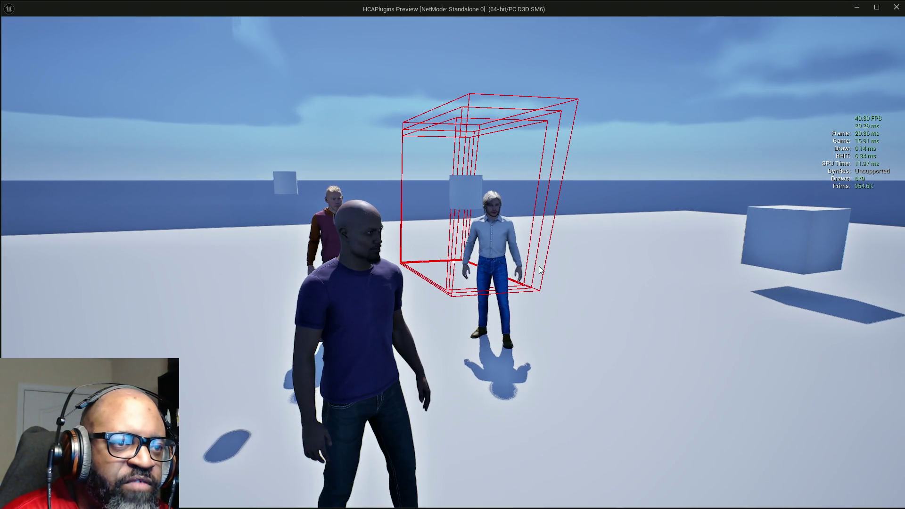
{"action": "key", "text": "Escape"}
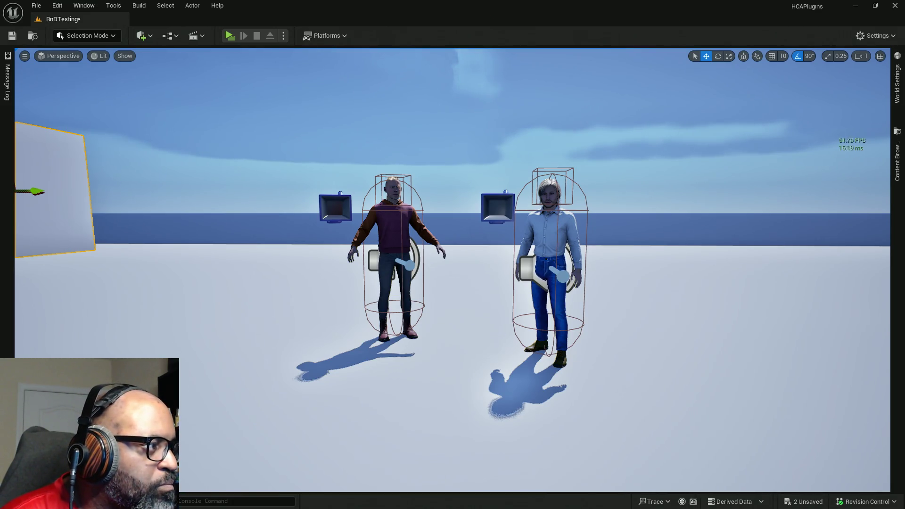
Return to the collision-check graph and select the Main Spring Arm and Get Socket Location nodes
{"action": "key", "text": "alt+Tab"}
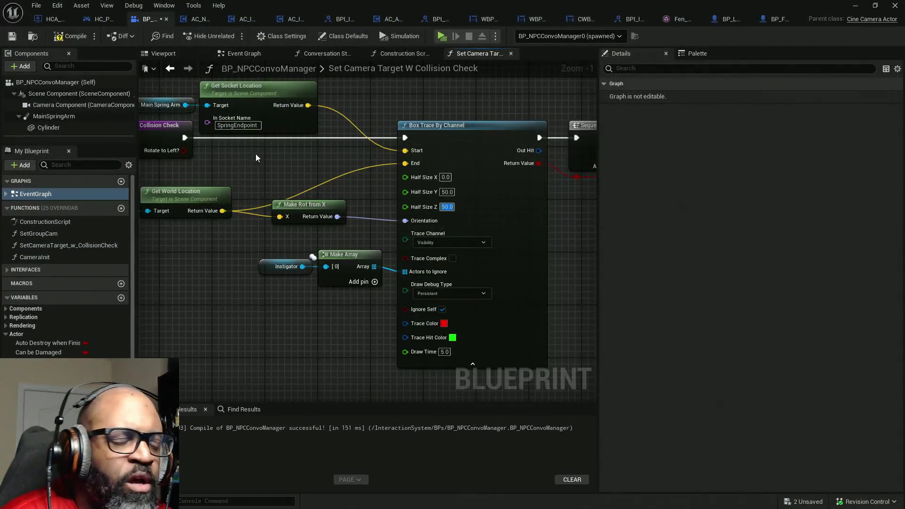
{"action": "left_click_drag", "start_coordinate": [270, 176], "coordinate": [391, 197]}
{"action": "left_click_drag", "start_coordinate": [247, 92], "coordinate": [397, 128]}
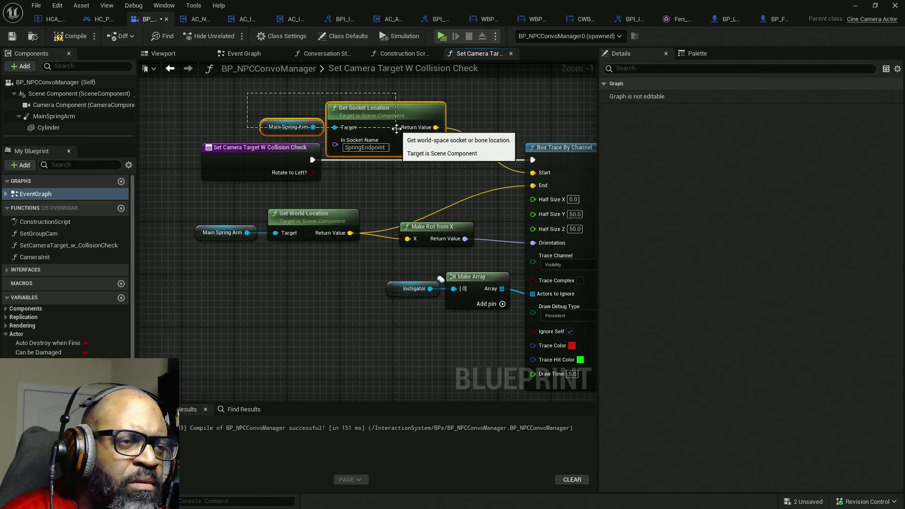
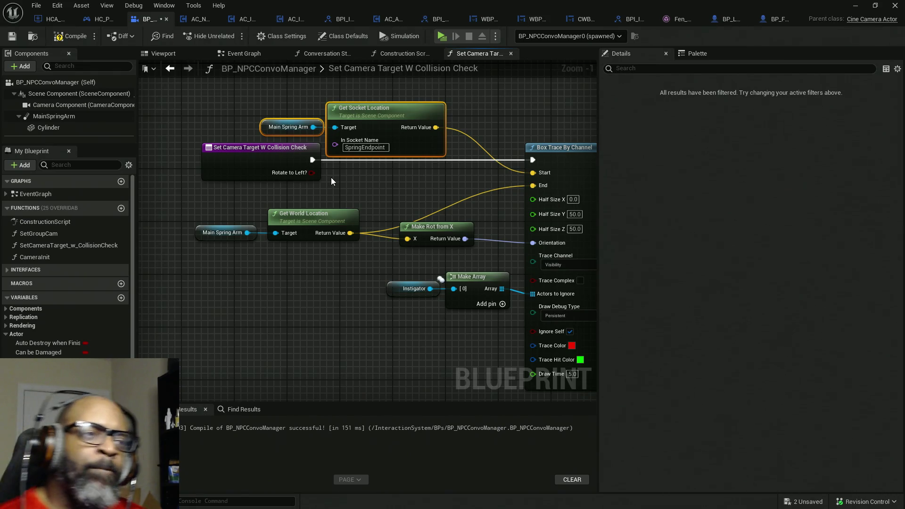
Box-select Main Spring Arm and Get Socket Location and shift them up-left, clear of the entry node
{"action": "left_click_drag", "start_coordinate": [233, 98], "coordinate": [407, 132]}
{"action": "mouse_move", "coordinate": [472, 141]}
{"action": "left_mouse_down"}
{"action": "mouse_move", "coordinate": [388, 108]}
{"action": "mouse_move", "coordinate": [328, 104]}
{"action": "left_mouse_up"}
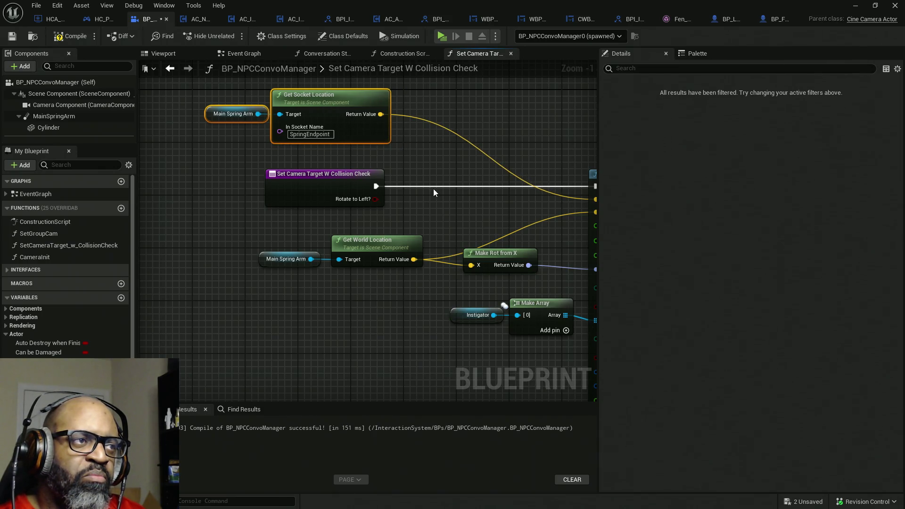
{"action": "mouse_move", "coordinate": [366, 157]}
{"action": "left_mouse_down"}
{"action": "mouse_move", "coordinate": [261, 129]}
{"action": "mouse_move", "coordinate": [394, 127]}
{"action": "left_mouse_up"}
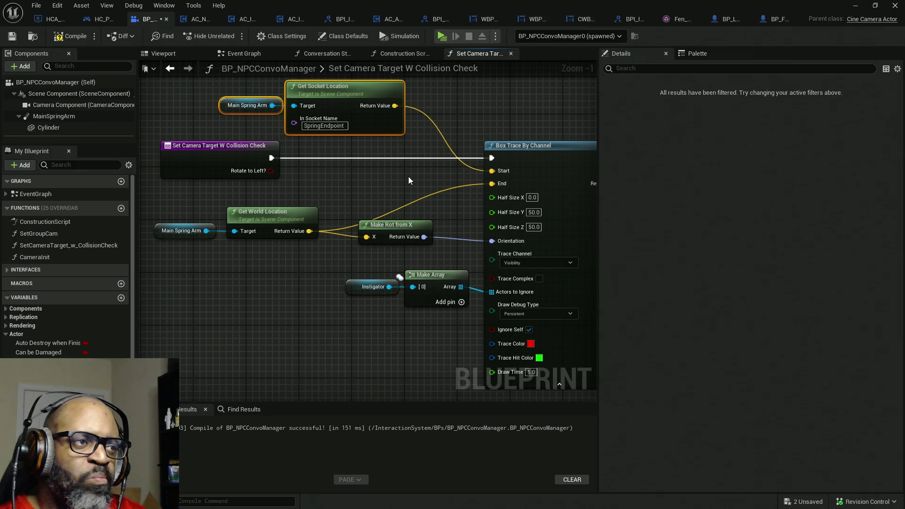
{"action": "mouse_move", "coordinate": [343, 177]}
{"action": "left_mouse_down"}
{"action": "mouse_move", "coordinate": [384, 231]}
{"action": "mouse_move", "coordinate": [341, 220]}
{"action": "left_mouse_up"}
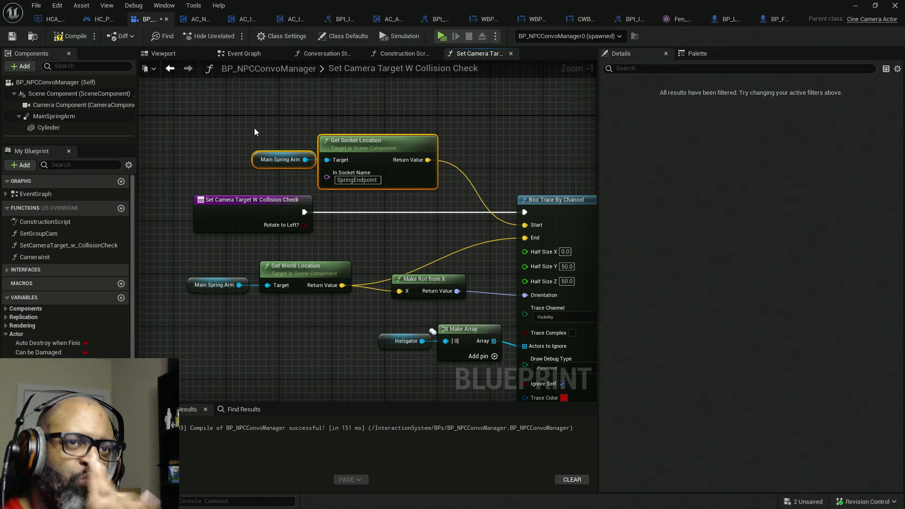
Search the Palette's Find a Node box for 'offset'
{"action": "left_click", "coordinate": [688, 56]}
{"action": "type", "text": "vector off"}
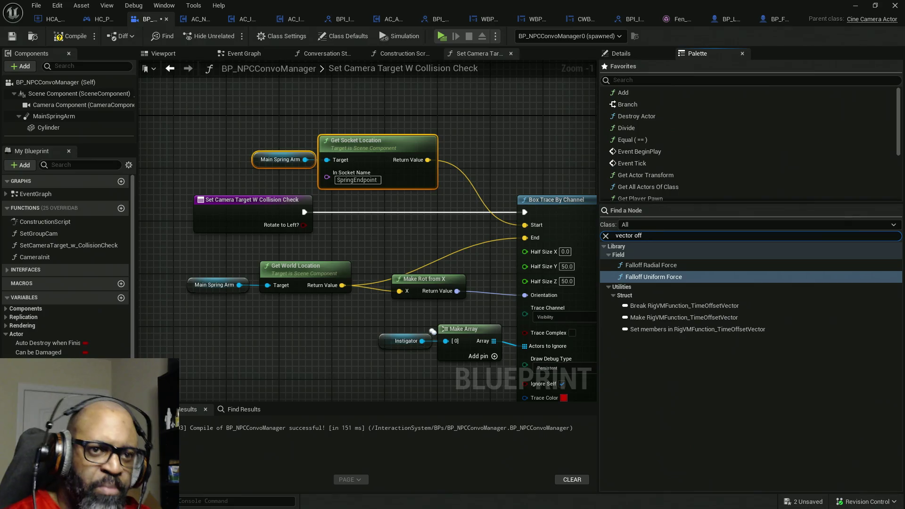
{"action": "key", "text": "BackSpace"}
{"action": "key", "text": "BackSpace"}
{"action": "key", "text": "BackSpace"}
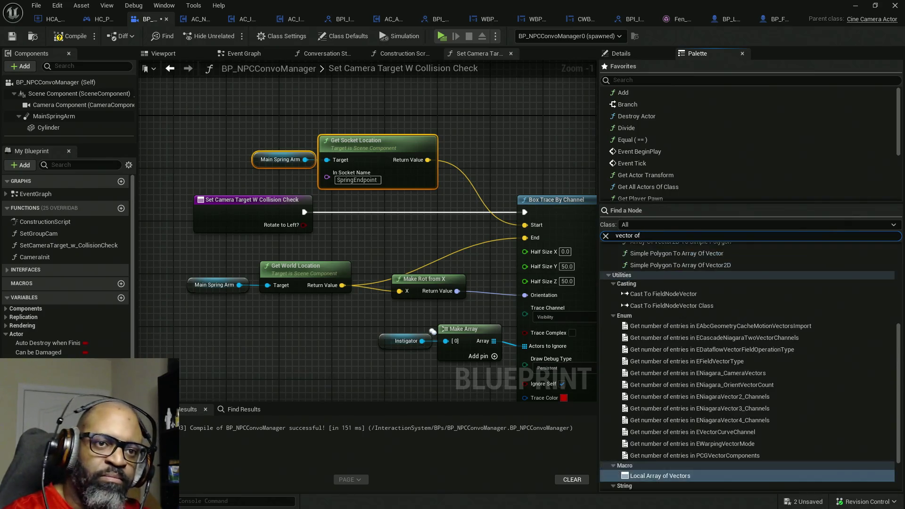
{"action": "type", "text": "offset"}
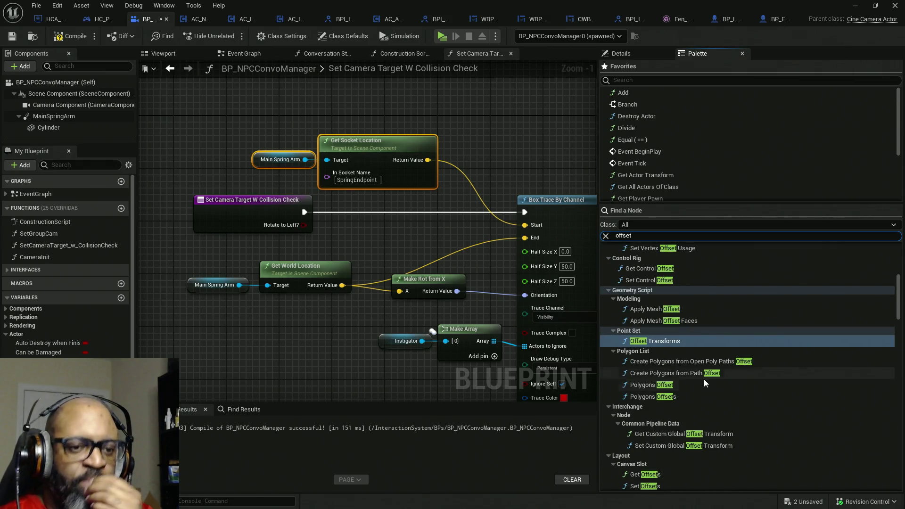
Scroll through the 'offset' search results
{"action": "scroll", "coordinate": [704, 396], "scroll_direction": "up", "scroll_amount": 5}
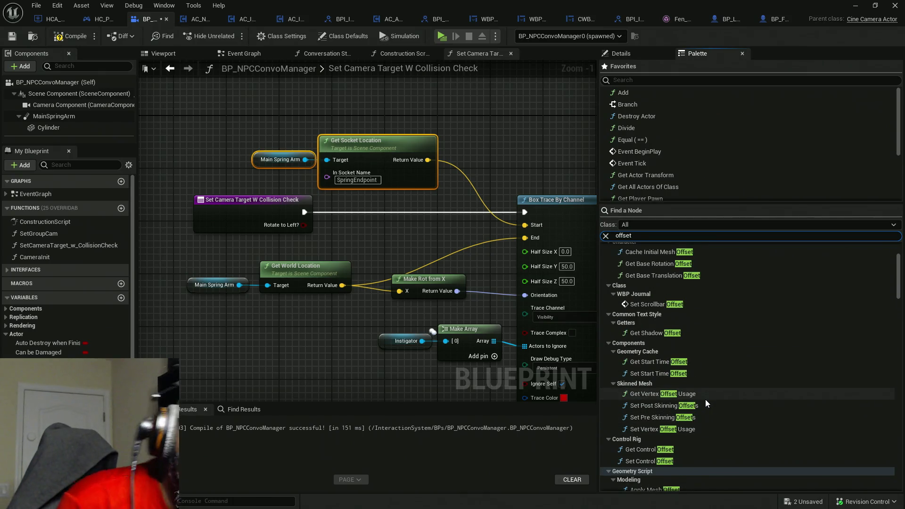
{"action": "scroll", "coordinate": [707, 399], "scroll_direction": "up", "scroll_amount": 3}
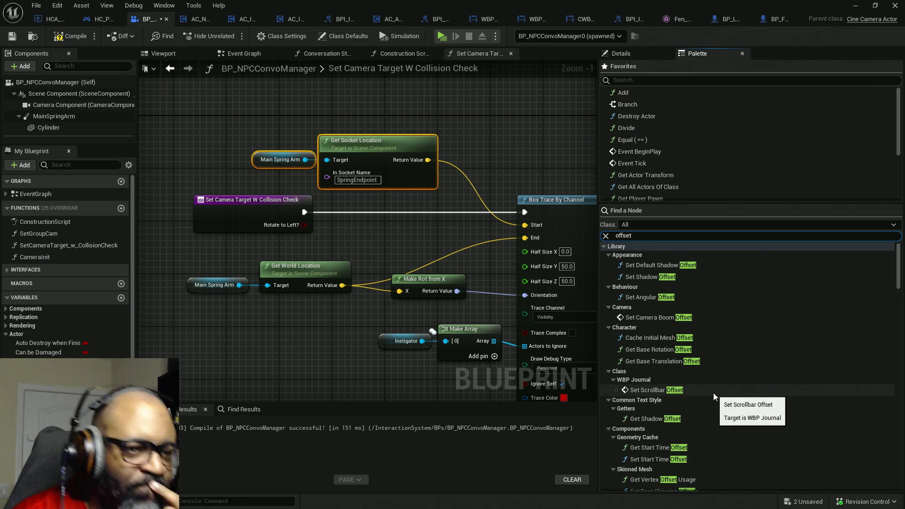
{"action": "scroll", "coordinate": [716, 393], "scroll_direction": "down", "scroll_amount": 4}
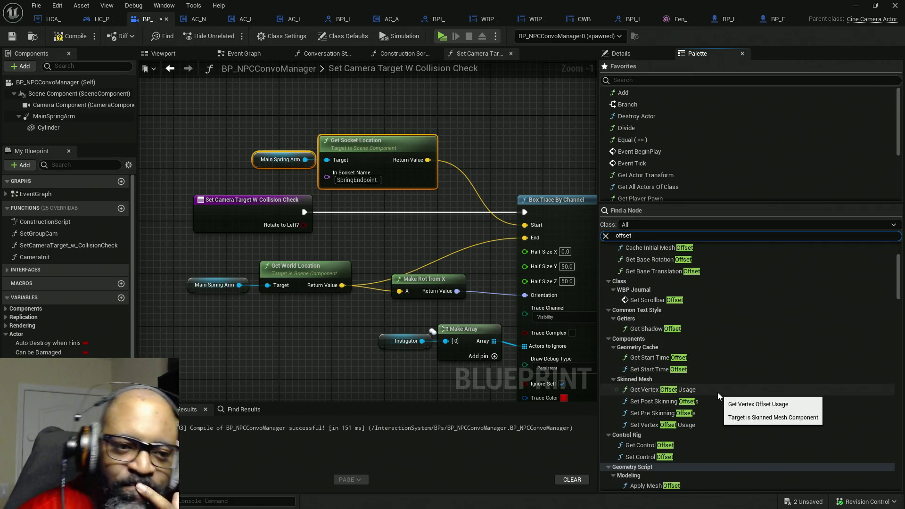
{"action": "scroll", "coordinate": [718, 394], "scroll_direction": "down", "scroll_amount": 5}
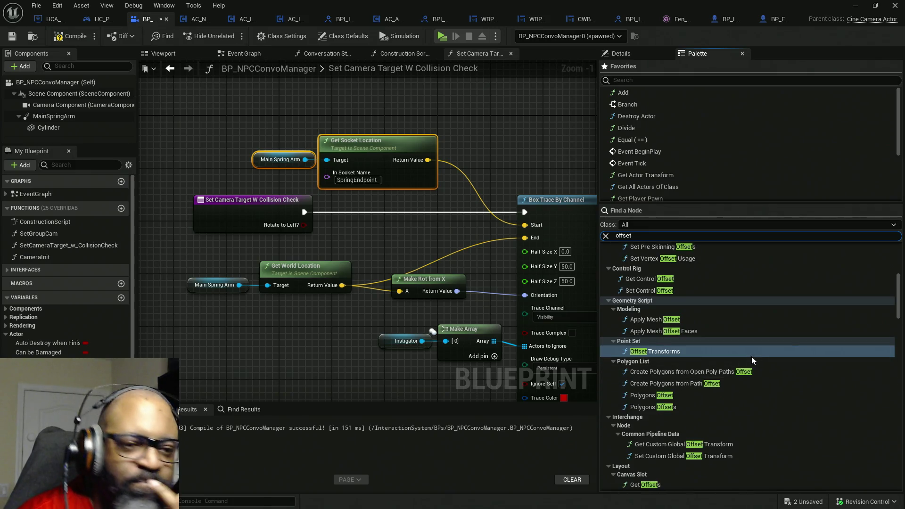
{"action": "scroll", "coordinate": [751, 360], "scroll_direction": "down", "scroll_amount": 6}
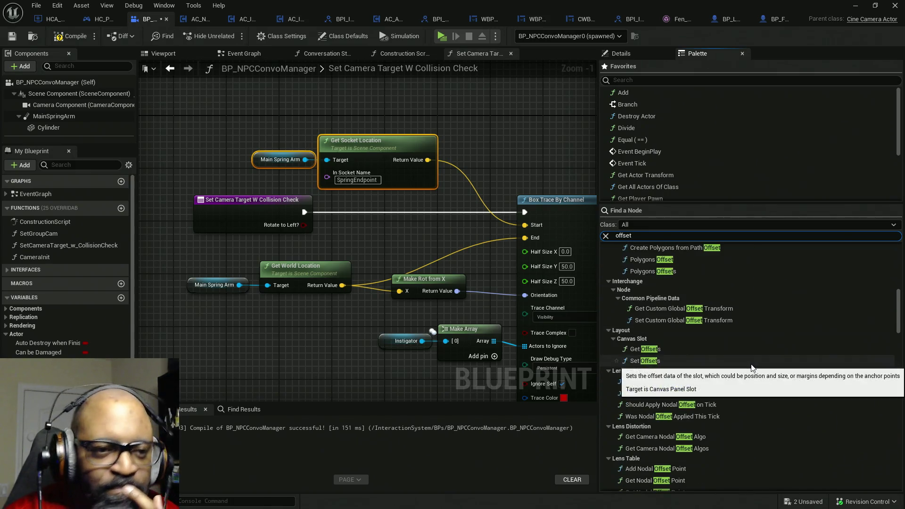
{"action": "scroll", "coordinate": [751, 365], "scroll_direction": "down", "scroll_amount": 10}
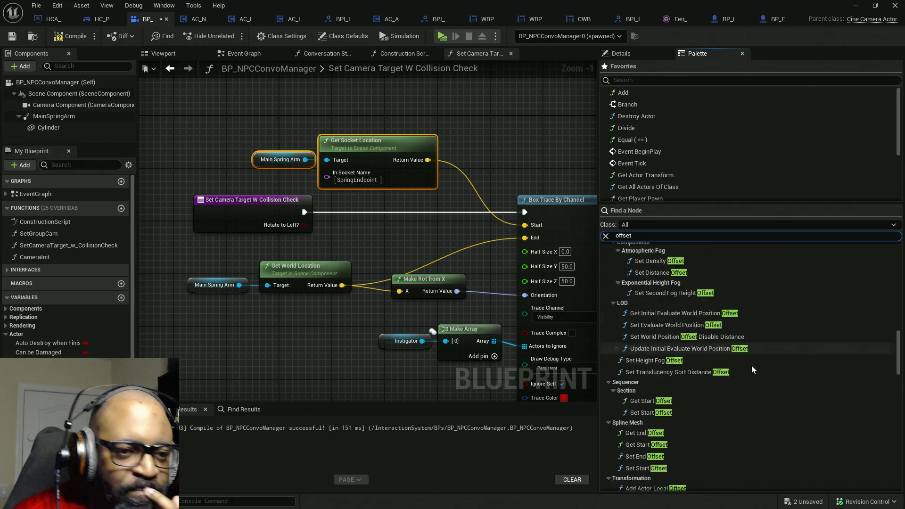
{"action": "scroll", "coordinate": [753, 361], "scroll_direction": "down", "scroll_amount": 5}
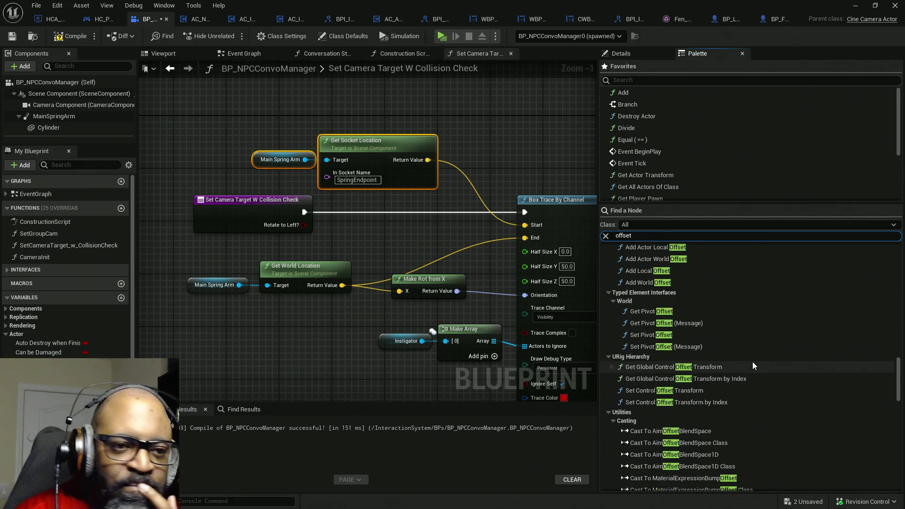
{"action": "scroll", "coordinate": [753, 360], "scroll_direction": "down", "scroll_amount": 2}
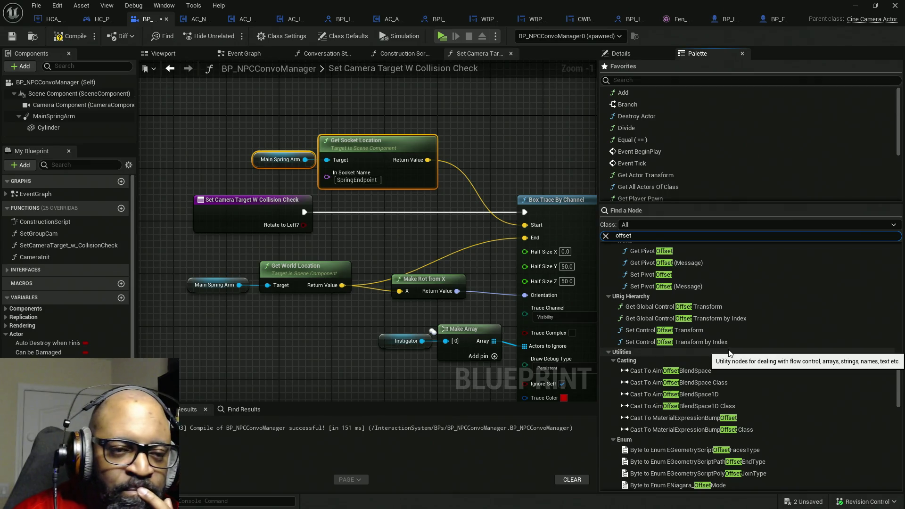
{"action": "scroll", "coordinate": [730, 353], "scroll_direction": "down", "scroll_amount": 6}
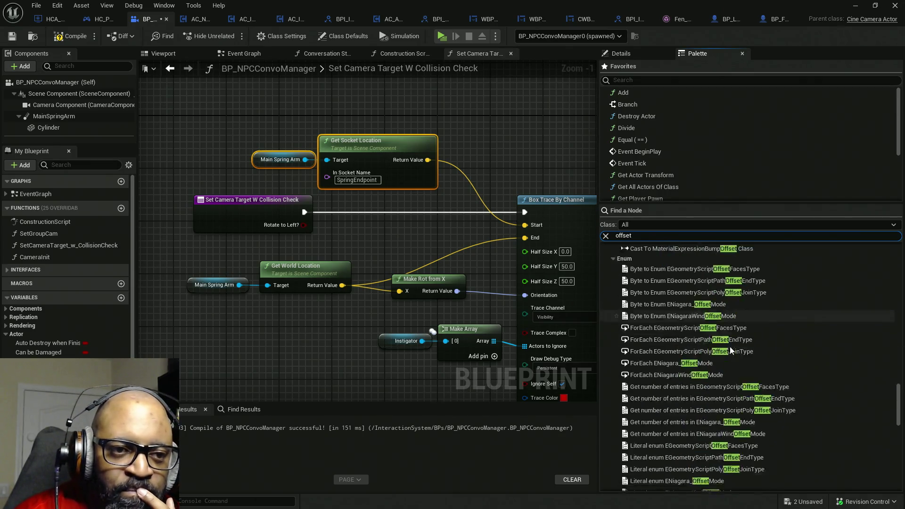
{"action": "scroll", "coordinate": [733, 351], "scroll_direction": "down", "scroll_amount": 5}
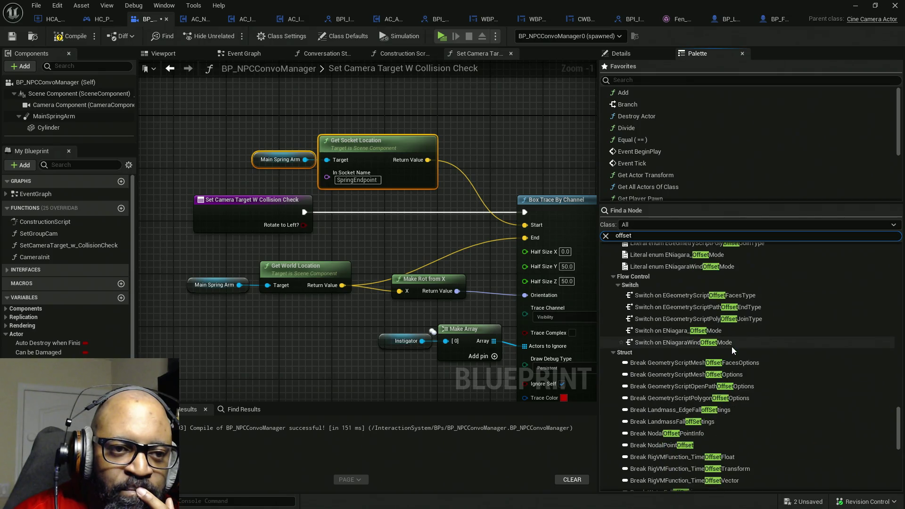
{"action": "scroll", "coordinate": [732, 347], "scroll_direction": "down", "scroll_amount": 15}
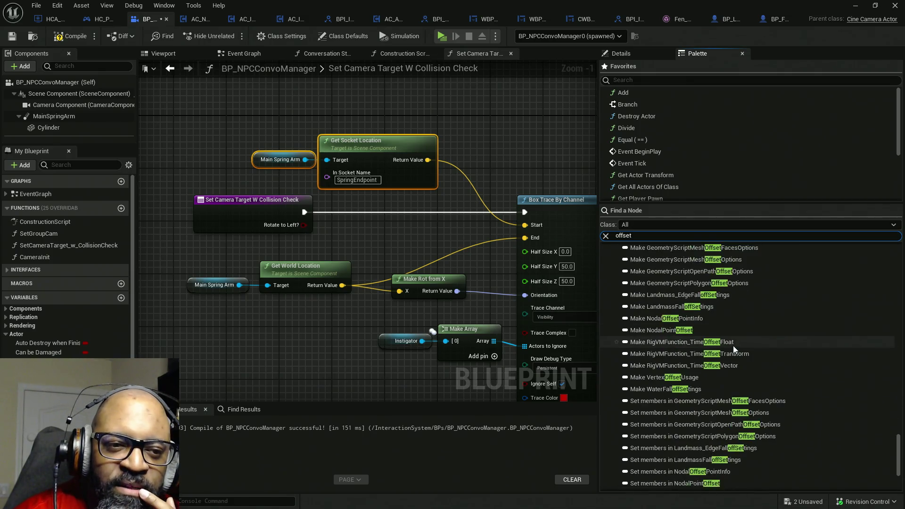
{"action": "scroll", "coordinate": [735, 349], "scroll_direction": "down", "scroll_amount": 1}
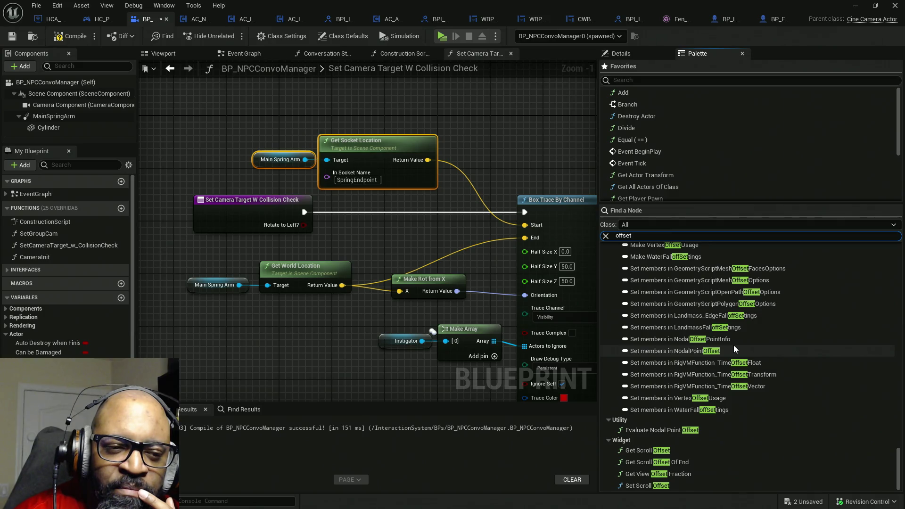
{"action": "scroll", "coordinate": [726, 406], "scroll_direction": "up", "scroll_amount": 15}
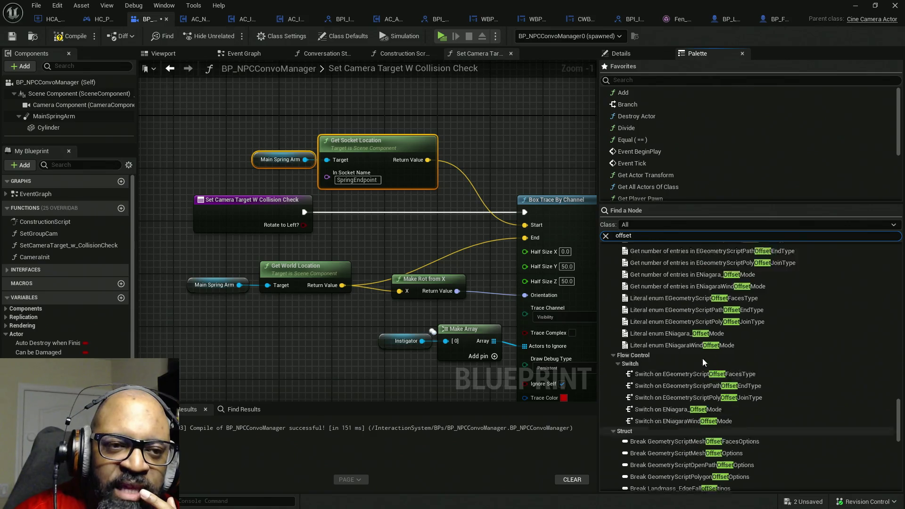
Collapse the Struct, Flow Control and Utilities categories to narrow the offset results
{"action": "left_click", "coordinate": [613, 431]}
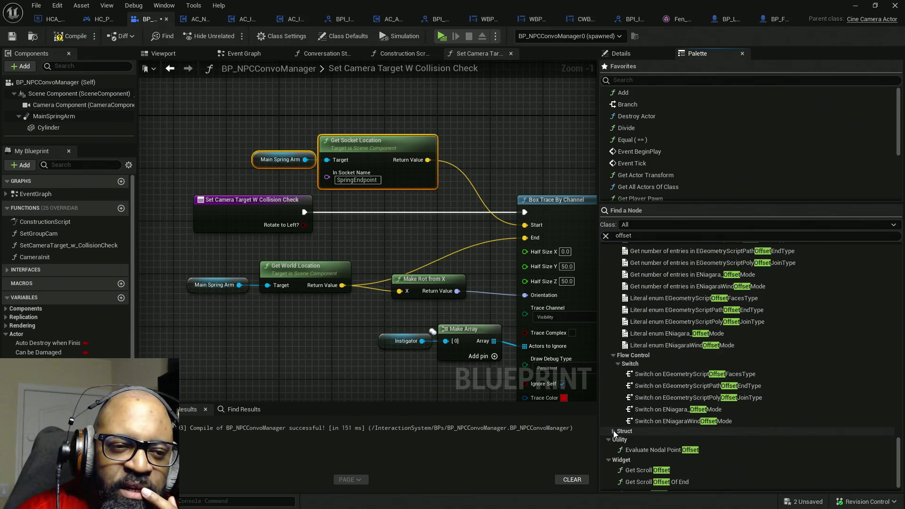
{"action": "left_click", "coordinate": [613, 355]}
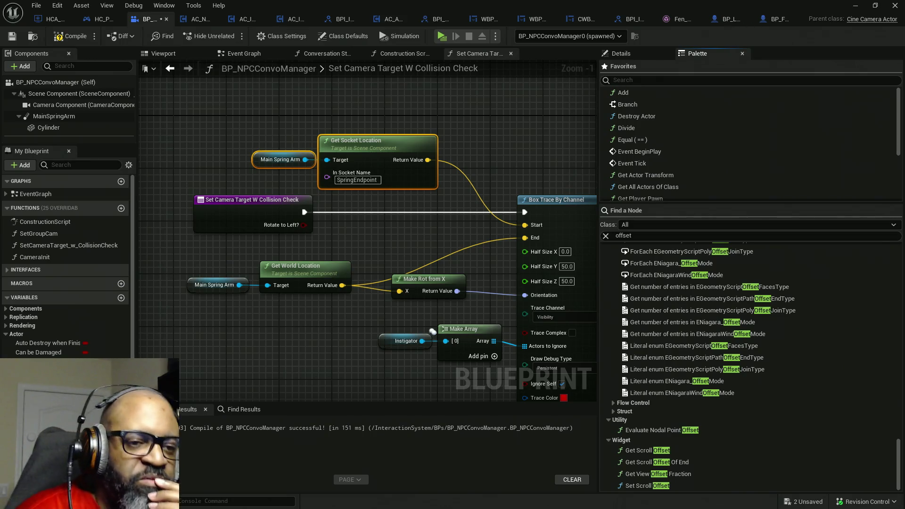
{"action": "scroll", "coordinate": [707, 354], "scroll_direction": "up", "scroll_amount": 2}
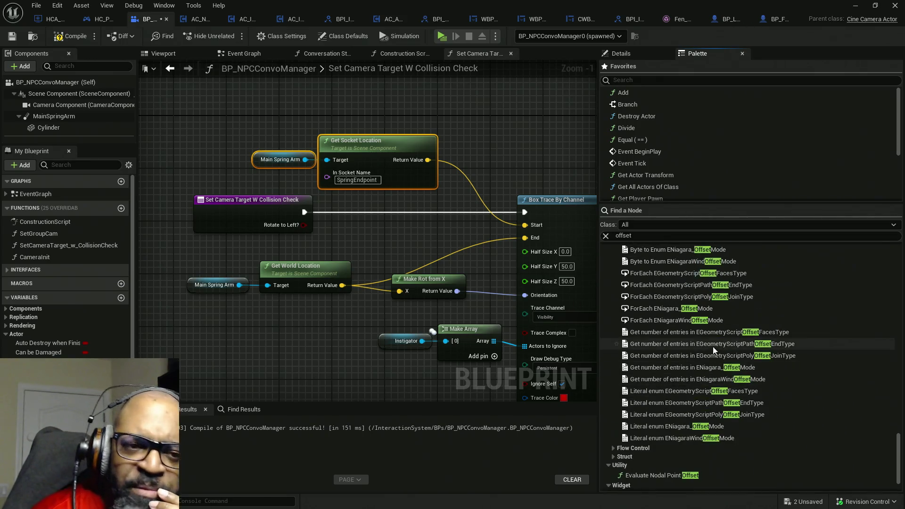
{"action": "scroll", "coordinate": [684, 328], "scroll_direction": "up", "scroll_amount": 9}
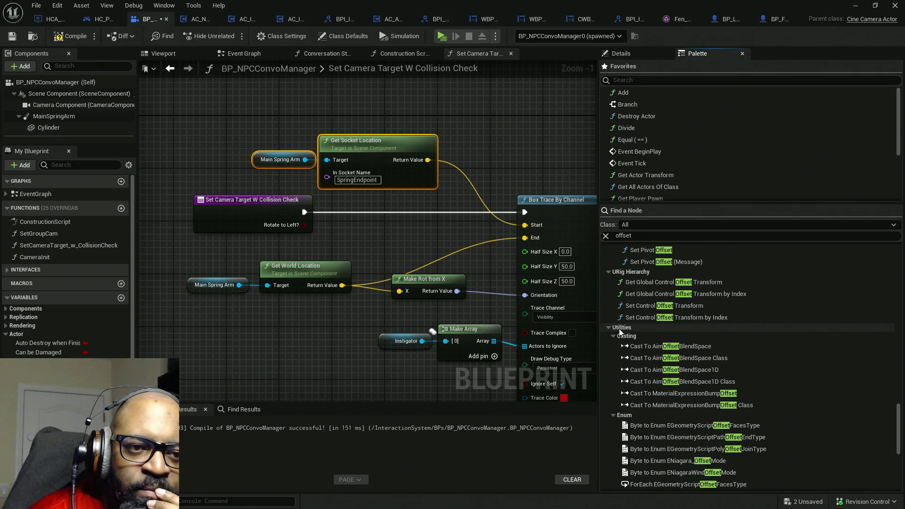
{"action": "left_click", "coordinate": [608, 328]}
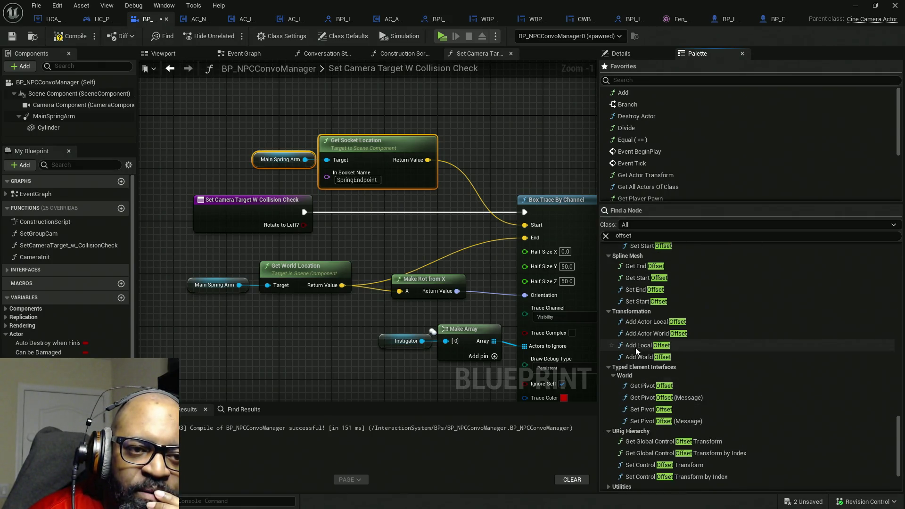
{"action": "scroll", "coordinate": [637, 391], "scroll_direction": "up", "scroll_amount": 8}
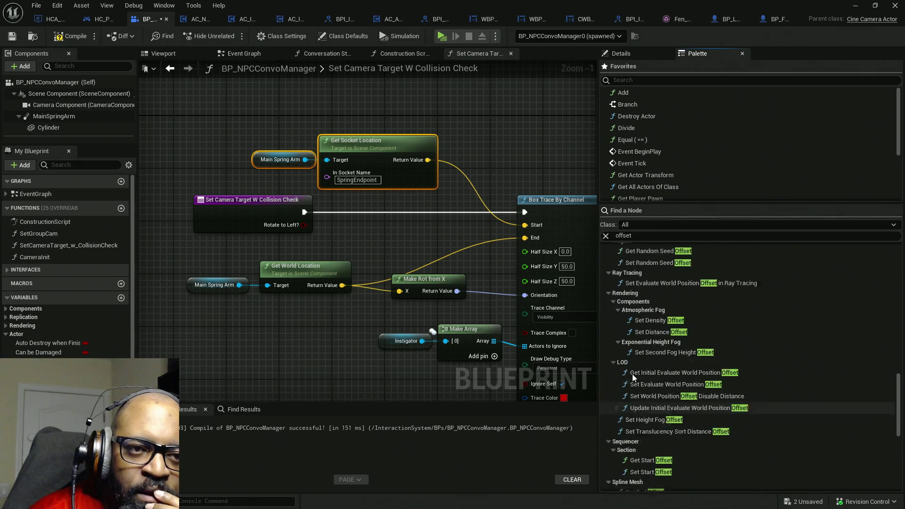
{"action": "scroll", "coordinate": [633, 373], "scroll_direction": "up", "scroll_amount": 10}
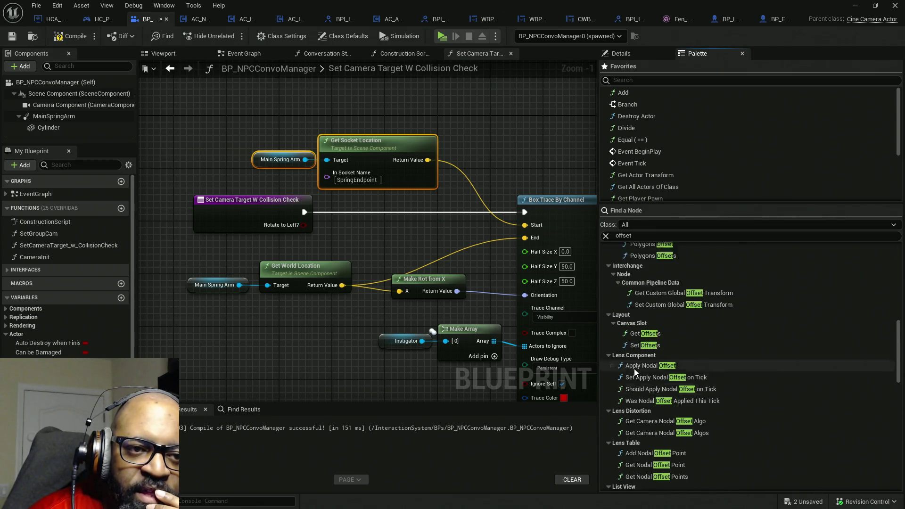
{"action": "scroll", "coordinate": [634, 369], "scroll_direction": "up", "scroll_amount": 9}
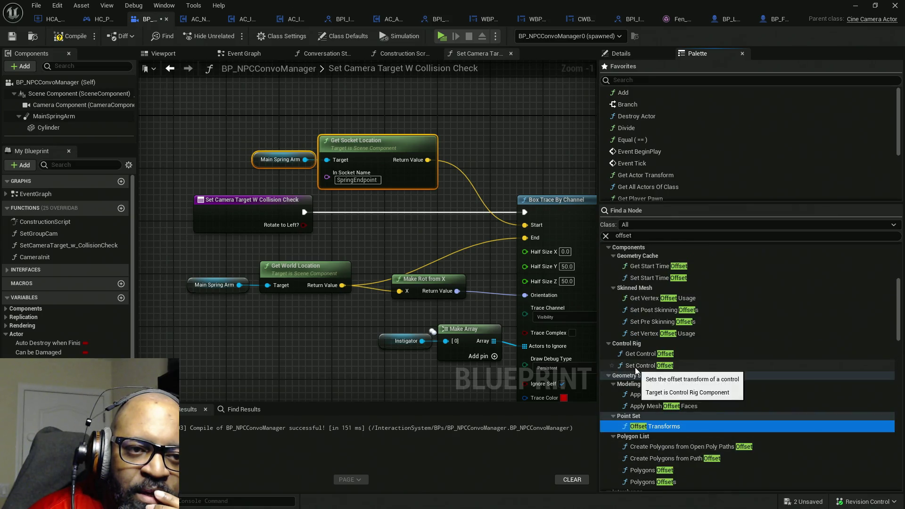
{"action": "scroll", "coordinate": [635, 367], "scroll_direction": "down", "scroll_amount": 10}
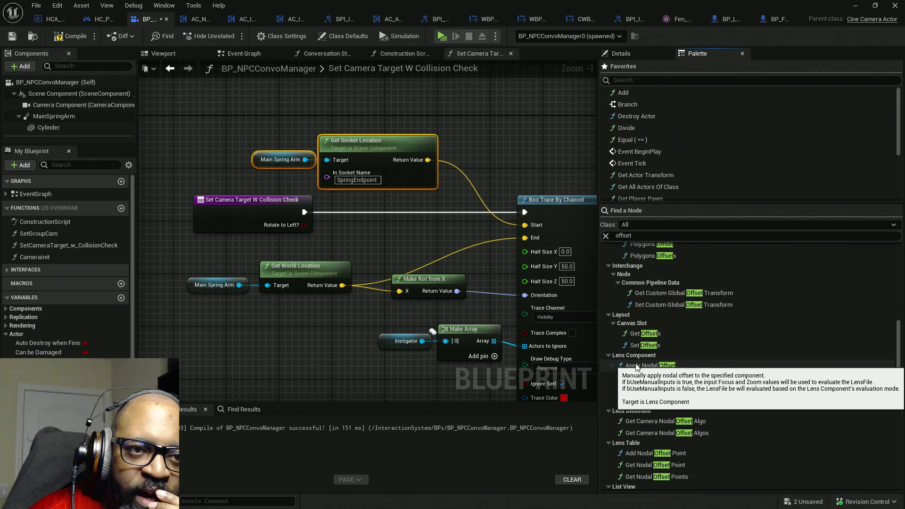
{"action": "scroll", "coordinate": [696, 375], "scroll_direction": "down", "scroll_amount": 3}
{"action": "scroll", "coordinate": [697, 375], "scroll_direction": "down", "scroll_amount": 5}
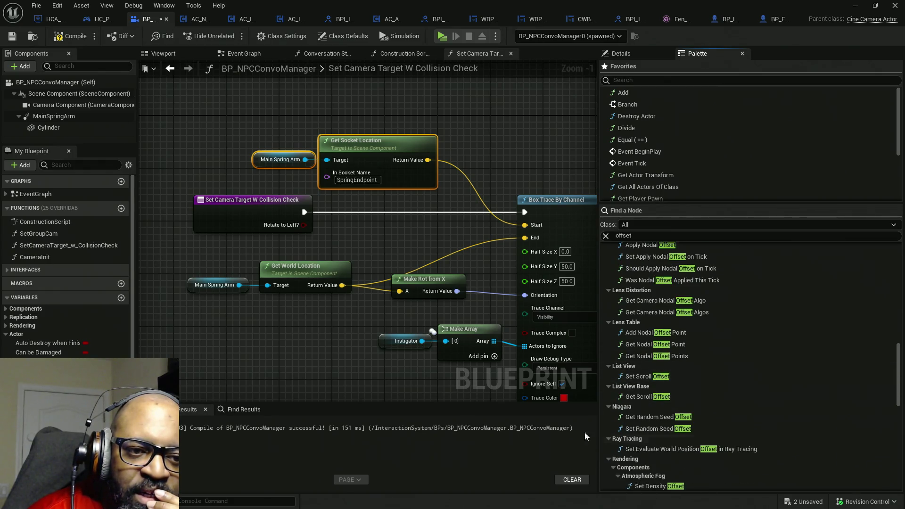
{"action": "left_click", "coordinate": [628, 235]}
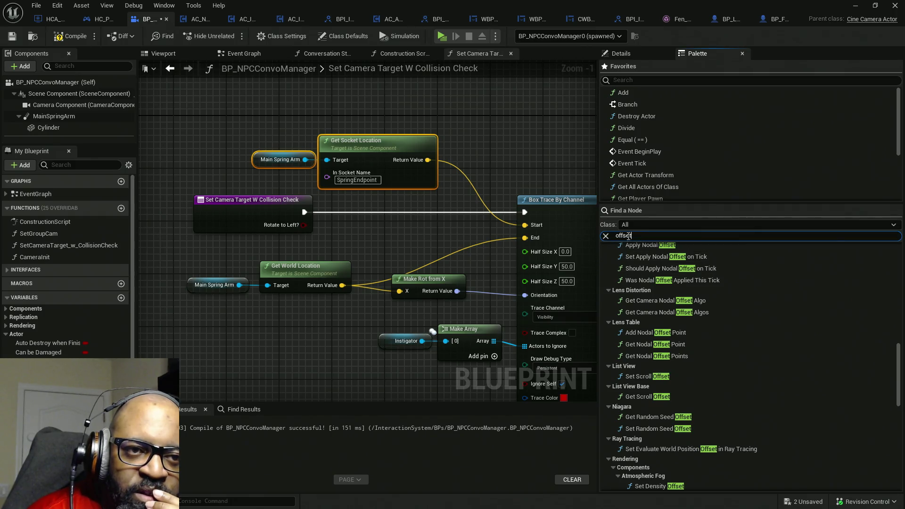
{"action": "type", "text": "math"}
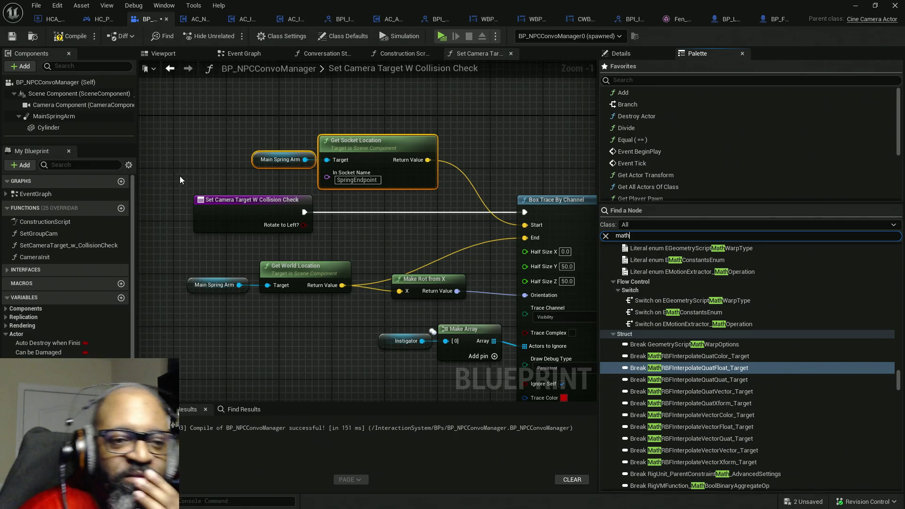
{"action": "left_click", "coordinate": [614, 334]}
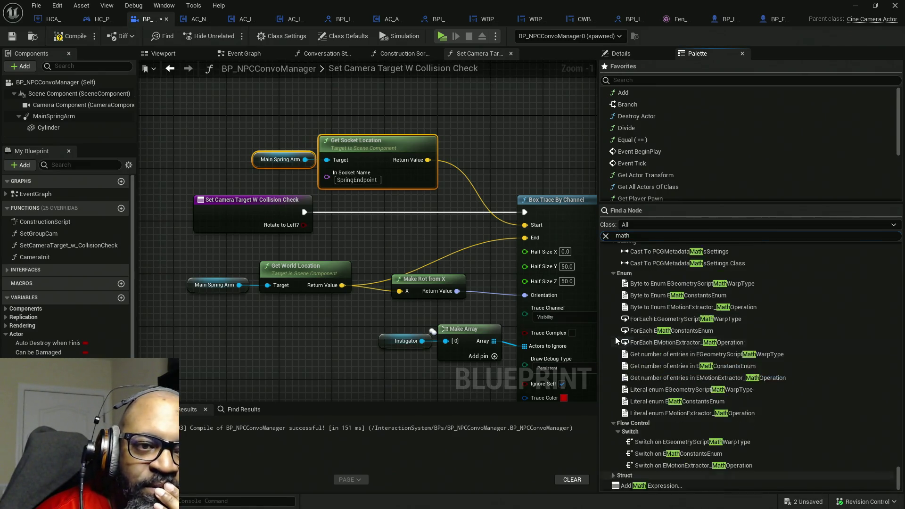
{"action": "left_click", "coordinate": [613, 423]}
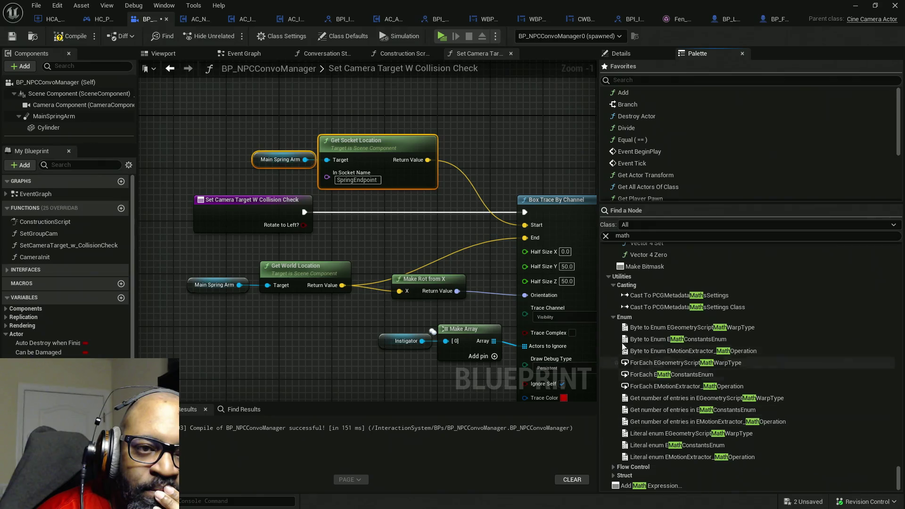
{"action": "left_click", "coordinate": [614, 316]}
{"action": "left_click", "coordinate": [609, 418]}
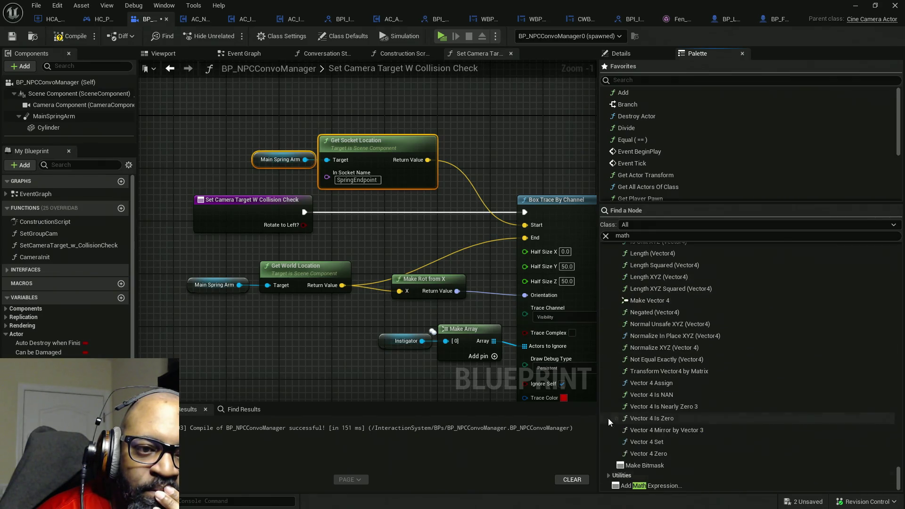
{"action": "scroll", "coordinate": [653, 443], "scroll_direction": "up", "scroll_amount": 1}
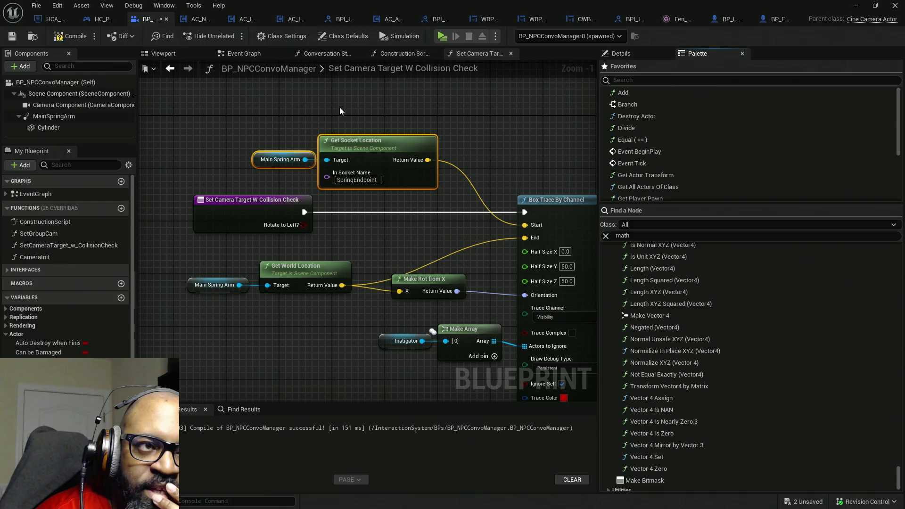
{"action": "left_click_drag", "start_coordinate": [260, 114], "coordinate": [471, 193]}
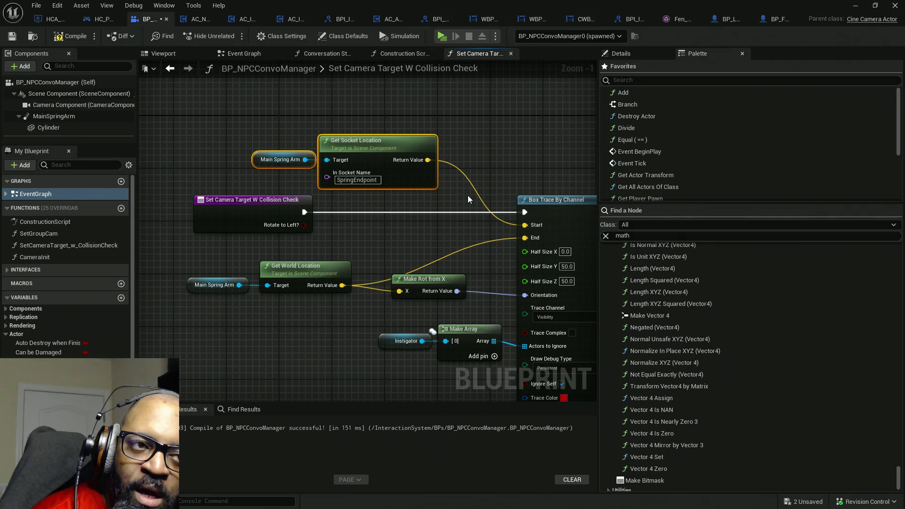
Disconnect Get Socket Location from Box Trace End and rearrange the spring arm nodes higher up
{"action": "left_click_drag", "start_coordinate": [225, 111], "coordinate": [495, 180]}
{"action": "left_click_drag", "start_coordinate": [470, 148], "coordinate": [298, 128]}
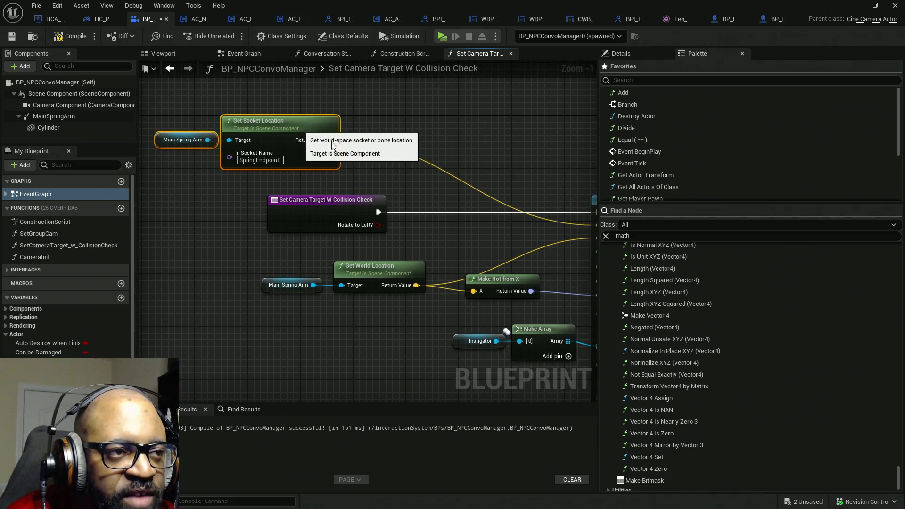
{"action": "left_click", "coordinate": [331, 141], "text": "alt"}
{"action": "mouse_move", "coordinate": [442, 291]}
{"action": "left_mouse_down"}
{"action": "mouse_move", "coordinate": [329, 293]}
{"action": "mouse_move", "coordinate": [483, 219]}
{"action": "mouse_move", "coordinate": [495, 234]}
{"action": "left_mouse_up"}
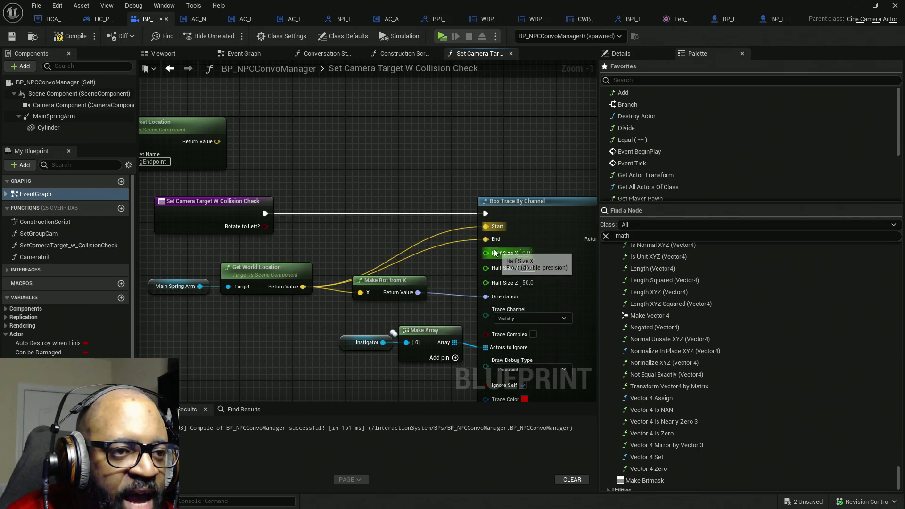
{"action": "left_click_drag", "start_coordinate": [288, 313], "coordinate": [150, 262]}
{"action": "mouse_move", "coordinate": [264, 268]}
{"action": "left_mouse_down"}
{"action": "mouse_move", "coordinate": [377, 183]}
{"action": "mouse_move", "coordinate": [379, 157]}
{"action": "mouse_move", "coordinate": [490, 149]}
{"action": "left_mouse_up"}
{"action": "mouse_move", "coordinate": [174, 99]}
{"action": "left_mouse_down"}
{"action": "mouse_move", "coordinate": [305, 150]}
{"action": "mouse_move", "coordinate": [214, 143]}
{"action": "left_mouse_up"}
{"action": "mouse_move", "coordinate": [387, 115]}
{"action": "left_mouse_down"}
{"action": "mouse_move", "coordinate": [549, 172]}
{"action": "mouse_move", "coordinate": [447, 150]}
{"action": "mouse_move", "coordinate": [421, 201]}
{"action": "mouse_move", "coordinate": [440, 255]}
{"action": "mouse_move", "coordinate": [439, 303]}
{"action": "left_mouse_up"}
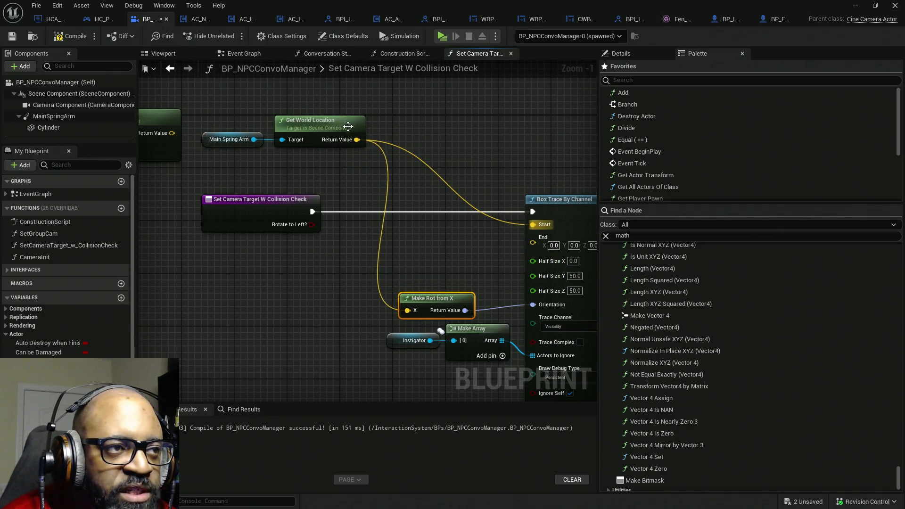
Add a Get Forward Vector node targeting Main Spring Arm
{"action": "mouse_move", "coordinate": [253, 139]}
{"action": "left_mouse_down"}
{"action": "mouse_move", "coordinate": [280, 310]}
{"action": "mouse_move", "coordinate": [263, 302]}
{"action": "left_mouse_up"}
{"action": "type", "text": "get"}
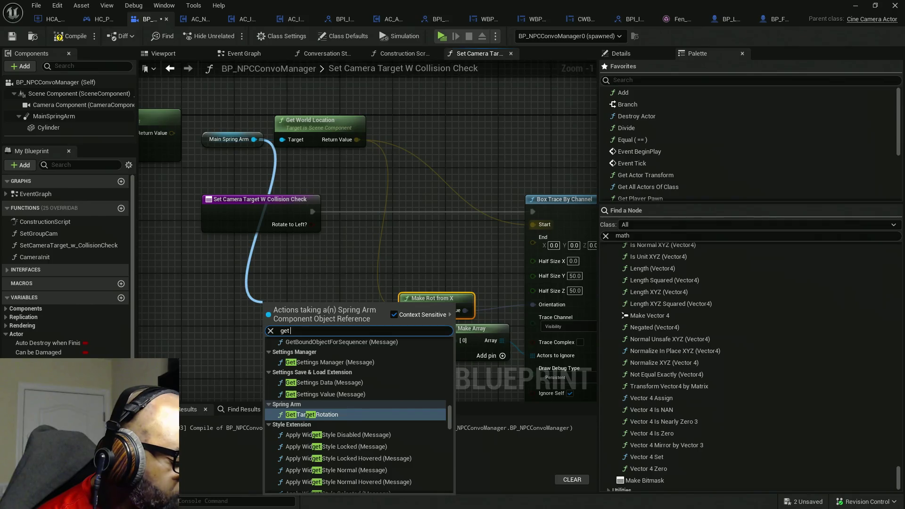
{"action": "type", "text": " fo"}
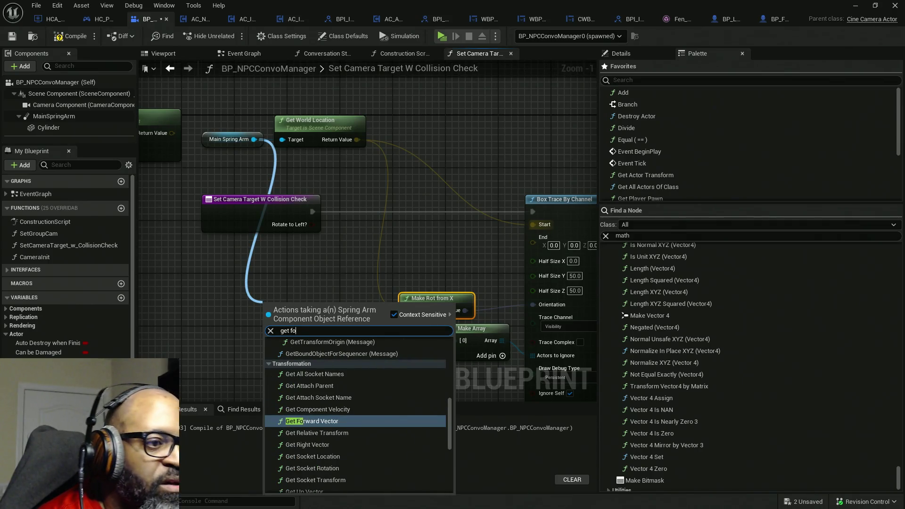
{"action": "key", "text": "Return"}
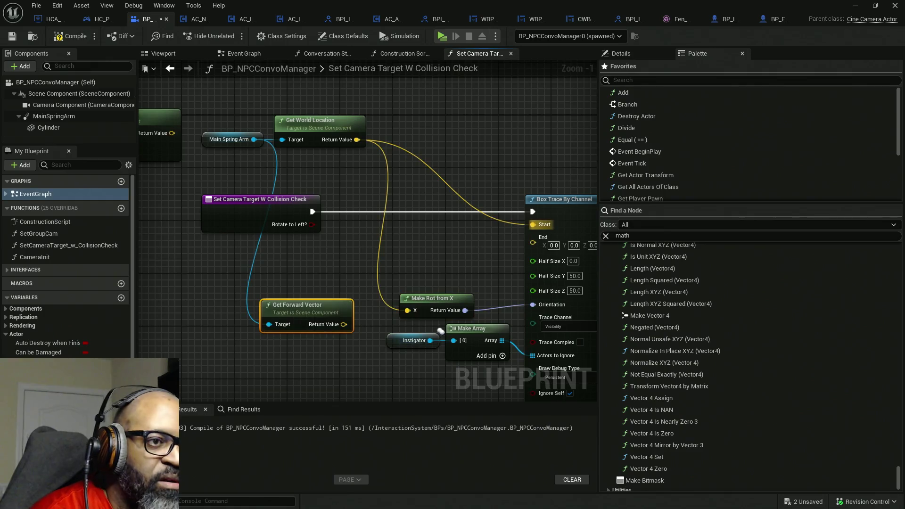
Feed the forward vector into a Multiply node whose second input is a single float
{"action": "mouse_move", "coordinate": [316, 311]}
{"action": "left_mouse_down"}
{"action": "mouse_move", "coordinate": [256, 284]}
{"action": "mouse_move", "coordinate": [306, 299]}
{"action": "left_mouse_up"}
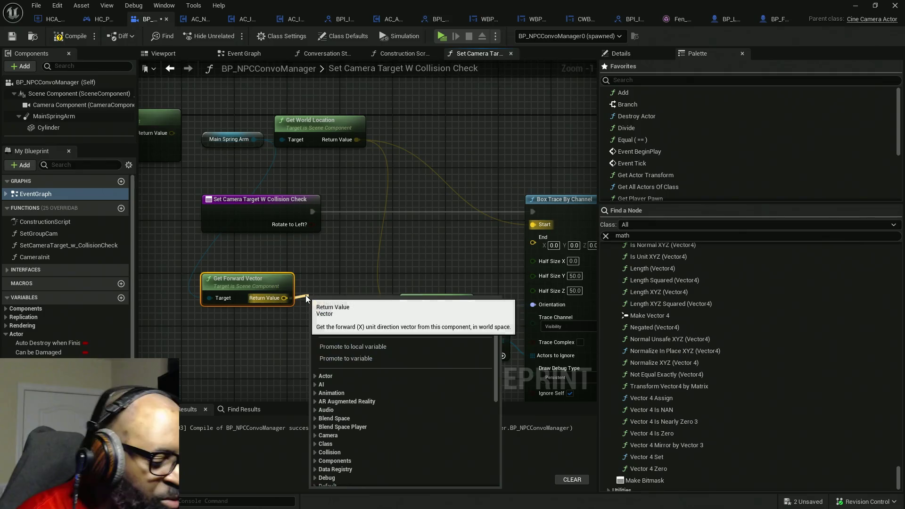
{"action": "type", "text": "add"}
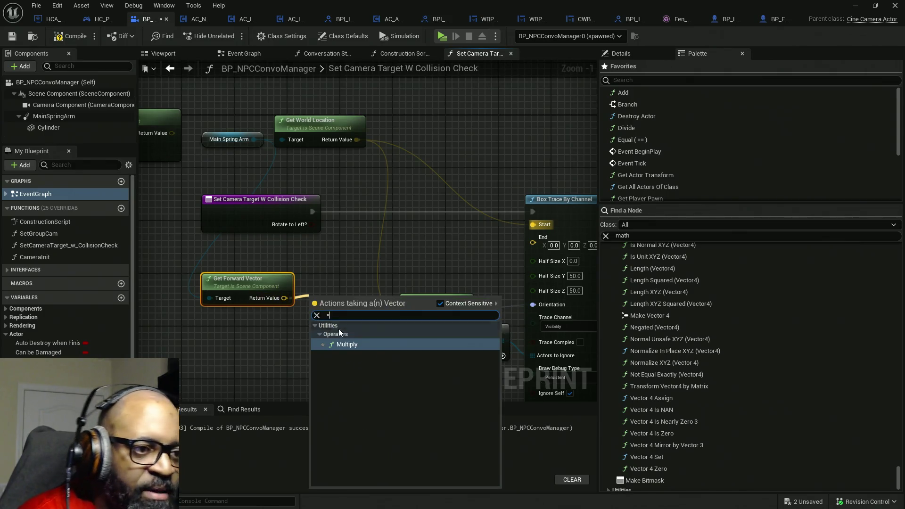
{"action": "left_click", "coordinate": [349, 350]}
{"action": "mouse_move", "coordinate": [337, 298]}
{"action": "left_mouse_down"}
{"action": "mouse_move", "coordinate": [300, 321]}
{"action": "mouse_move", "coordinate": [222, 321]}
{"action": "mouse_move", "coordinate": [249, 320]}
{"action": "left_mouse_up"}
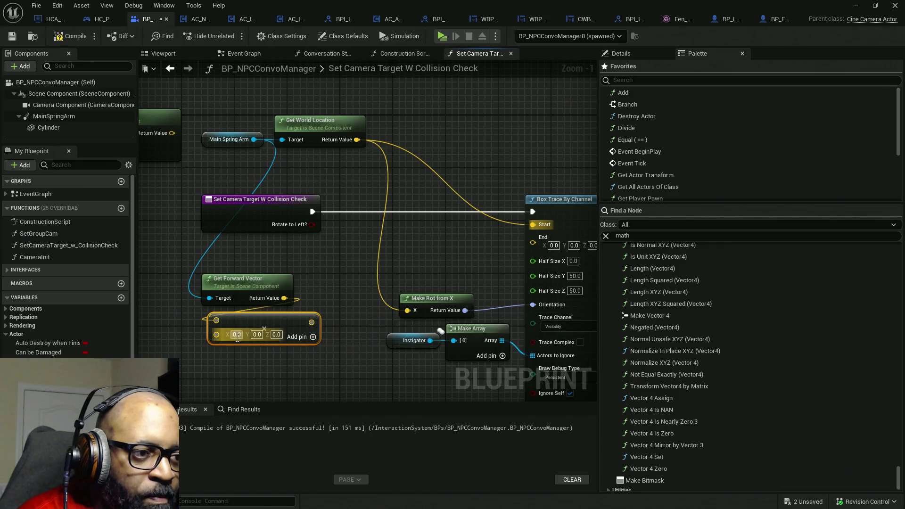
{"action": "right_click", "coordinate": [216, 334]}
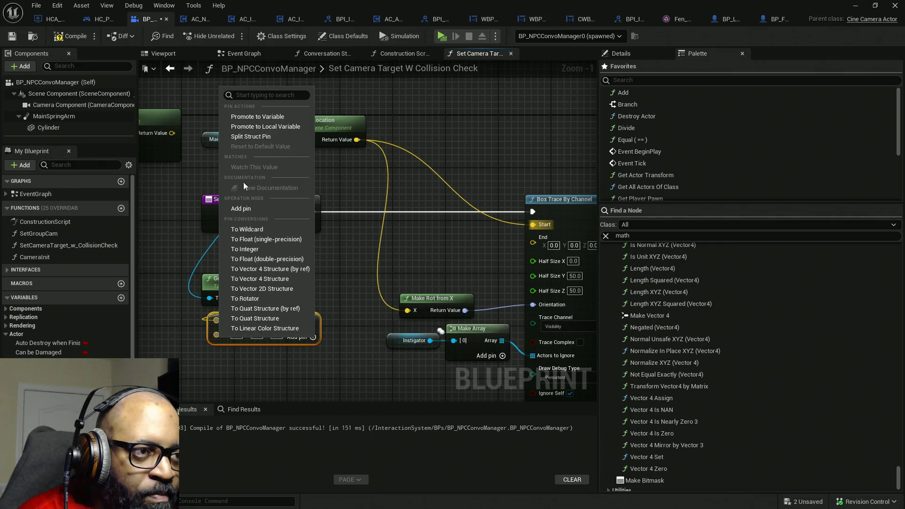
{"action": "left_click", "coordinate": [253, 242]}
Duplicate the Main Spring Arm reference with copy and paste
{"action": "mouse_move", "coordinate": [254, 242]}
{"action": "left_mouse_down"}
{"action": "mouse_move", "coordinate": [262, 234]}
{"action": "mouse_move", "coordinate": [325, 240]}
{"action": "mouse_move", "coordinate": [381, 210]}
{"action": "left_mouse_up"}
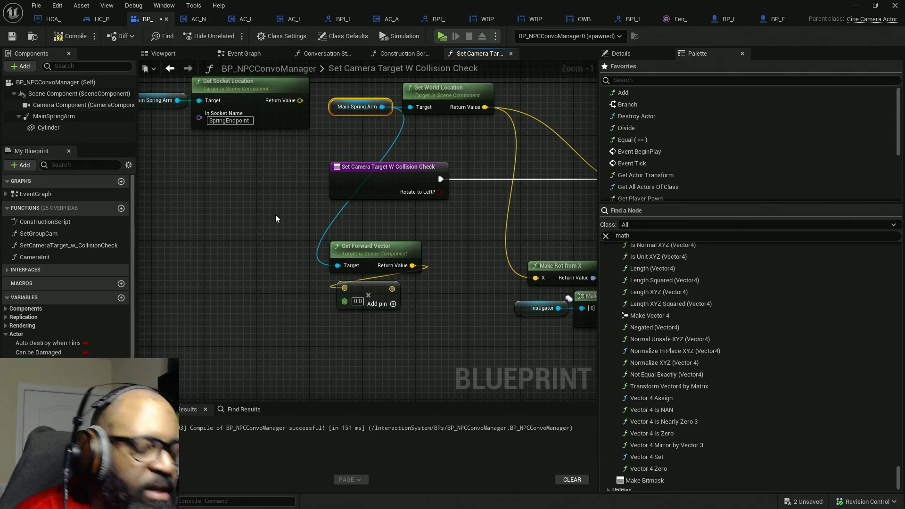
{"action": "key", "text": "ctrl+c"}
{"action": "key", "text": "ctrl+v"}
Get Target Arm Length from the second Main Spring Arm and position both nodes
{"action": "mouse_move", "coordinate": [177, 269]}
{"action": "left_mouse_down"}
{"action": "mouse_move", "coordinate": [202, 293]}
{"action": "mouse_move", "coordinate": [249, 301]}
{"action": "left_mouse_up"}
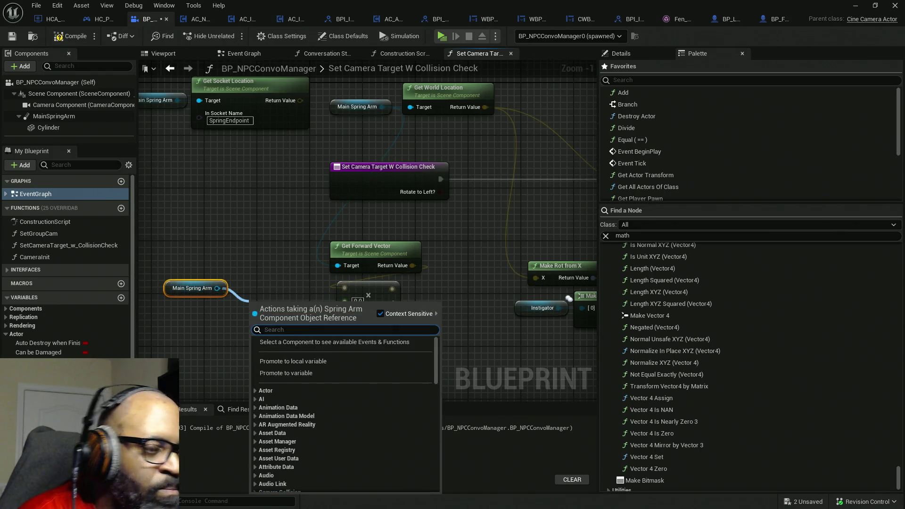
{"action": "type", "text": "target"}
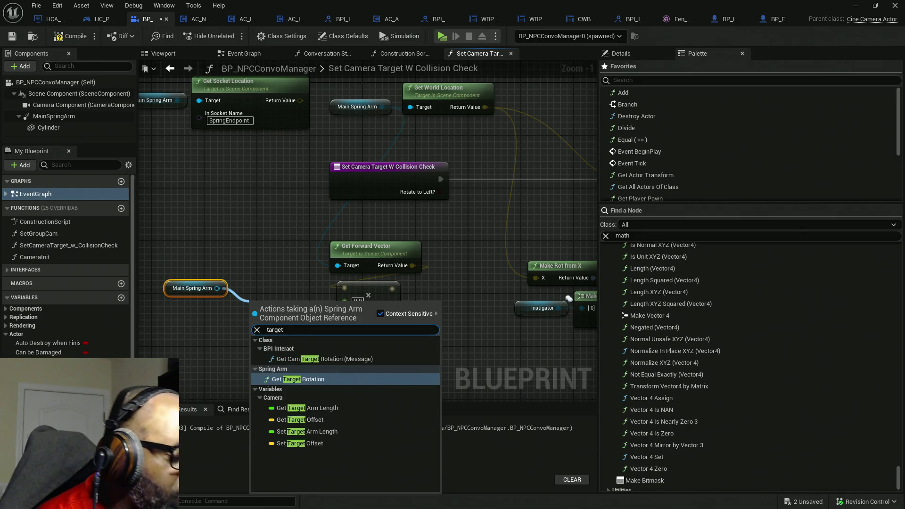
{"action": "left_click", "coordinate": [340, 408]}
{"action": "mouse_move", "coordinate": [283, 309]}
{"action": "left_mouse_down"}
{"action": "mouse_move", "coordinate": [264, 328]}
{"action": "mouse_move", "coordinate": [198, 310]}
{"action": "mouse_move", "coordinate": [183, 275]}
{"action": "left_mouse_up"}
{"action": "left_click", "coordinate": [192, 288], "text": "ctrl"}
{"action": "mouse_move", "coordinate": [239, 295]}
{"action": "left_mouse_down"}
{"action": "mouse_move", "coordinate": [241, 319]}
{"action": "mouse_move", "coordinate": [213, 333]}
{"action": "left_mouse_up"}
Add 100 to the Target Arm Length and feed the sum into the Multiply's float input
{"action": "type", "text": "+"}
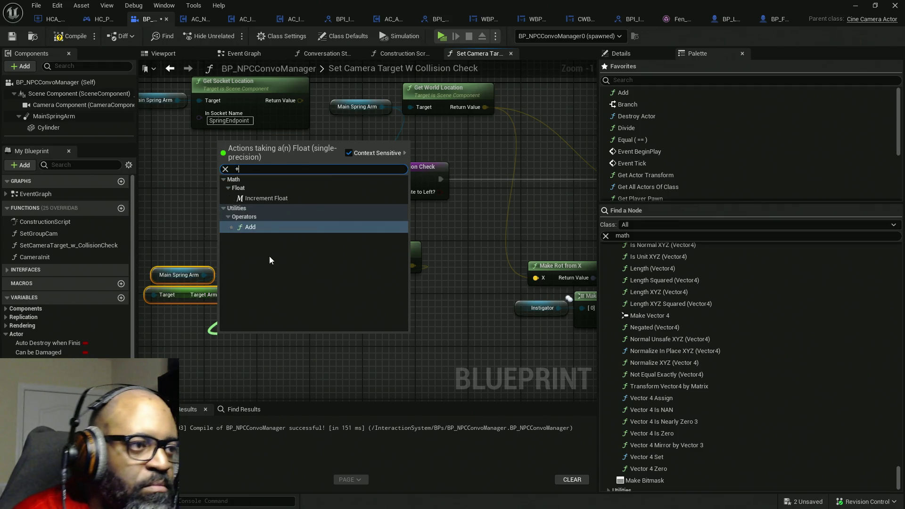
{"action": "left_click", "coordinate": [268, 226]}
{"action": "mouse_move", "coordinate": [236, 324]}
{"action": "left_mouse_down"}
{"action": "mouse_move", "coordinate": [220, 313]}
{"action": "mouse_move", "coordinate": [361, 303]}
{"action": "mouse_move", "coordinate": [344, 300]}
{"action": "left_mouse_up"}
{"action": "left_click_drag", "start_coordinate": [316, 341], "coordinate": [149, 266]}
{"action": "left_click_drag", "start_coordinate": [227, 325], "coordinate": [287, 305]}
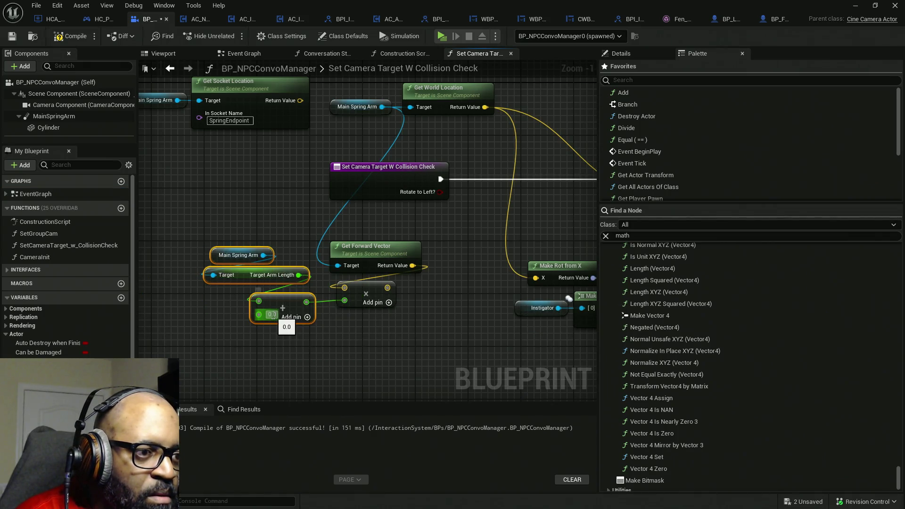
{"action": "type", "text": "100"}
{"action": "key", "text": "Return"}
Wire the scaled forward vector into Box Trace End, then compile and save the blueprint
{"action": "left_click_drag", "start_coordinate": [444, 318], "coordinate": [259, 319]}
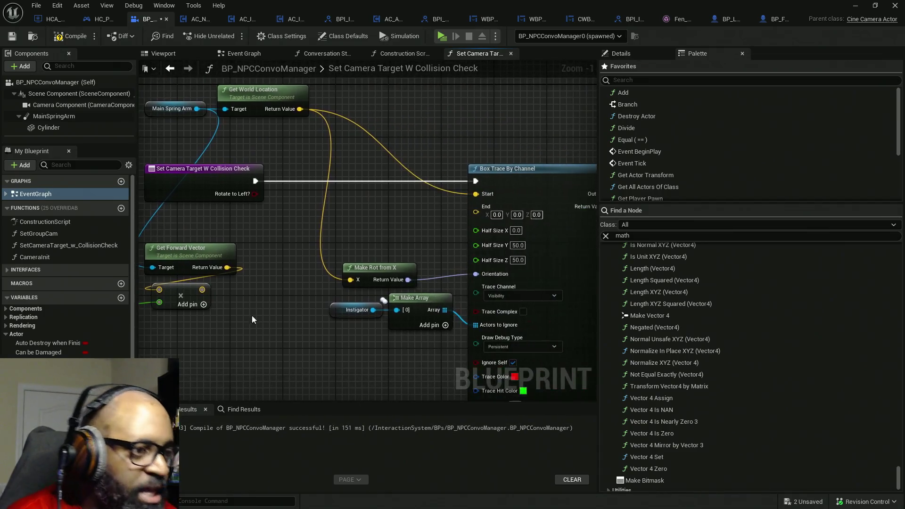
{"action": "mouse_move", "coordinate": [203, 291]}
{"action": "left_mouse_down"}
{"action": "mouse_move", "coordinate": [227, 309]}
{"action": "mouse_move", "coordinate": [486, 210]}
{"action": "left_mouse_up"}
{"action": "left_click_drag", "start_coordinate": [327, 150], "coordinate": [408, 120]}
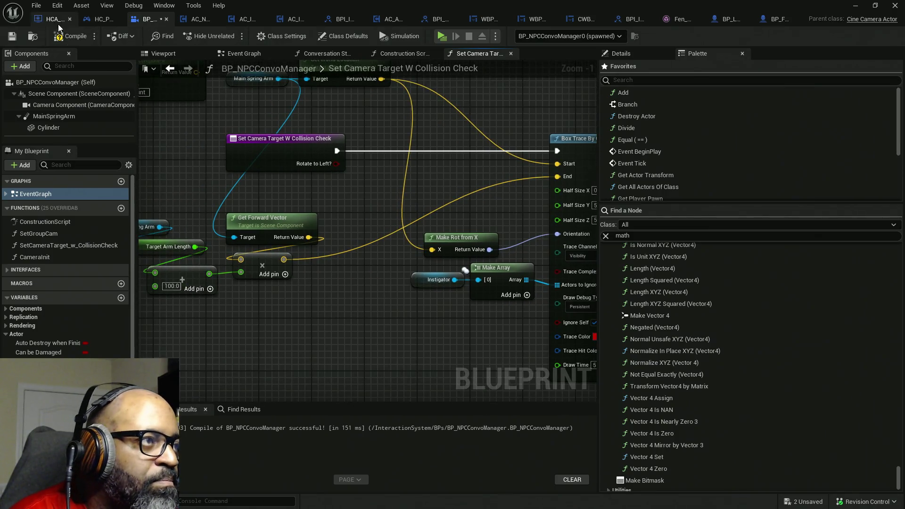
{"action": "key", "text": "ctrl+s"}
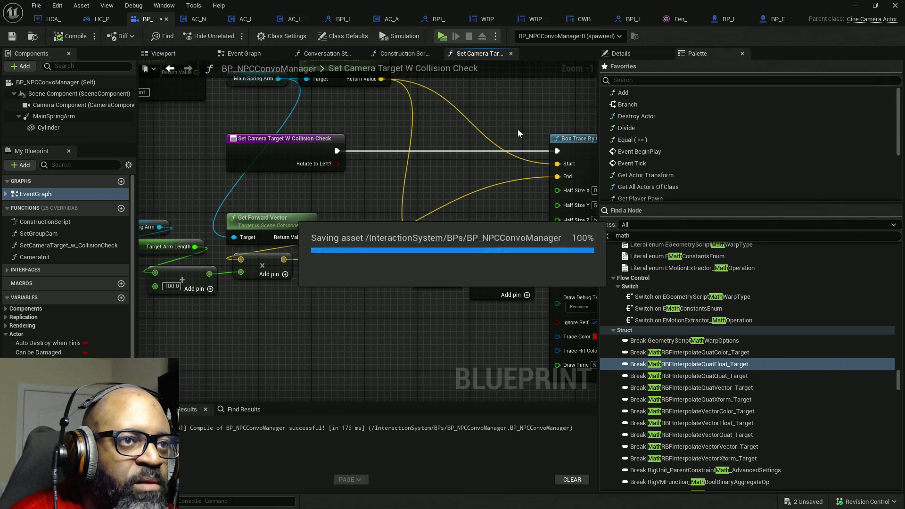
Play the level standalone, walk to the light-blue-shirt NPC, talk with E, then return to the blueprint
{"action": "left_click_drag", "start_coordinate": [503, 172], "coordinate": [360, 151]}
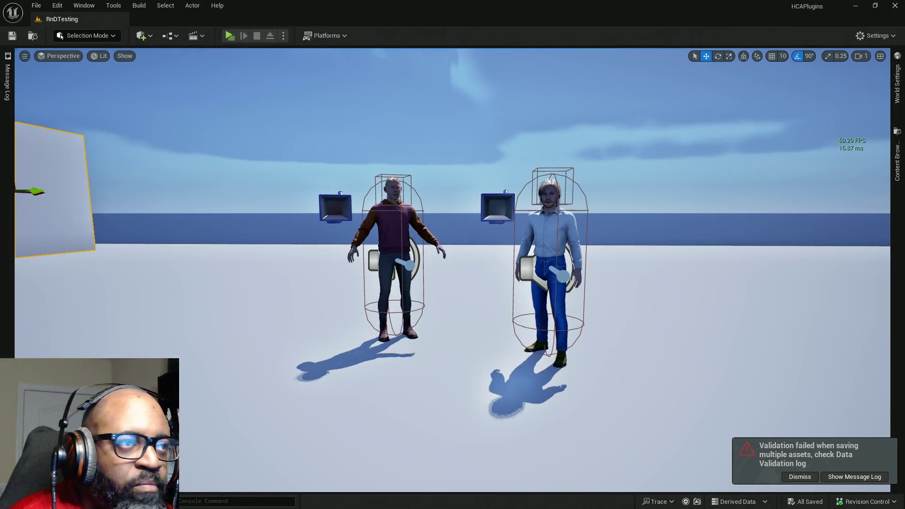
{"action": "left_click", "coordinate": [240, 36]}
{"action": "key", "text": "w"}
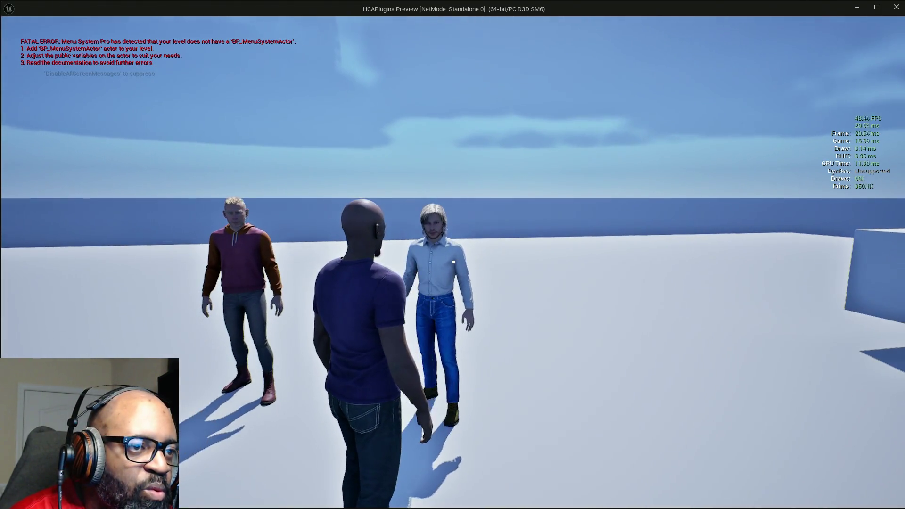
{"action": "key", "text": "w"}
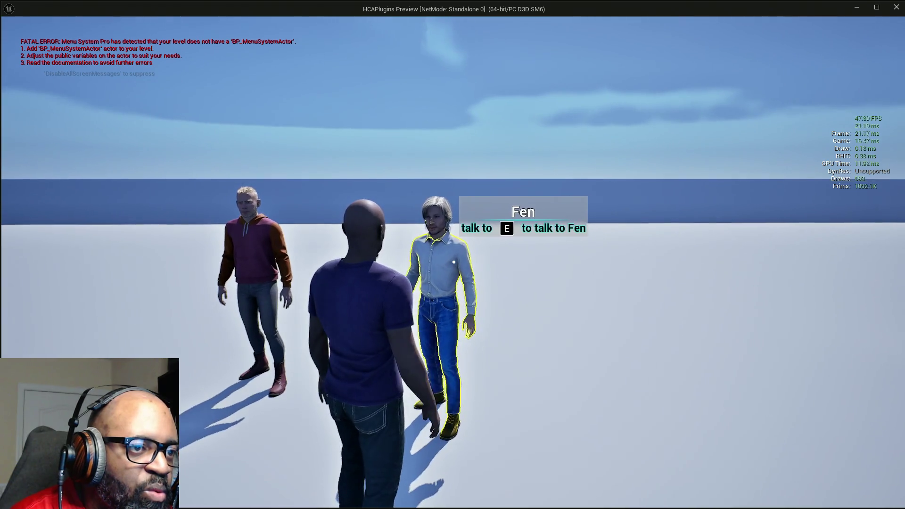
{"action": "key", "text": "w"}
{"action": "key", "text": "w"}
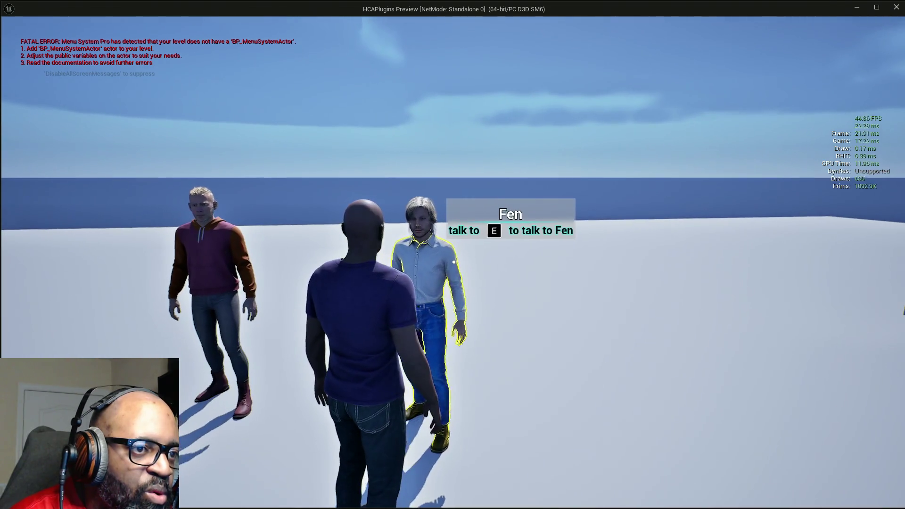
{"action": "key", "text": "e"}
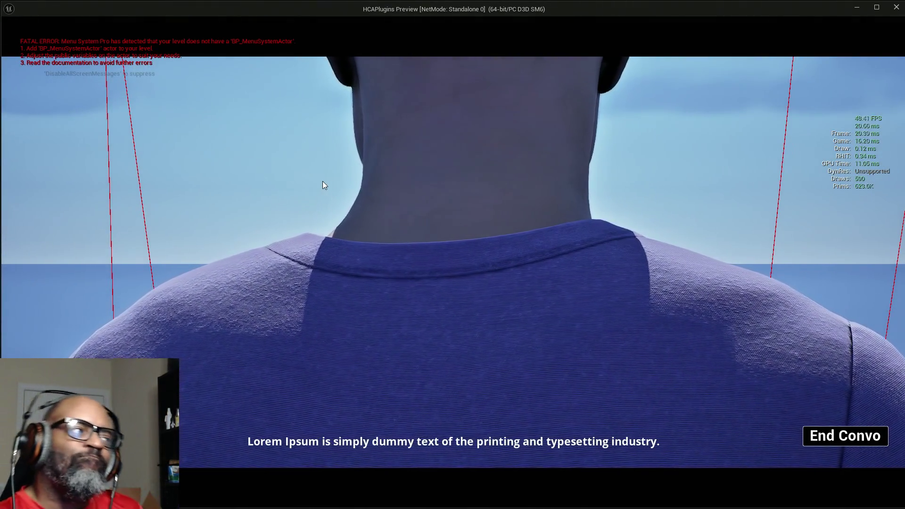
{"action": "key", "text": "alt+Tab"}
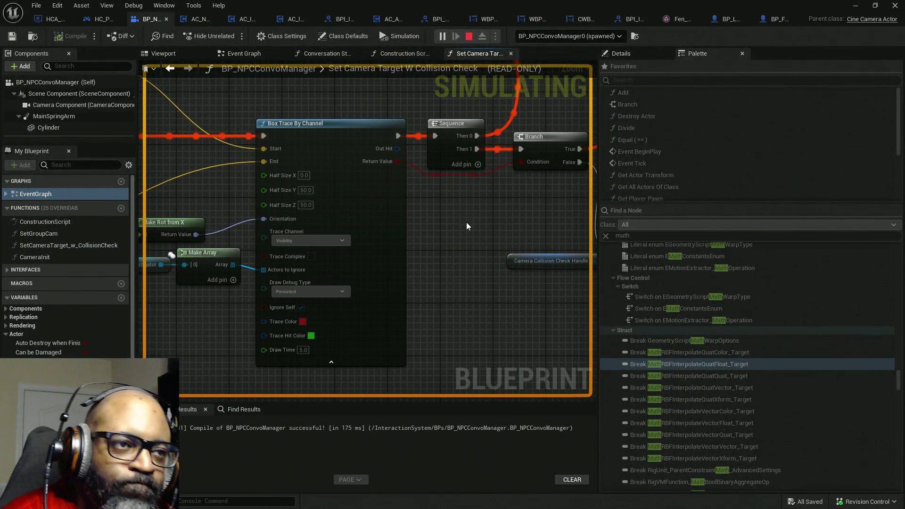
Pan to the Sequence and Branch after the box trace, then restore down the editor to show the level viewport
{"action": "scroll", "coordinate": [467, 223], "scroll_direction": "down", "scroll_amount": 4}
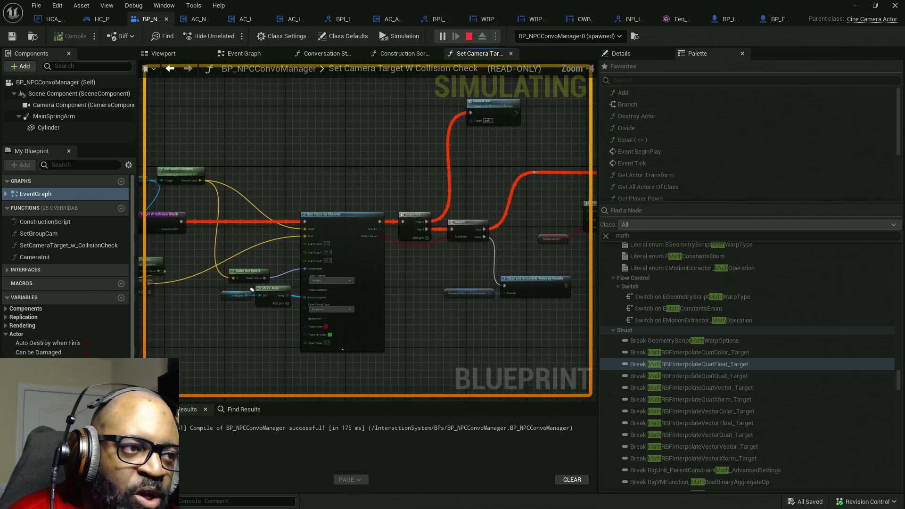
{"action": "scroll", "coordinate": [403, 267], "scroll_direction": "up", "scroll_amount": 3}
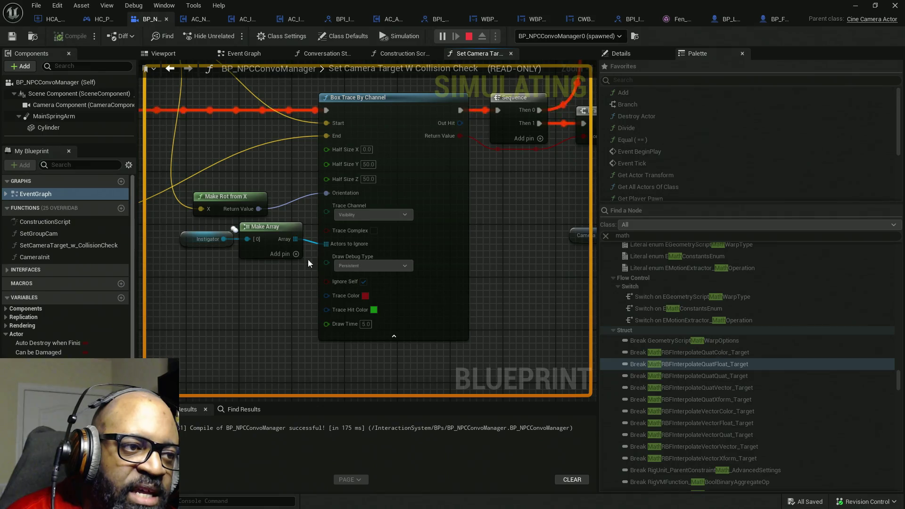
{"action": "mouse_move", "coordinate": [444, 162]}
{"action": "left_mouse_down"}
{"action": "mouse_move", "coordinate": [428, 176]}
{"action": "mouse_move", "coordinate": [471, 198]}
{"action": "mouse_move", "coordinate": [542, 198]}
{"action": "mouse_move", "coordinate": [155, 201]}
{"action": "left_mouse_up"}
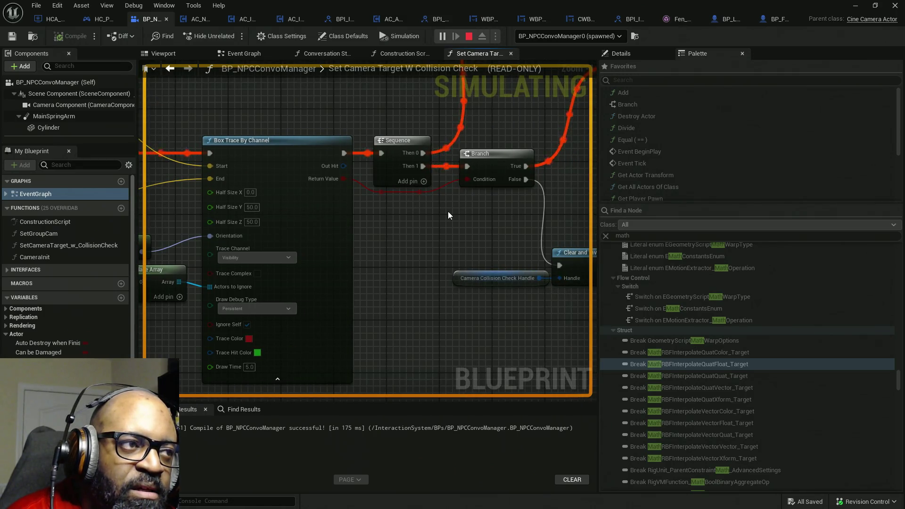
{"action": "mouse_move", "coordinate": [443, 7]}
{"action": "left_mouse_down"}
{"action": "mouse_move", "coordinate": [103, 118]}
{"action": "mouse_move", "coordinate": [0, 118]}
{"action": "left_mouse_up"}
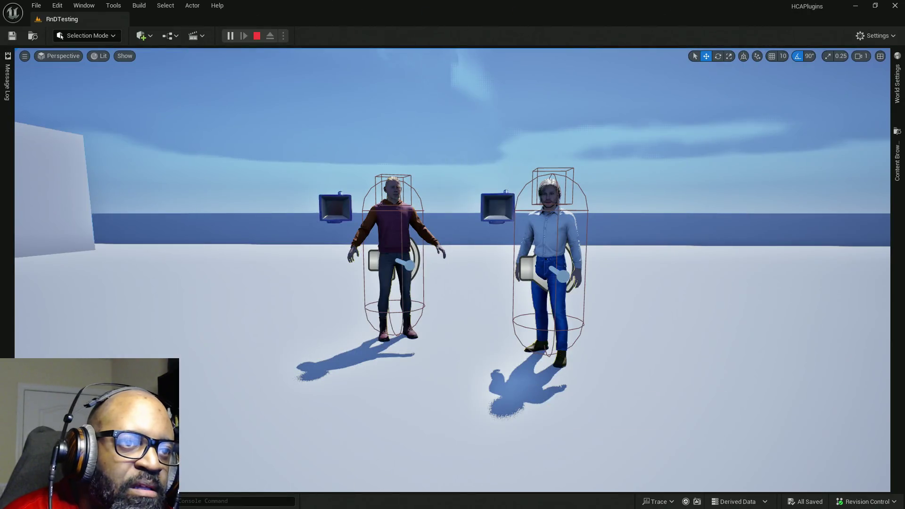
In the game preview, end the conversation and run around with WASD to watch the box-trace debug lines
{"action": "key", "text": "alt+Tab"}
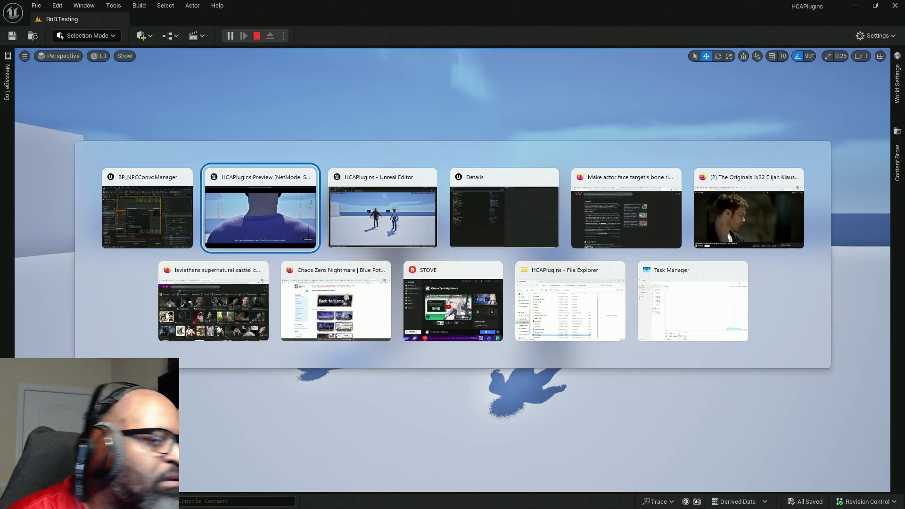
{"action": "key", "text": "alt+Tab"}
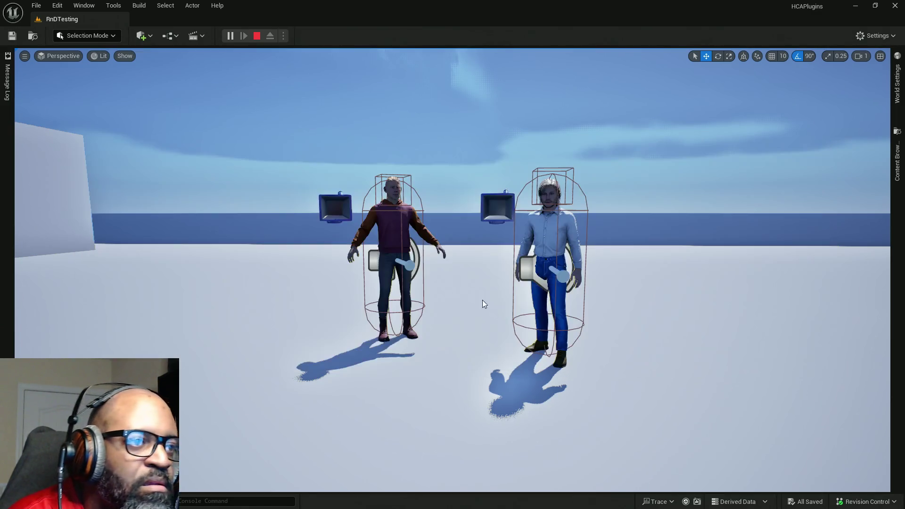
{"action": "key", "text": "alt+Tab"}
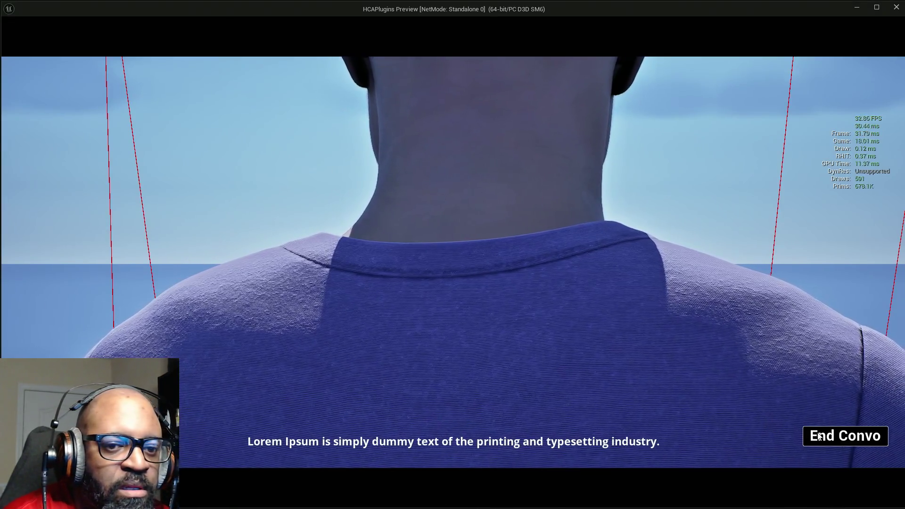
{"action": "left_click", "coordinate": [844, 436]}
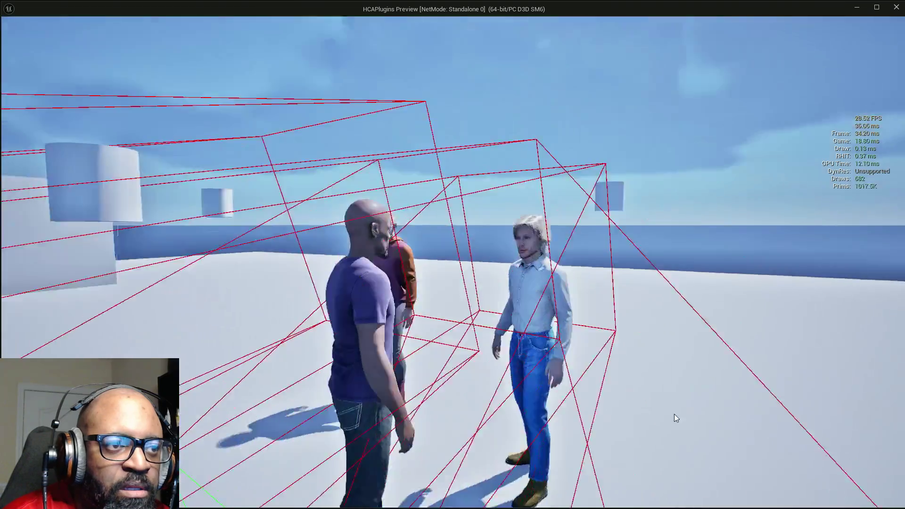
{"action": "key", "text": "s"}
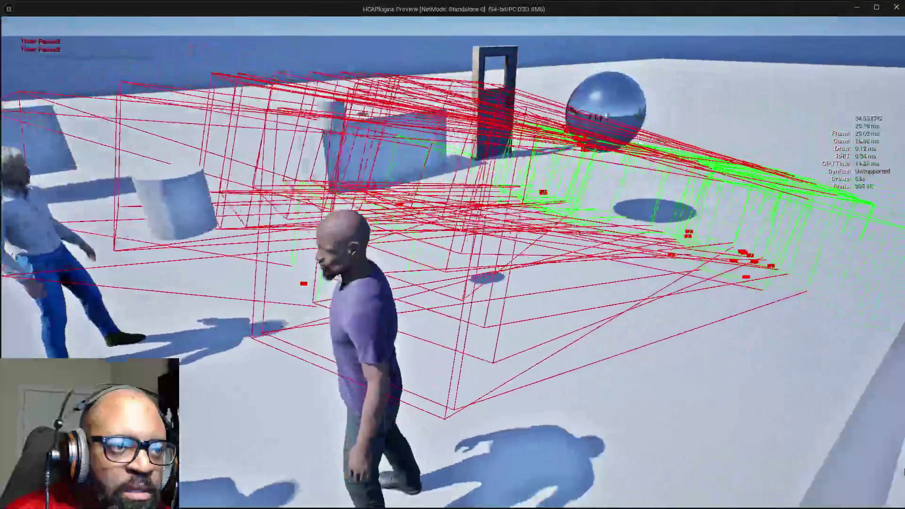
{"action": "key", "text": "w"}
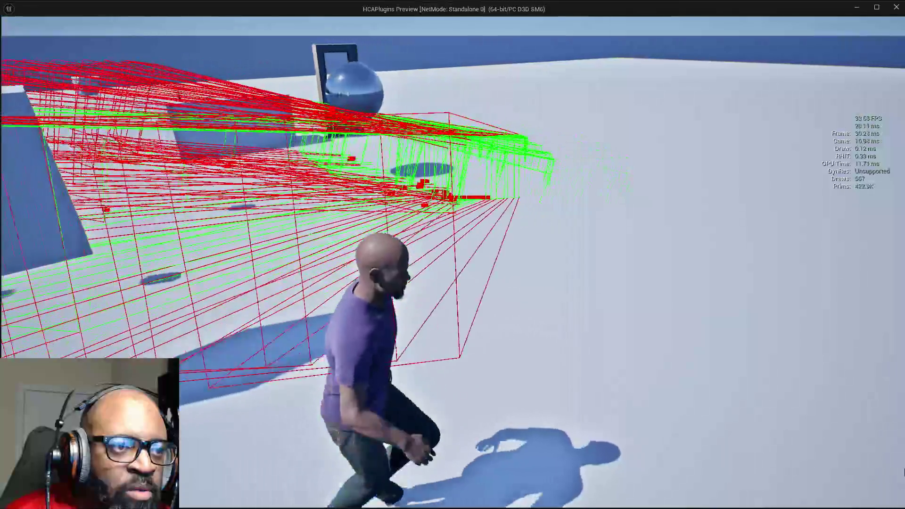
{"action": "key", "text": "a"}
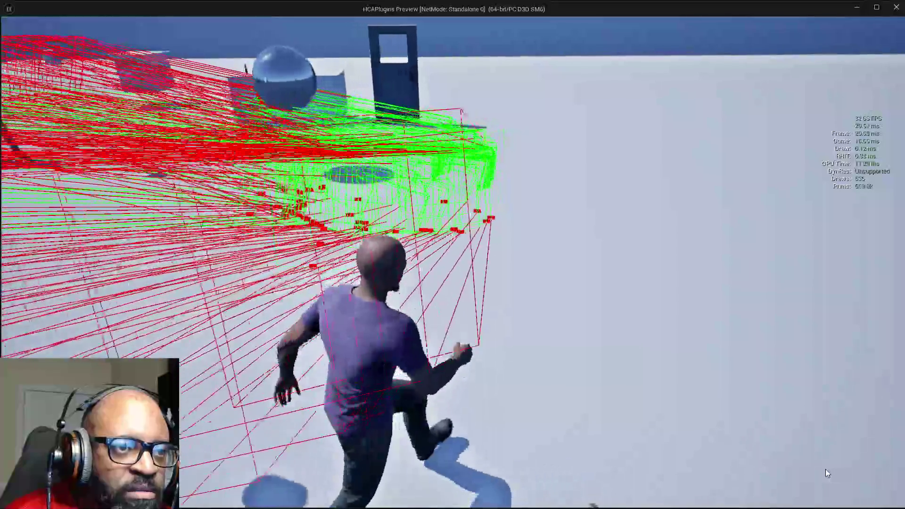
{"action": "left_click", "coordinate": [774, 474]}
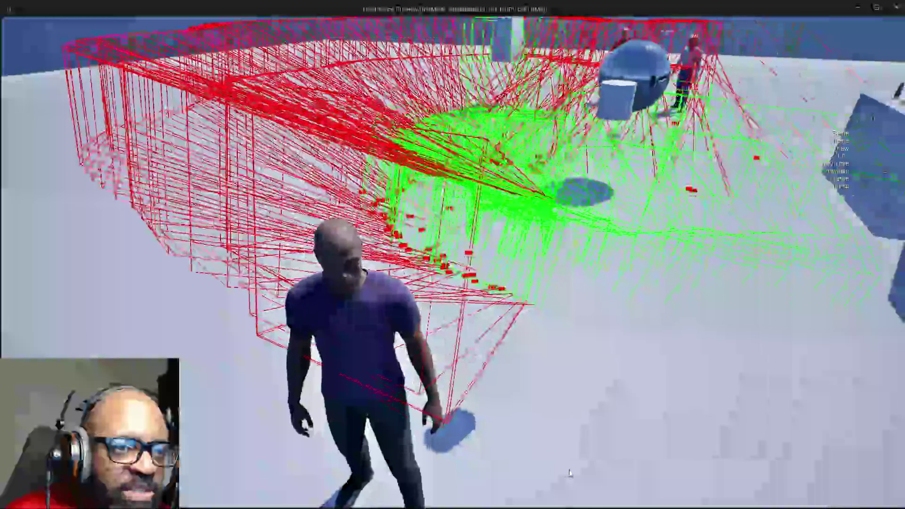
{"action": "key", "text": "a"}
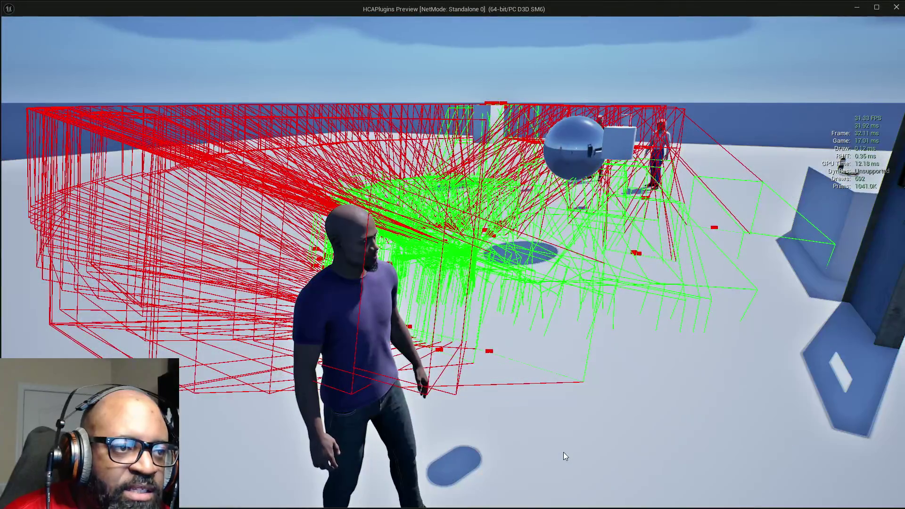
{"action": "left_click", "coordinate": [564, 452]}
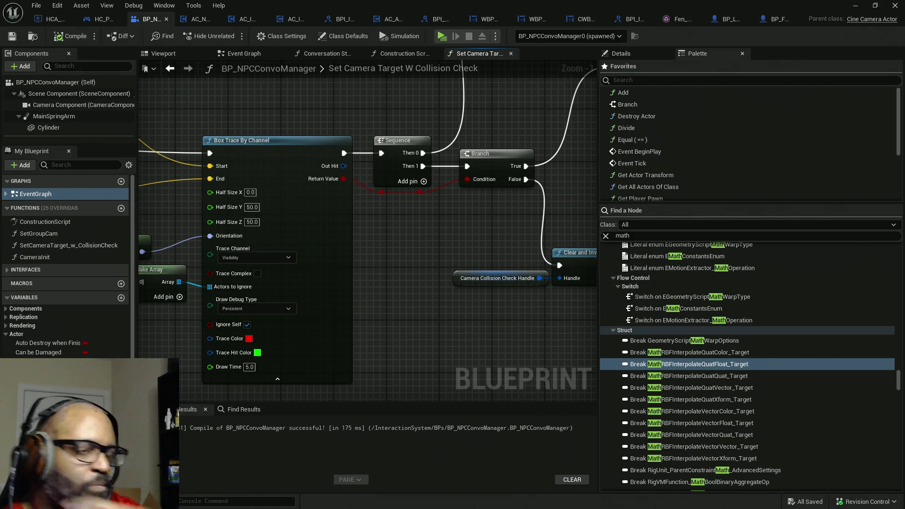
Replace the Palette search 'math' with 'is view' and browse the Viewport Settings results
{"action": "left_click", "coordinate": [613, 236]}
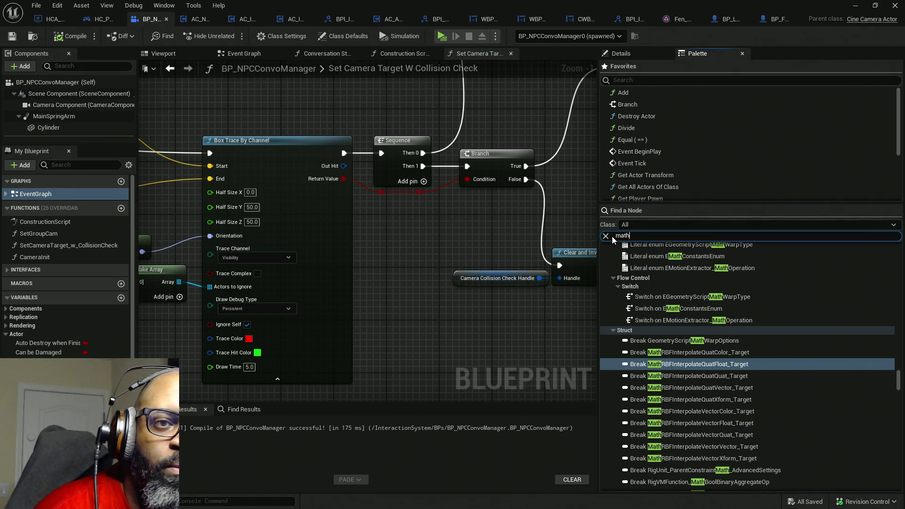
{"action": "key", "text": "ctrl+a"}
{"action": "type", "text": "is"}
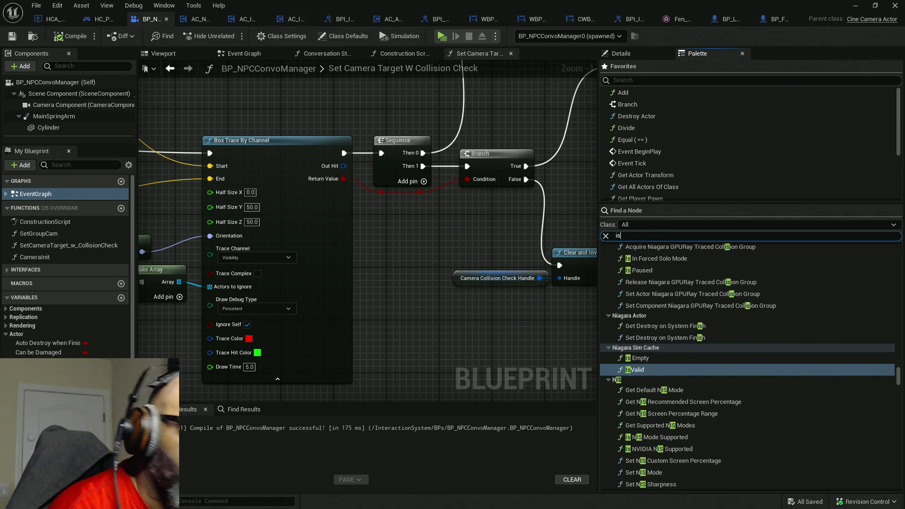
{"action": "type", "text": " view"}
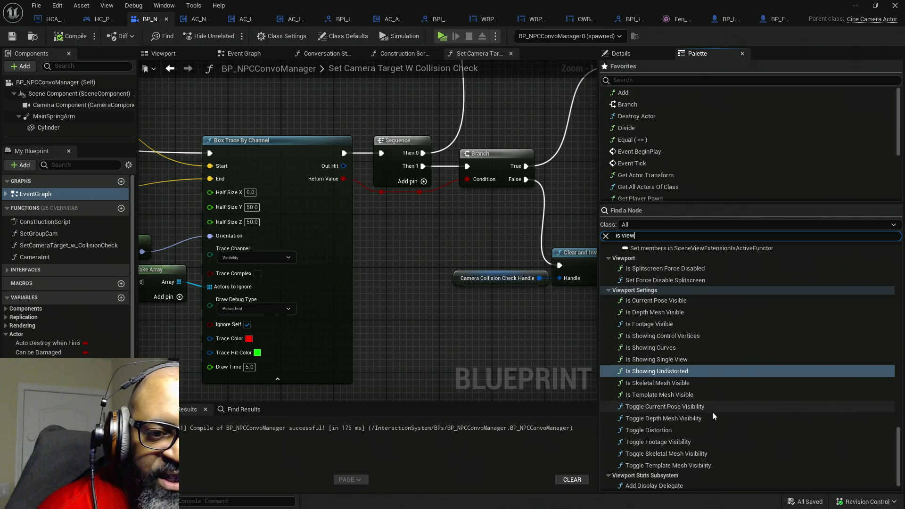
{"action": "scroll", "coordinate": [714, 412], "scroll_direction": "up", "scroll_amount": 1}
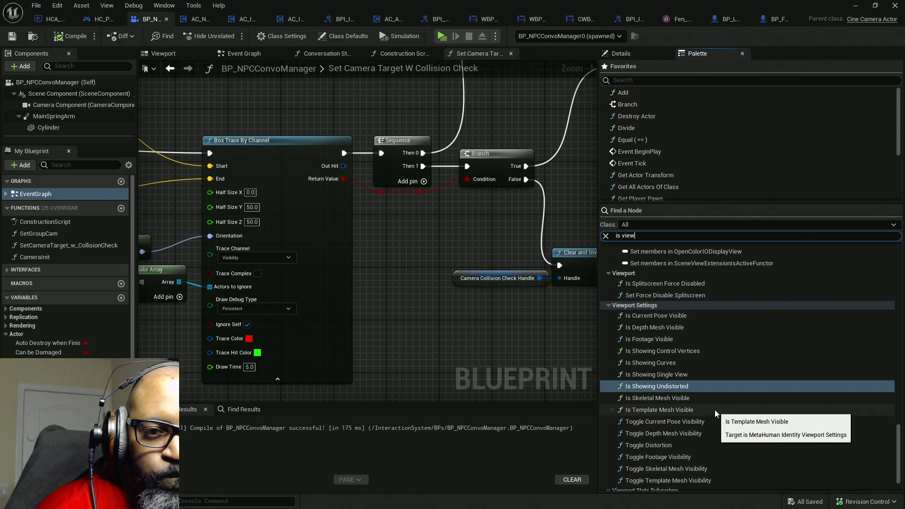
{"action": "scroll", "coordinate": [715, 410], "scroll_direction": "down", "scroll_amount": 3}
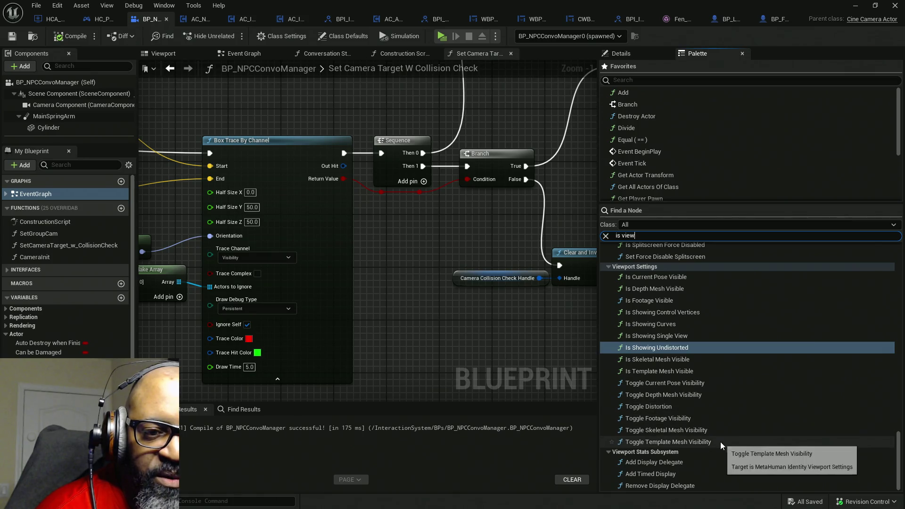
{"action": "scroll", "coordinate": [717, 446], "scroll_direction": "up", "scroll_amount": 1}
{"action": "scroll", "coordinate": [705, 426], "scroll_direction": "up", "scroll_amount": 5}
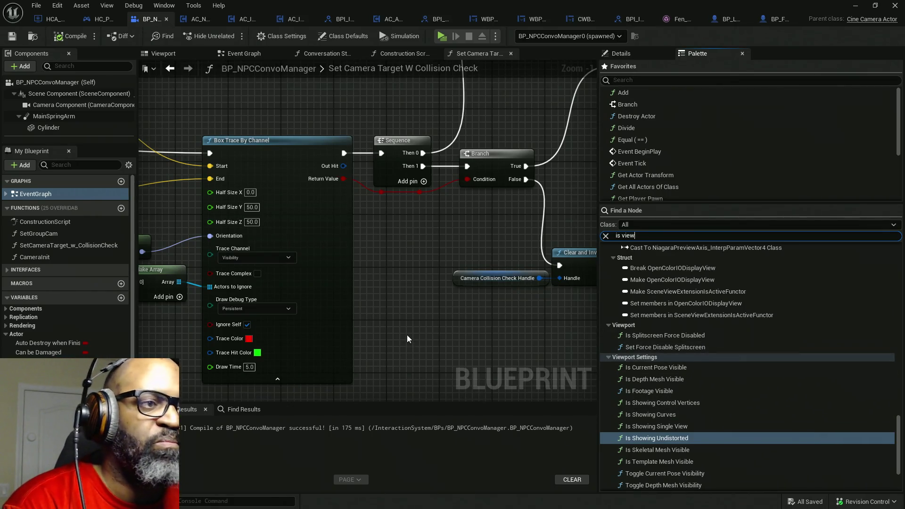
Zoom out and back in, then pan to the Set Camera Target W Collision Check entry node
{"action": "scroll", "coordinate": [408, 339], "scroll_direction": "down", "scroll_amount": 5}
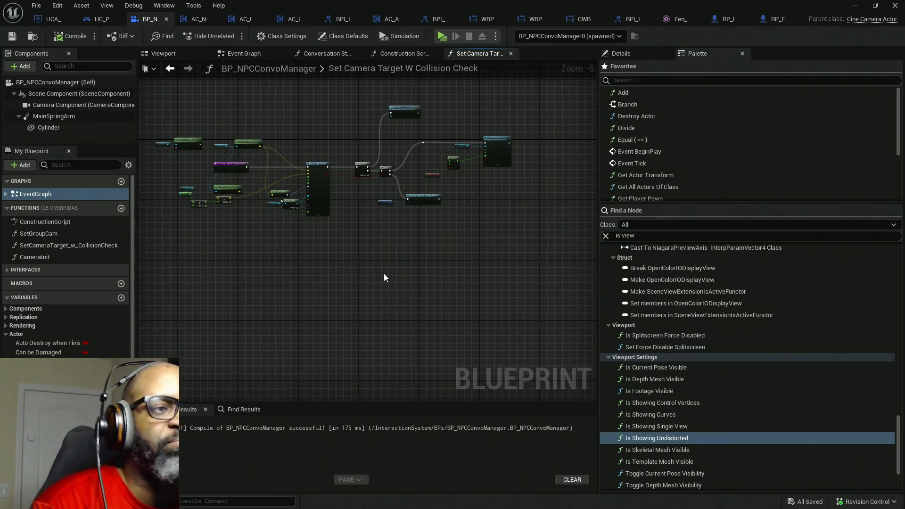
{"action": "scroll", "coordinate": [253, 164], "scroll_direction": "up", "scroll_amount": 3}
{"action": "mouse_move", "coordinate": [493, 171]}
{"action": "left_mouse_down"}
{"action": "mouse_move", "coordinate": [215, 142]}
{"action": "mouse_move", "coordinate": [372, 189]}
{"action": "mouse_move", "coordinate": [377, 169]}
{"action": "left_mouse_up"}
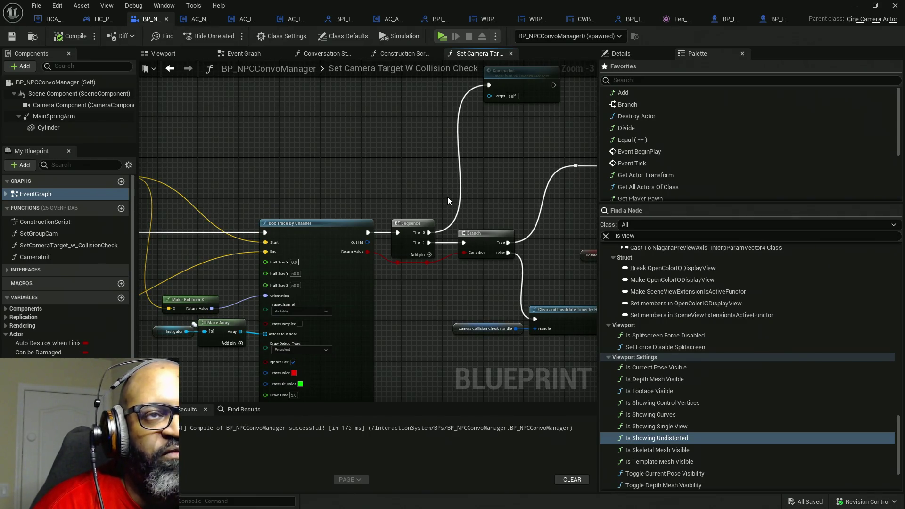
{"action": "mouse_move", "coordinate": [378, 241]}
{"action": "left_mouse_down"}
{"action": "mouse_move", "coordinate": [522, 173]}
{"action": "mouse_move", "coordinate": [525, 161]}
{"action": "left_mouse_up"}
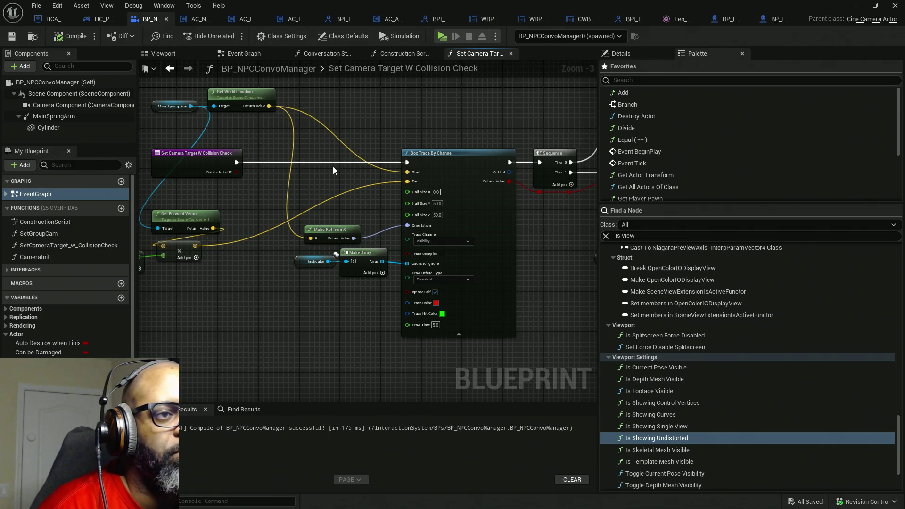
{"action": "mouse_move", "coordinate": [252, 188]}
{"action": "left_mouse_down"}
{"action": "mouse_move", "coordinate": [297, 198]}
{"action": "mouse_move", "coordinate": [288, 203]}
{"action": "left_mouse_up"}
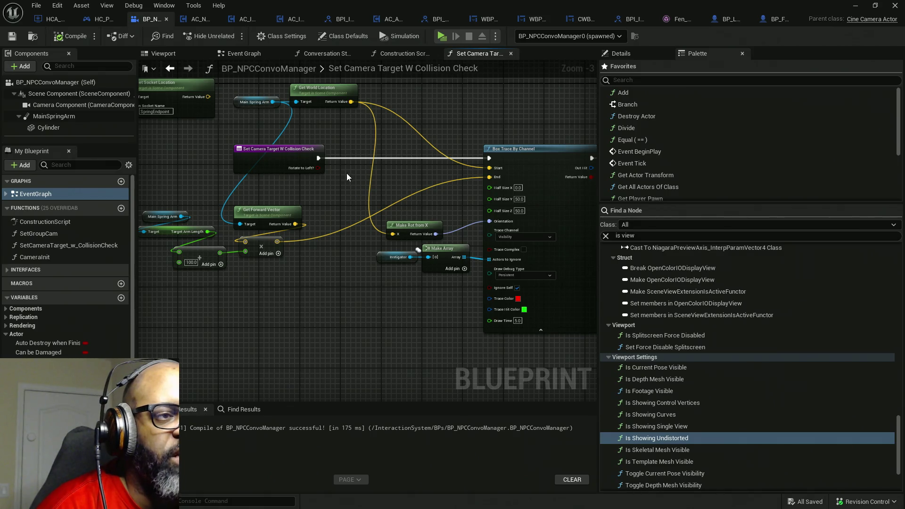
Insert a Branch node between the function entry and Box Trace By Channel, with True running the trace
{"action": "scroll", "coordinate": [345, 177], "scroll_direction": "up", "scroll_amount": 3}
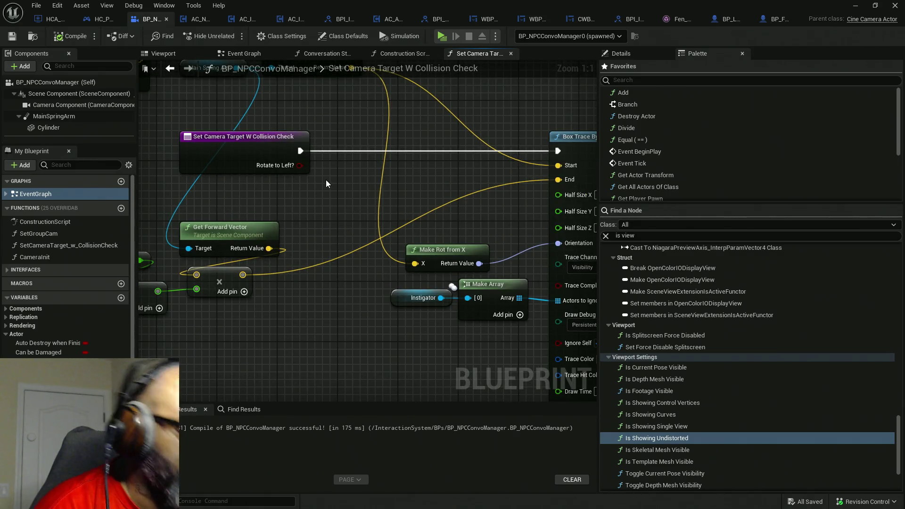
{"action": "left_click", "coordinate": [332, 176]}
{"action": "left_click_drag", "start_coordinate": [369, 179], "coordinate": [376, 146]}
{"action": "left_click_drag", "start_coordinate": [300, 151], "coordinate": [426, 151]}
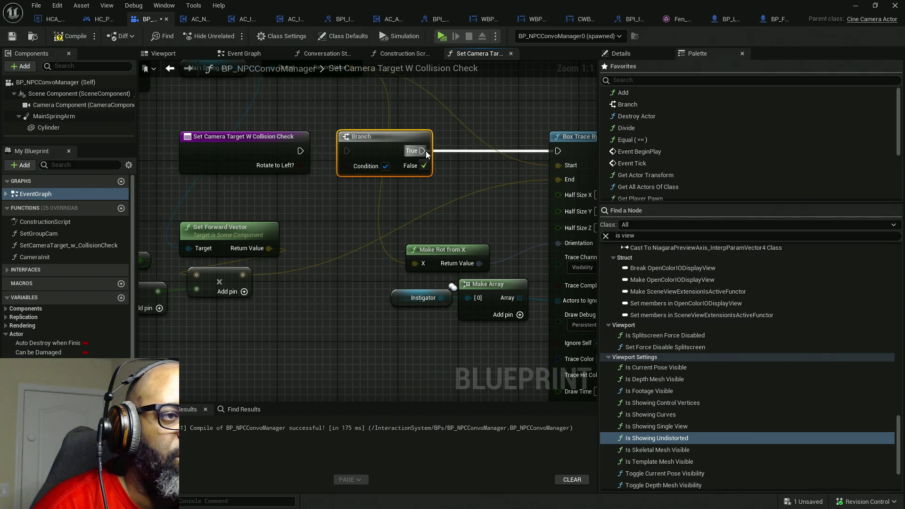
{"action": "left_click_drag", "start_coordinate": [347, 151], "coordinate": [300, 150]}
Promote the Branch's Condition input to a new Boolean variable
{"action": "mouse_move", "coordinate": [394, 144]}
{"action": "left_mouse_down"}
{"action": "mouse_move", "coordinate": [374, 171]}
{"action": "mouse_move", "coordinate": [404, 157]}
{"action": "mouse_move", "coordinate": [389, 167]}
{"action": "left_mouse_up"}
{"action": "left_click", "coordinate": [351, 256]}
{"action": "left_click", "coordinate": [432, 145]}
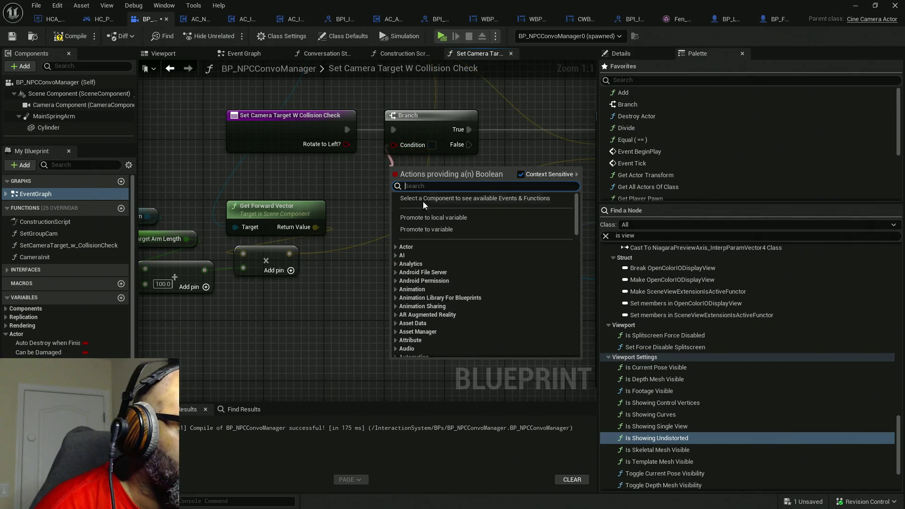
{"action": "left_click", "coordinate": [431, 231]}
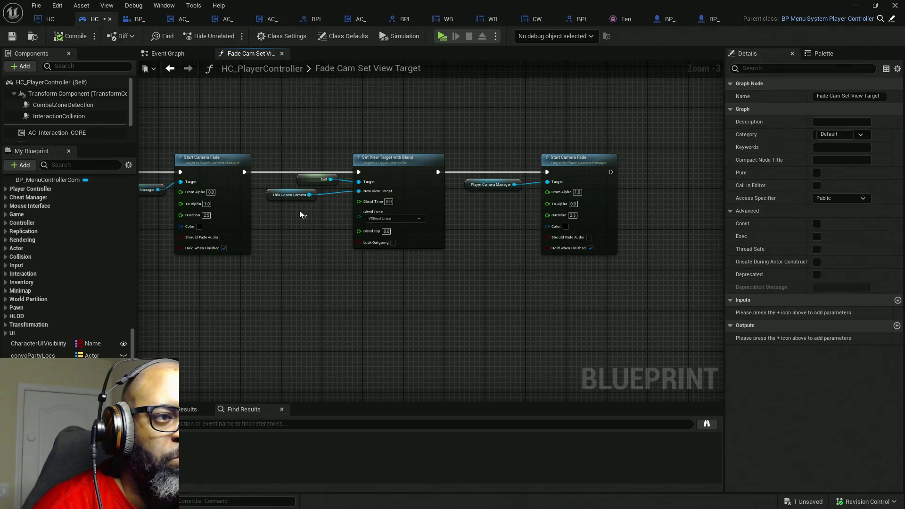
Paste a copy of the This Convo Camera node and shift the fade and view-target nodes right
{"action": "left_click", "coordinate": [292, 195]}
{"action": "key", "text": "ctrl+v"}
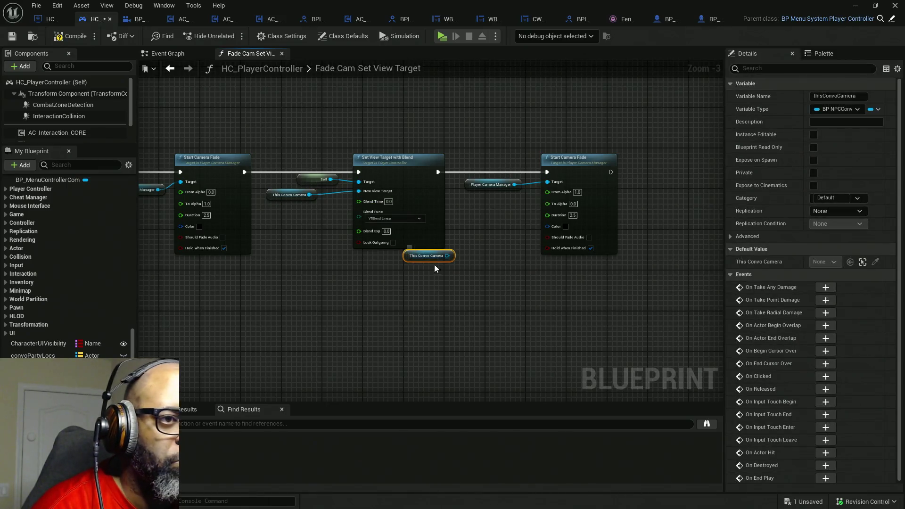
{"action": "mouse_move", "coordinate": [415, 256]}
{"action": "left_mouse_down"}
{"action": "mouse_move", "coordinate": [299, 252]}
{"action": "mouse_move", "coordinate": [284, 233]}
{"action": "left_mouse_up"}
{"action": "left_click_drag", "start_coordinate": [292, 141], "coordinate": [563, 205]}
{"action": "left_click_drag", "start_coordinate": [423, 192], "coordinate": [533, 193]}
Abandon a 'set isview' node search from This Convo Camera and save HC_PlayerController
{"action": "scroll", "coordinate": [282, 210], "scroll_direction": "up", "scroll_amount": 2}
{"action": "scroll", "coordinate": [282, 214], "scroll_direction": "up", "scroll_amount": 1}
{"action": "left_click_drag", "start_coordinate": [331, 241], "coordinate": [350, 194]}
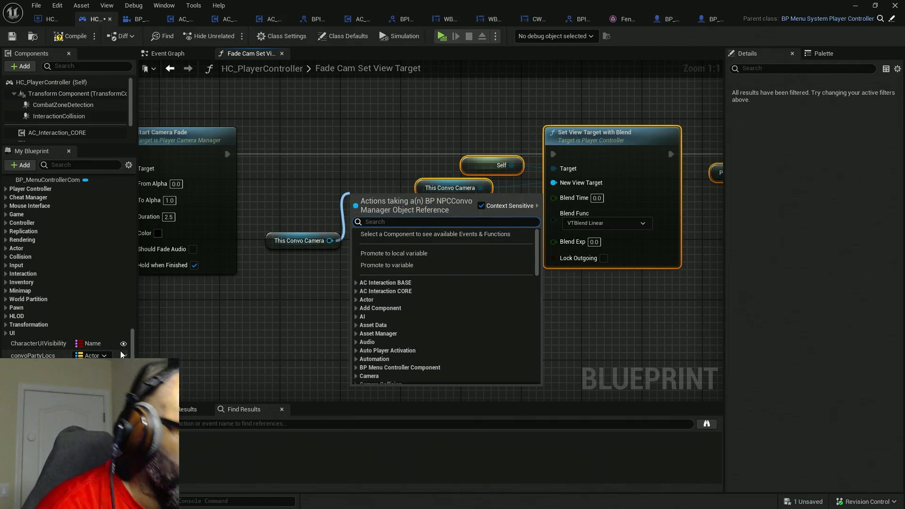
{"action": "type", "text": "set"}
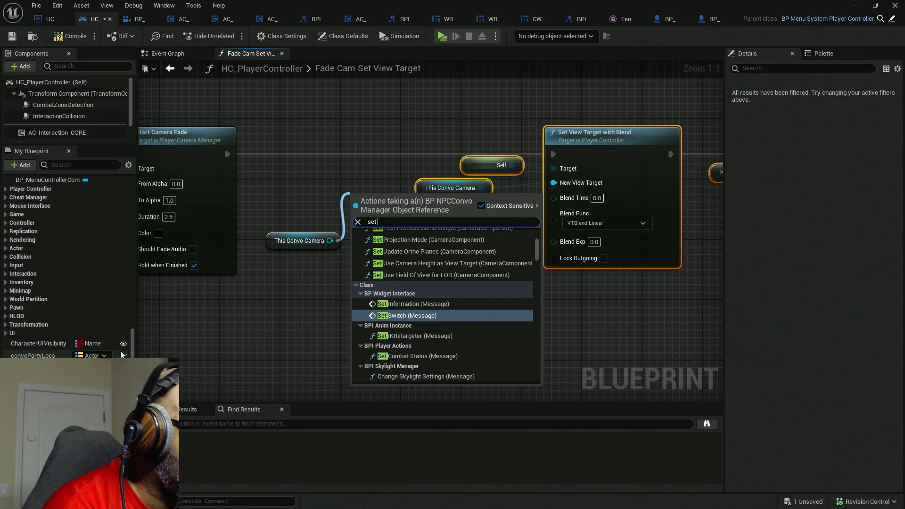
{"action": "type", "text": " isview"}
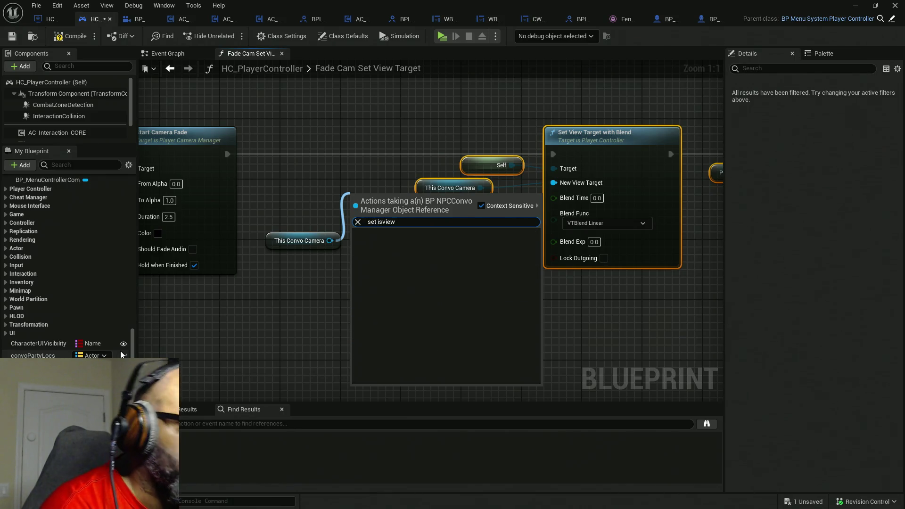
{"action": "left_click", "coordinate": [311, 230]}
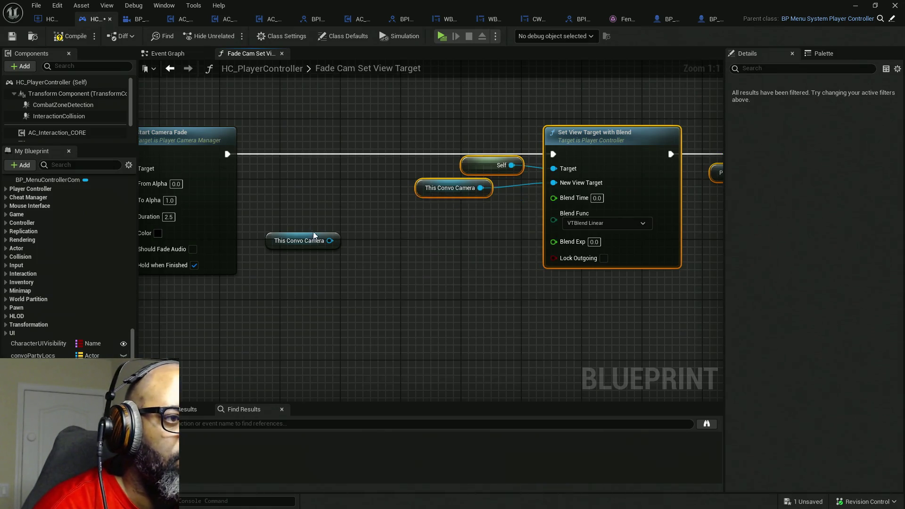
{"action": "key", "text": "ctrl+s"}
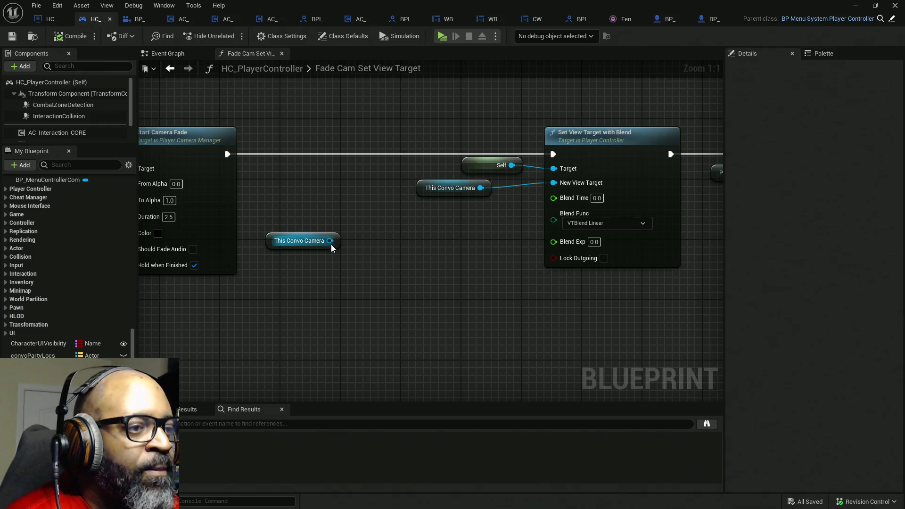
Nudge This Convo Camera left and copy the bIsViewTarget? variable name from BP_NPCConvoManager
{"action": "left_click_drag", "start_coordinate": [273, 248], "coordinate": [259, 249]}
{"action": "left_click_drag", "start_coordinate": [321, 232], "coordinate": [310, 232]}
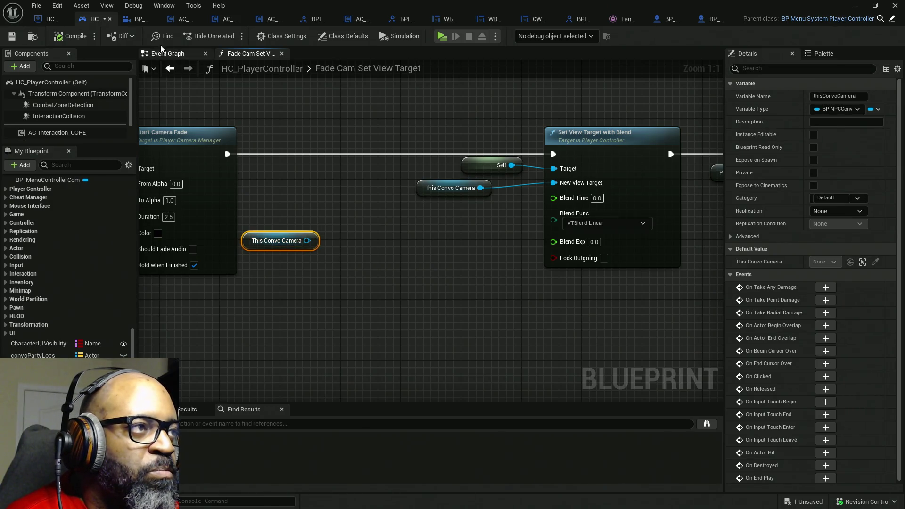
{"action": "left_click", "coordinate": [135, 24]}
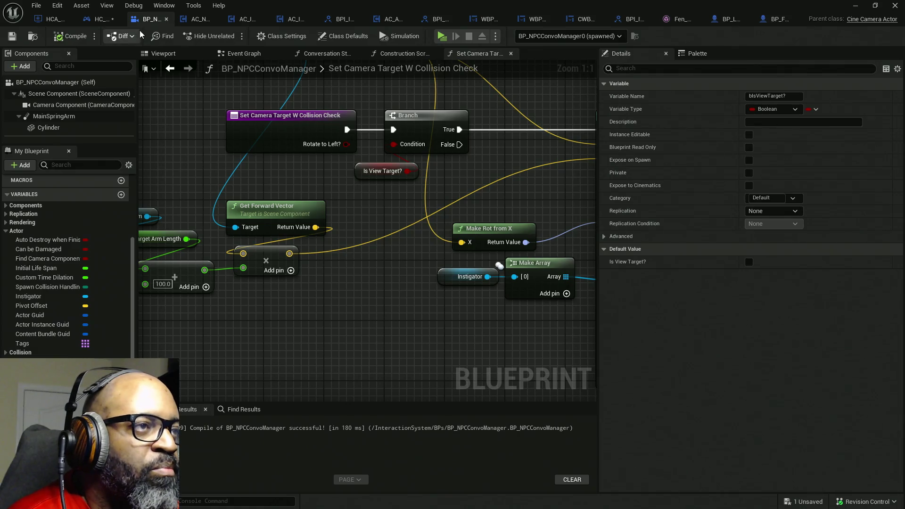
{"action": "left_click_drag", "start_coordinate": [358, 211], "coordinate": [439, 208]}
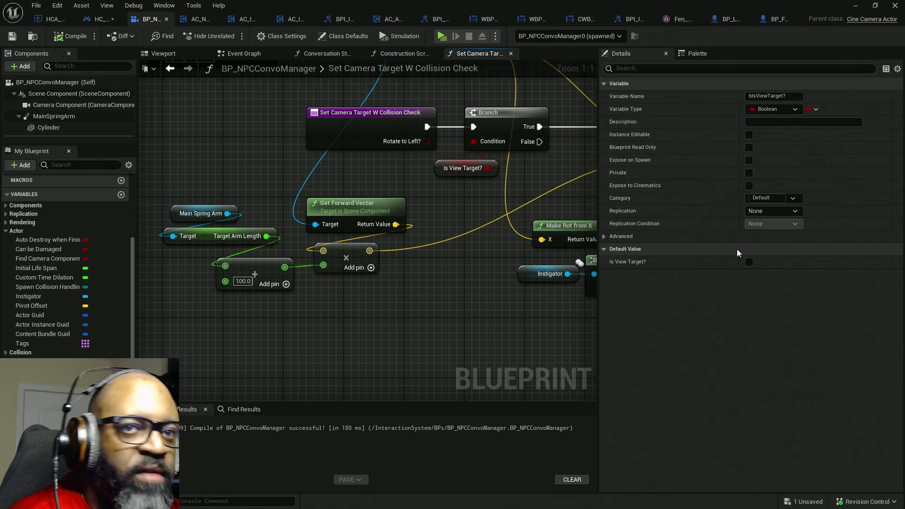
{"action": "left_click", "coordinate": [791, 96]}
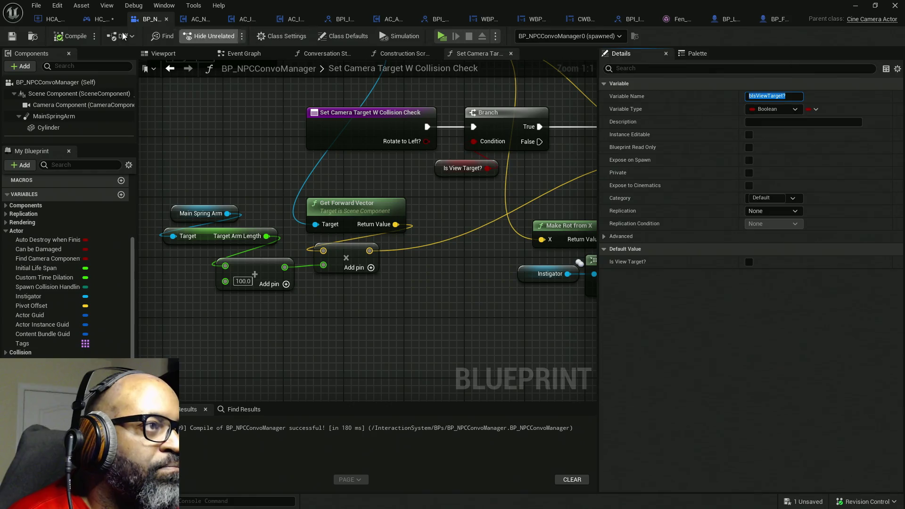
{"action": "left_click", "coordinate": [100, 19]}
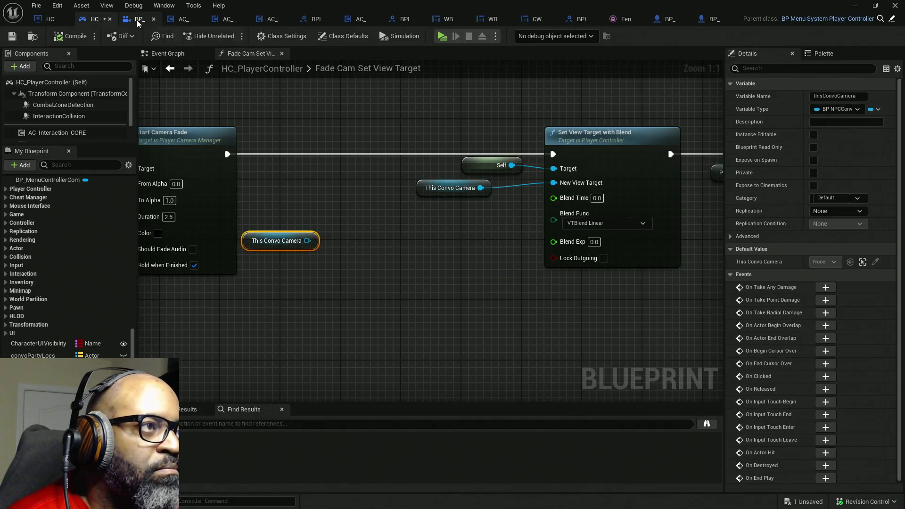
Search for IsViewTarget from This Convo Camera's pin, toggling context-sensitive results, without adding a node
{"action": "left_click_drag", "start_coordinate": [307, 240], "coordinate": [362, 228]}
{"action": "type", "text": "bIsViewTarget?"}
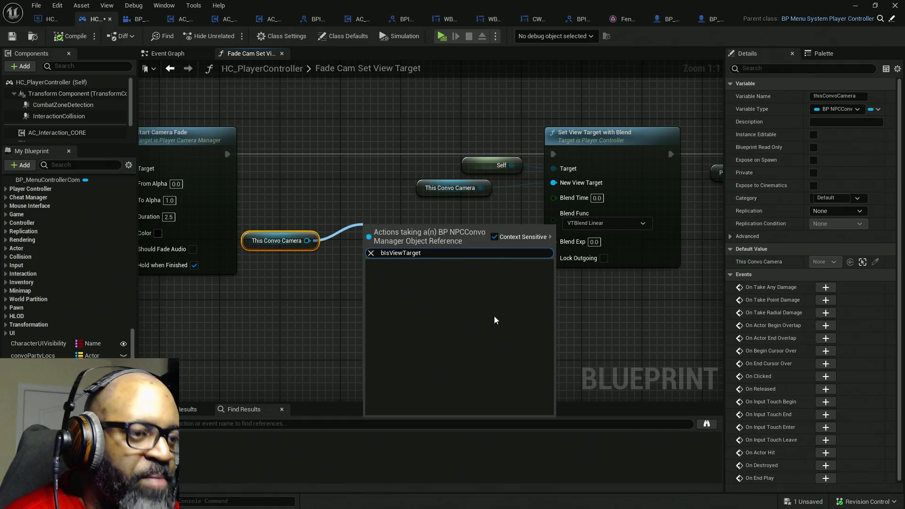
{"action": "key", "text": "Delete"}
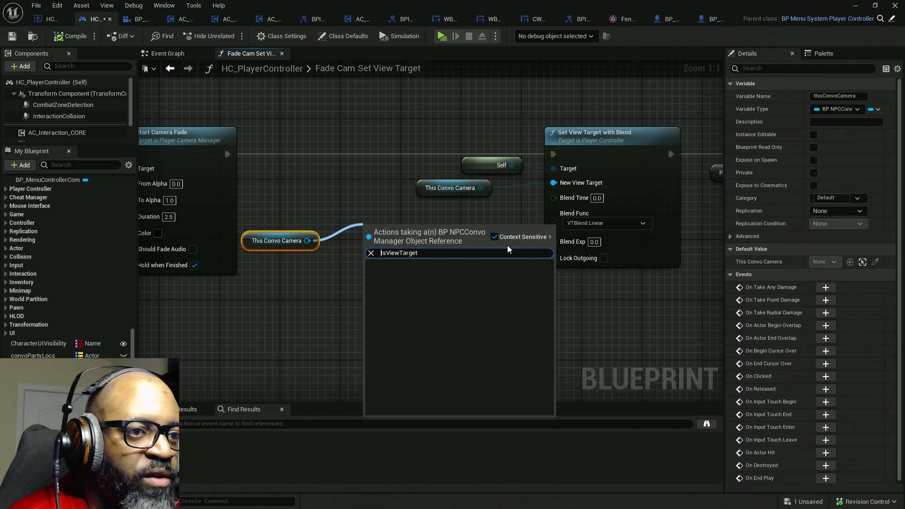
{"action": "left_click", "coordinate": [494, 237]}
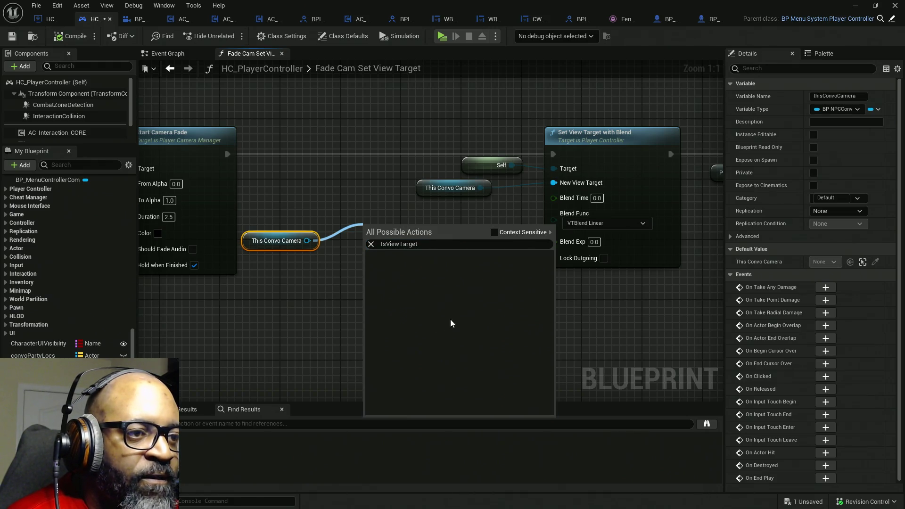
{"action": "left_click", "coordinate": [493, 233]}
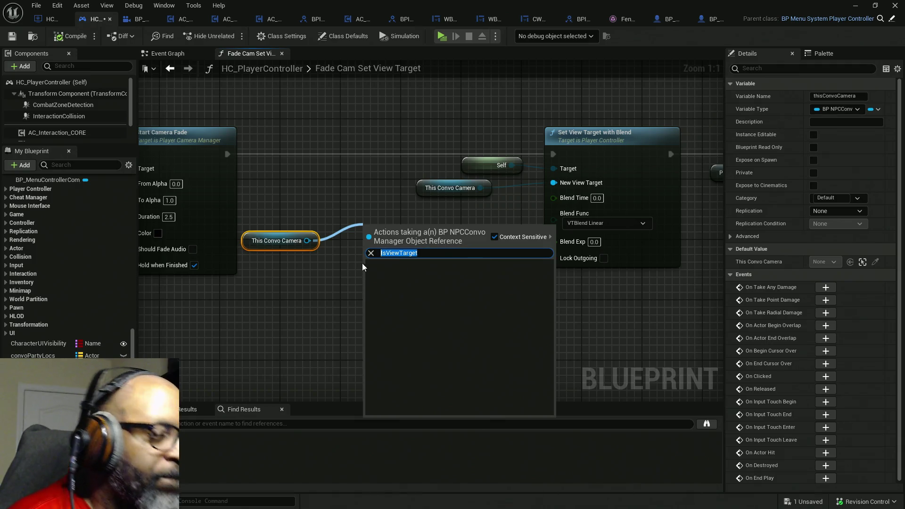
{"action": "left_click", "coordinate": [312, 290]}
Search the Palette for IsViewTarget, save HC_PlayerController, and return to BP_NPCConvoManager
{"action": "left_click_drag", "start_coordinate": [820, 53], "coordinate": [755, 53]}
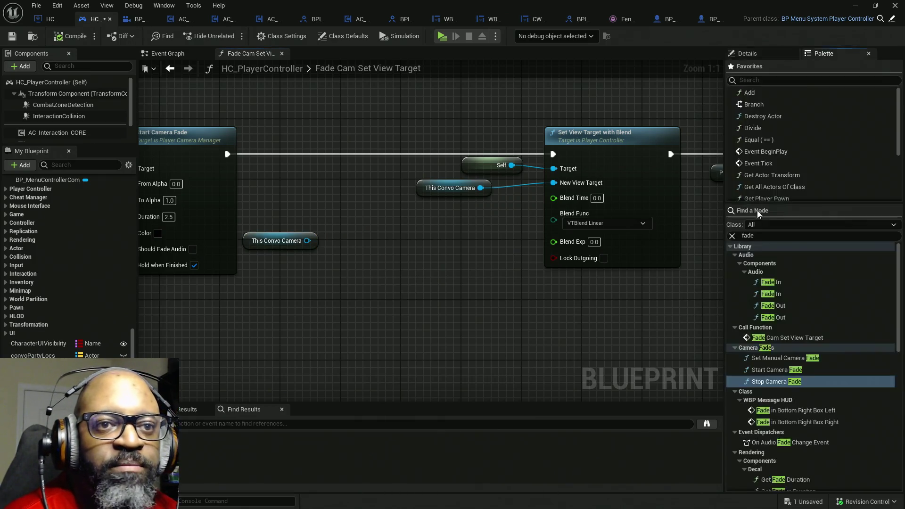
{"action": "type", "text": "IsViewTarget"}
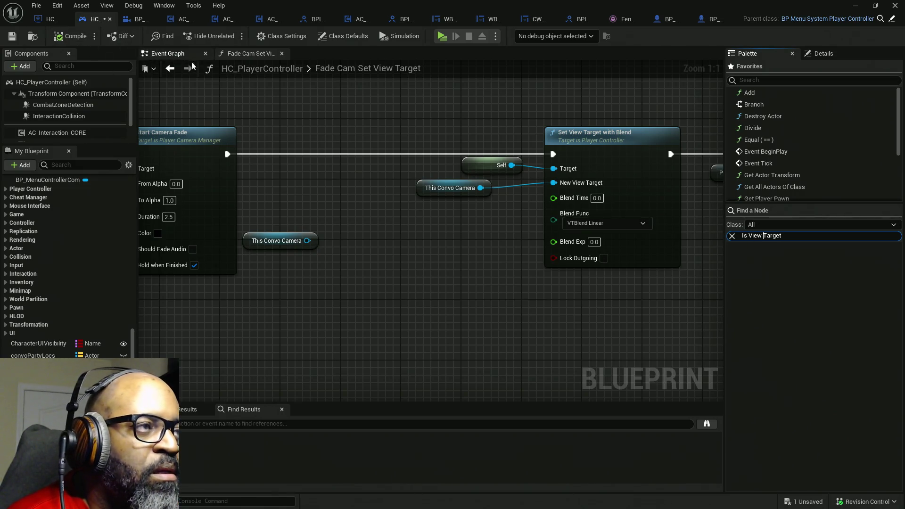
{"action": "key", "text": "ctrl+s"}
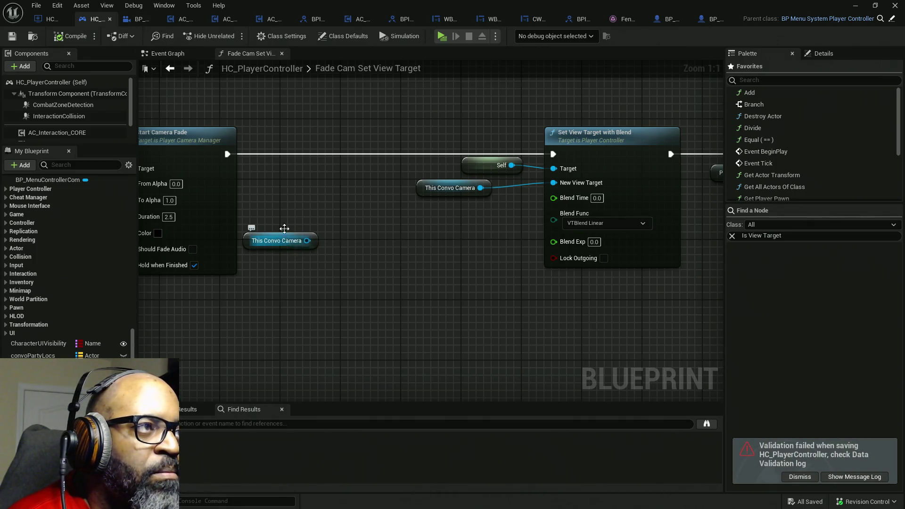
{"action": "left_click", "coordinate": [140, 21]}
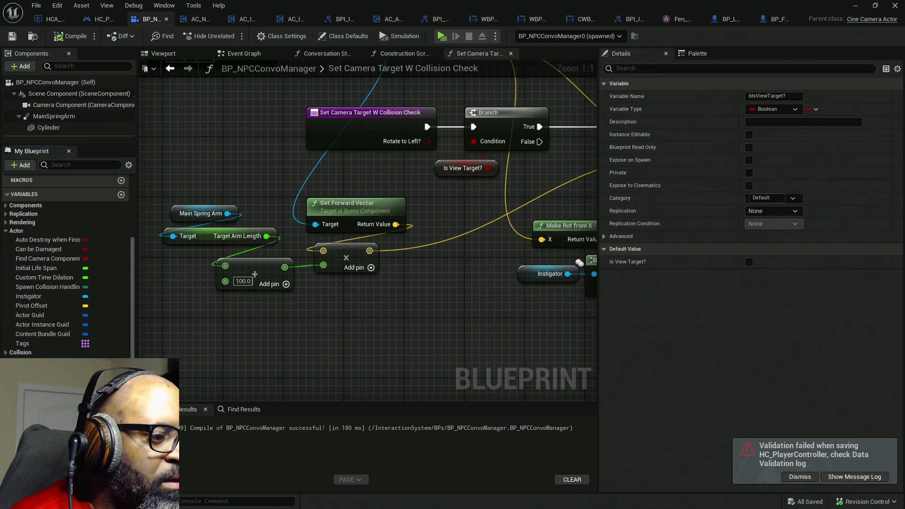
Make bIsViewTarget? Instance Editable, compile, and retry the IsViewTarget search in HC_PlayerController
{"action": "left_click", "coordinate": [753, 137]}
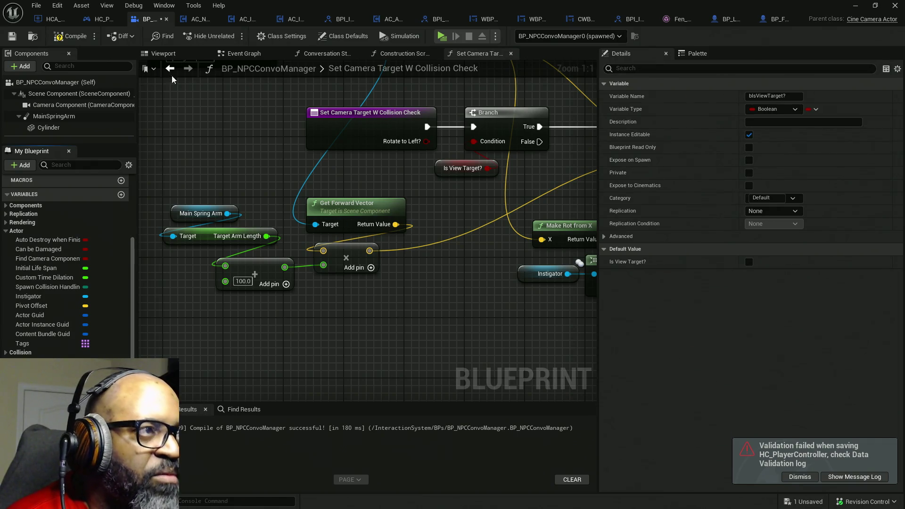
{"action": "left_click", "coordinate": [66, 35]}
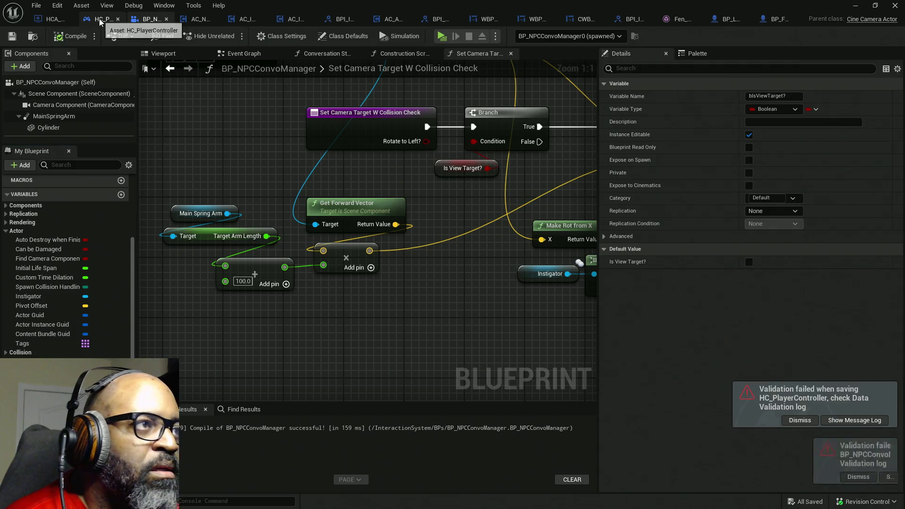
{"action": "left_click", "coordinate": [100, 21]}
{"action": "left_click_drag", "start_coordinate": [308, 241], "coordinate": [332, 219]}
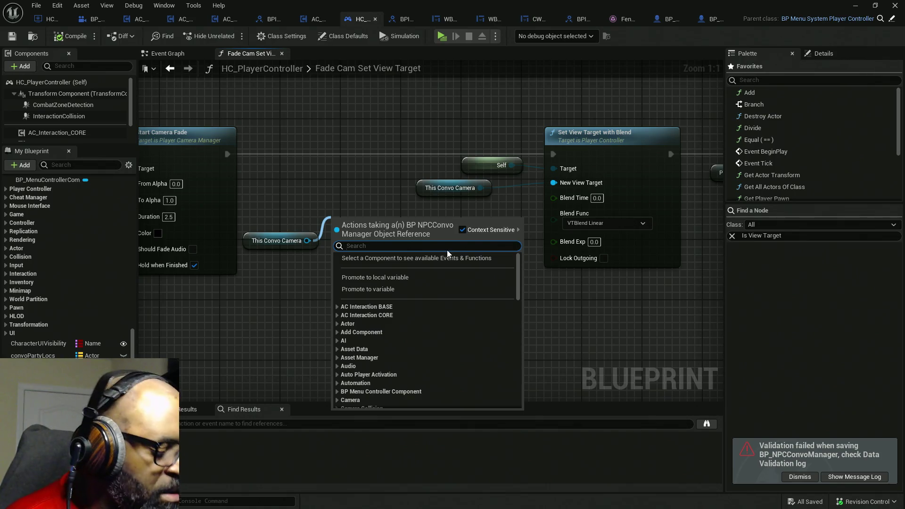
{"action": "type", "text": "IsViewTarget"}
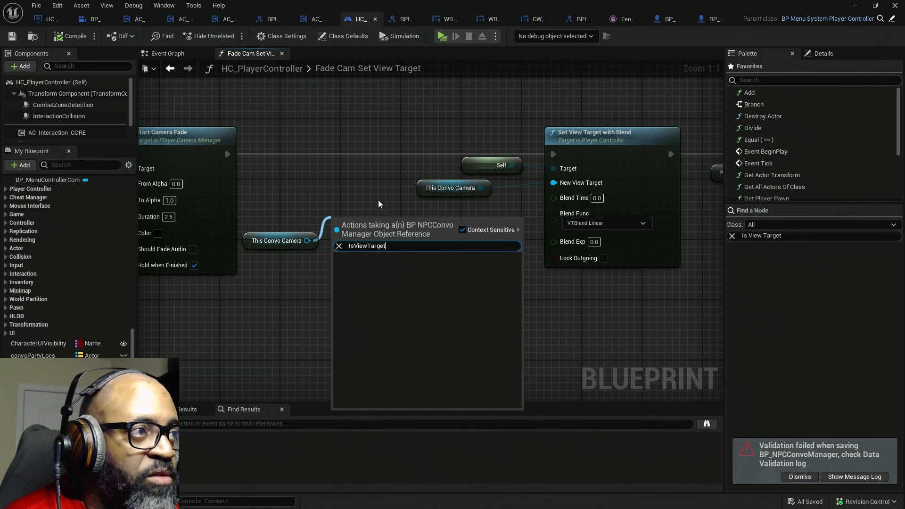
{"action": "left_click", "coordinate": [94, 27]}
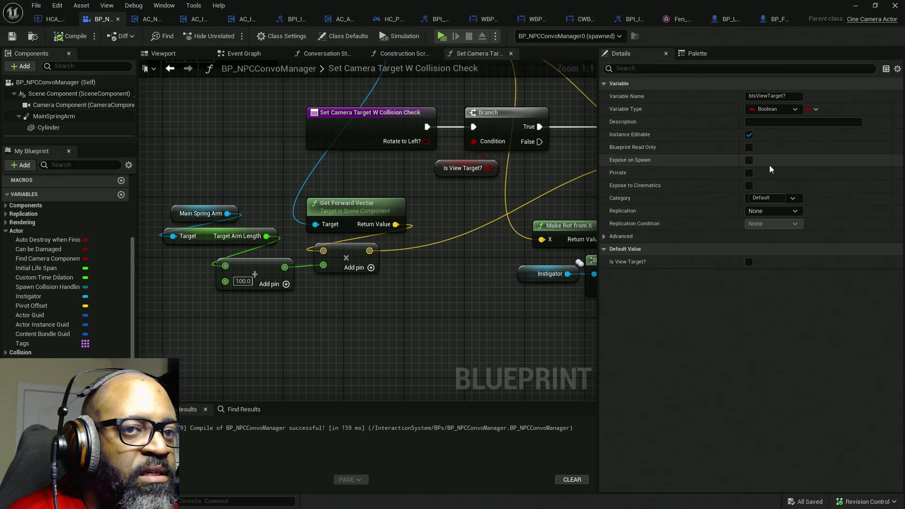
Leave Expose on Spawn off, expand the variable's Advanced settings, and recompile BP_NPCConvoManager
{"action": "left_click", "coordinate": [749, 161]}
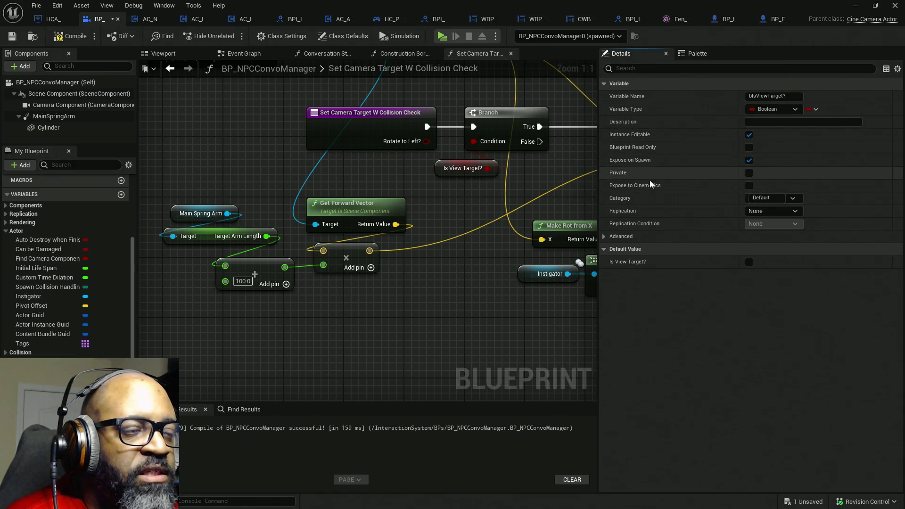
{"action": "left_click", "coordinate": [749, 160]}
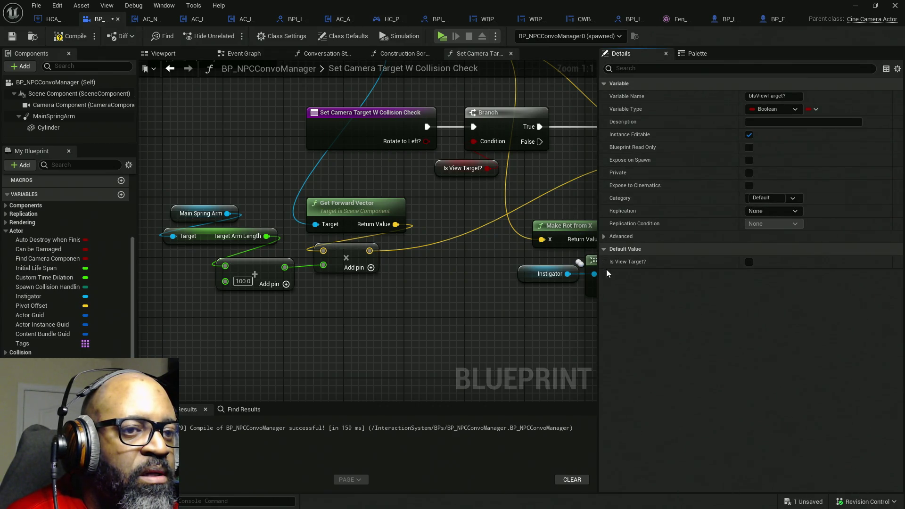
{"action": "left_click", "coordinate": [605, 236]}
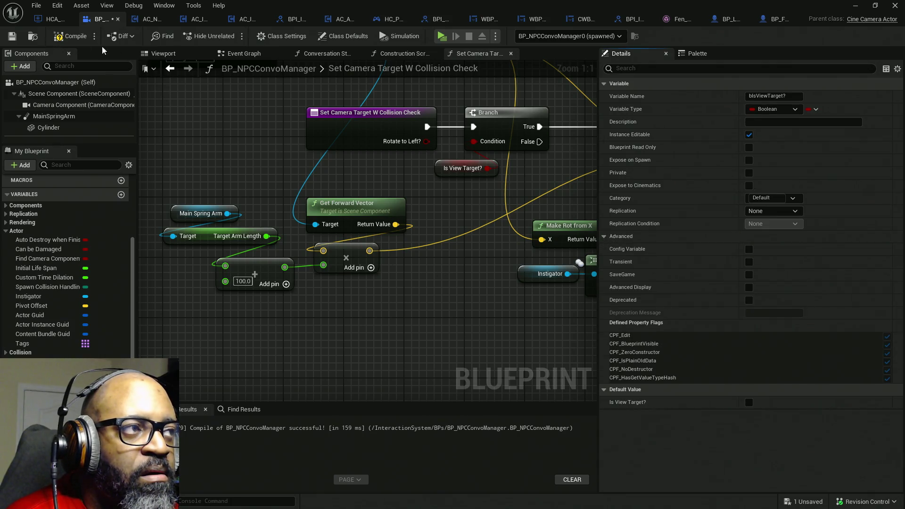
{"action": "left_click", "coordinate": [71, 36]}
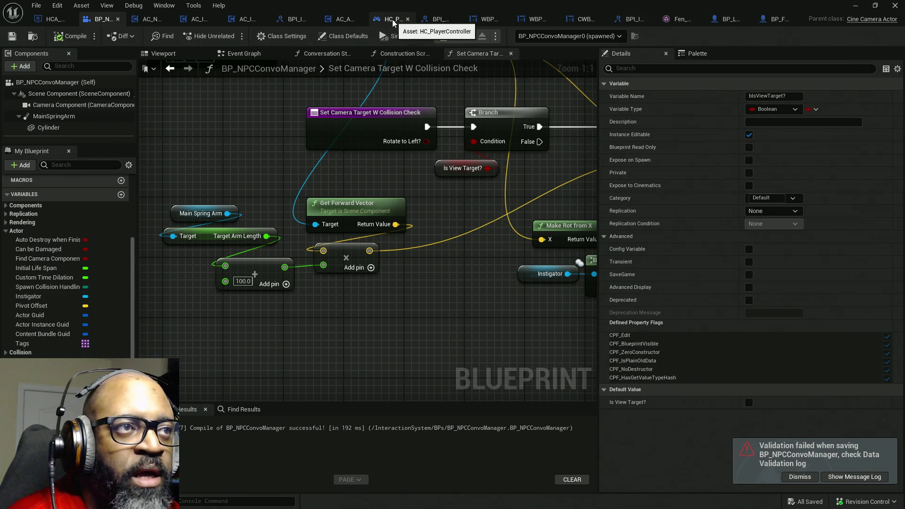
Move HC_PlayerController to the second tab and cancel a ViewTarget search from This Convo Camera
{"action": "left_click", "coordinate": [377, 22]}
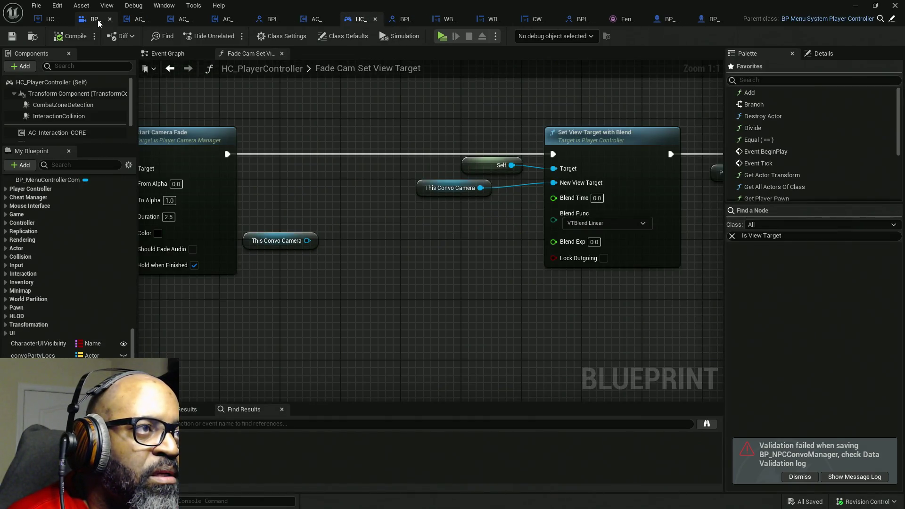
{"action": "left_click_drag", "start_coordinate": [311, 27], "coordinate": [99, 21]}
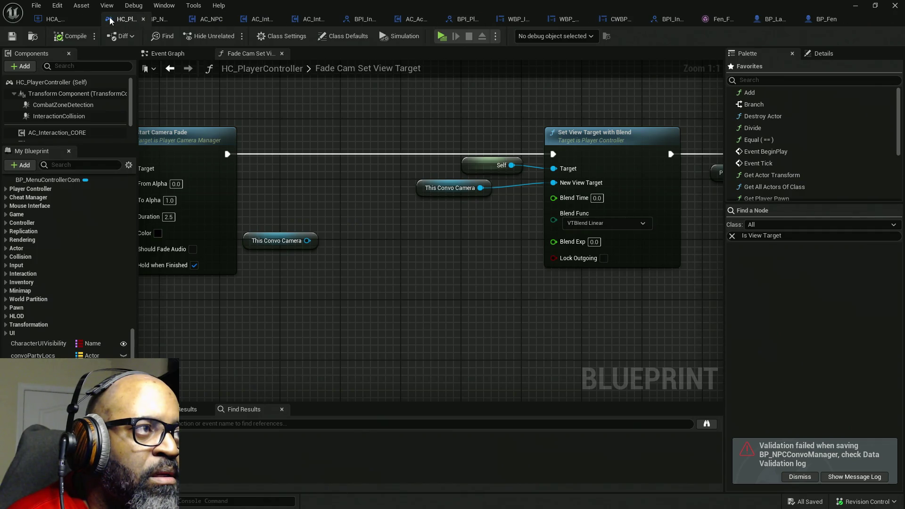
{"action": "left_click_drag", "start_coordinate": [319, 211], "coordinate": [360, 234]}
{"action": "type", "text": "IsViewTarget"}
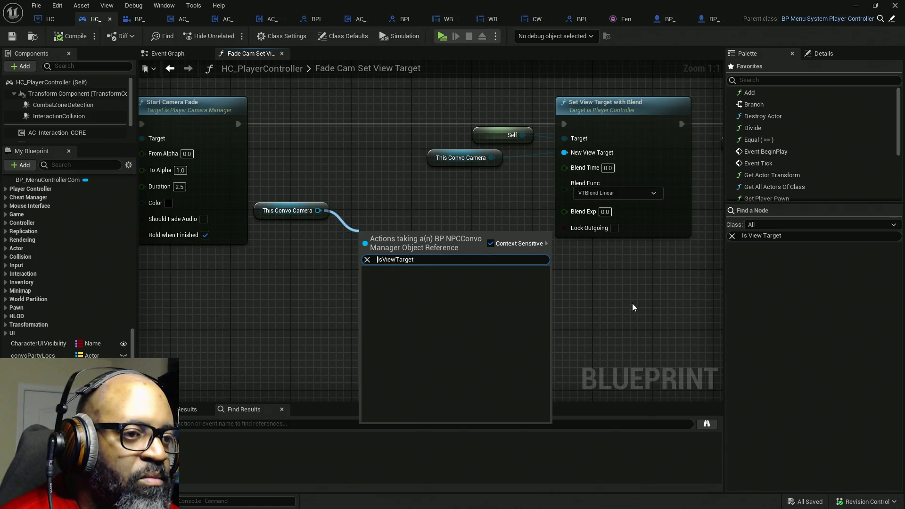
{"action": "key", "text": "Delete"}
{"action": "key", "text": "Delete"}
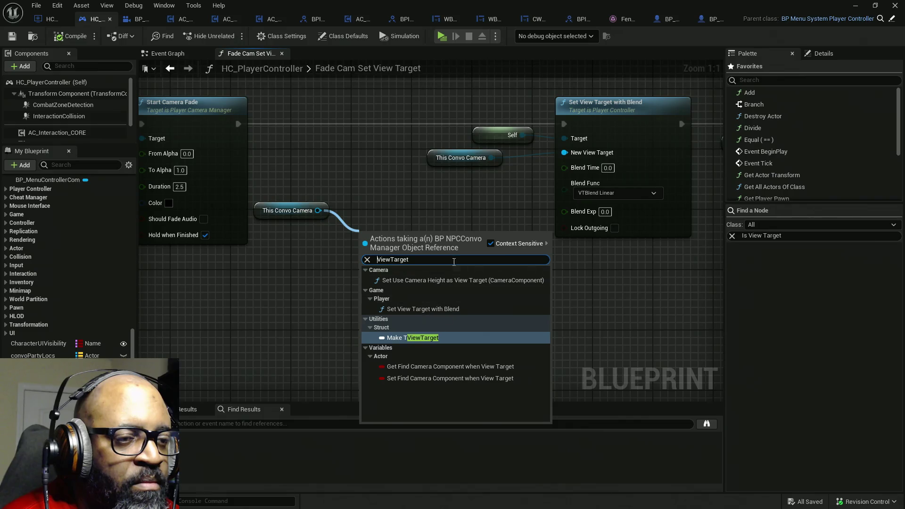
{"action": "left_click", "coordinate": [362, 199]}
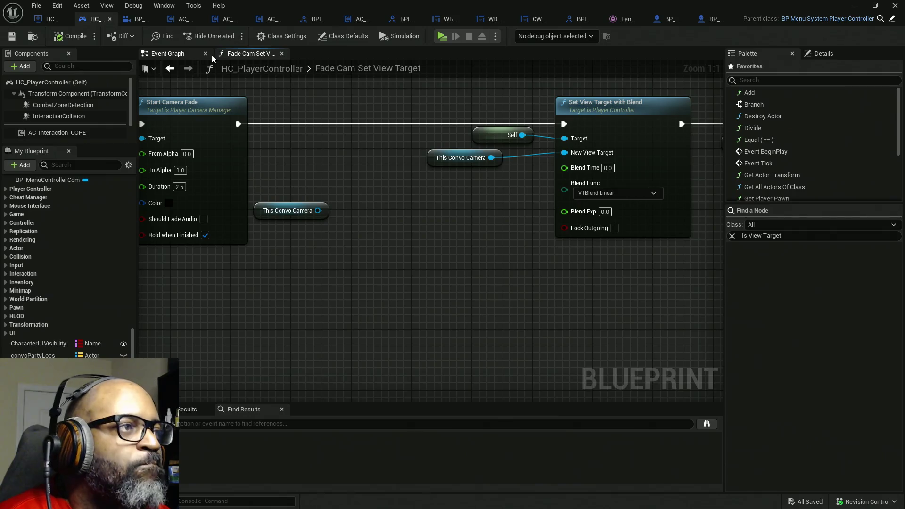
{"action": "left_click", "coordinate": [134, 20]}
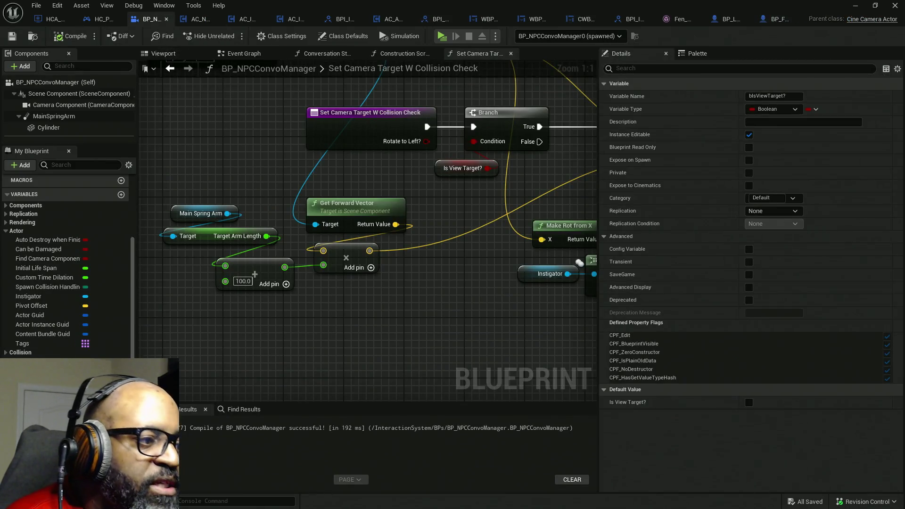
Add a new function named SetIsViewTarget to BP_NPCConvoManager
{"action": "scroll", "coordinate": [49, 205], "scroll_direction": "up", "scroll_amount": 2}
{"action": "scroll", "coordinate": [49, 206], "scroll_direction": "up", "scroll_amount": 2}
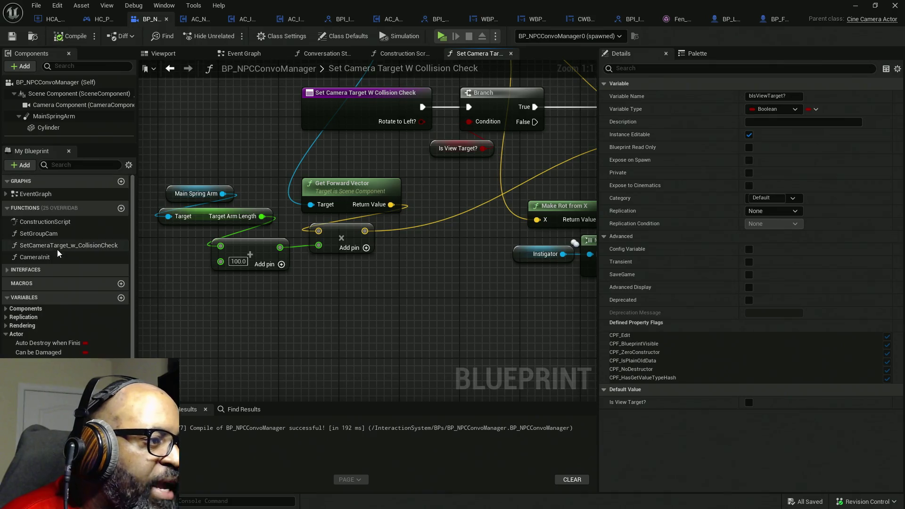
{"action": "left_click", "coordinate": [121, 208]}
{"action": "type", "text": "SetI"}
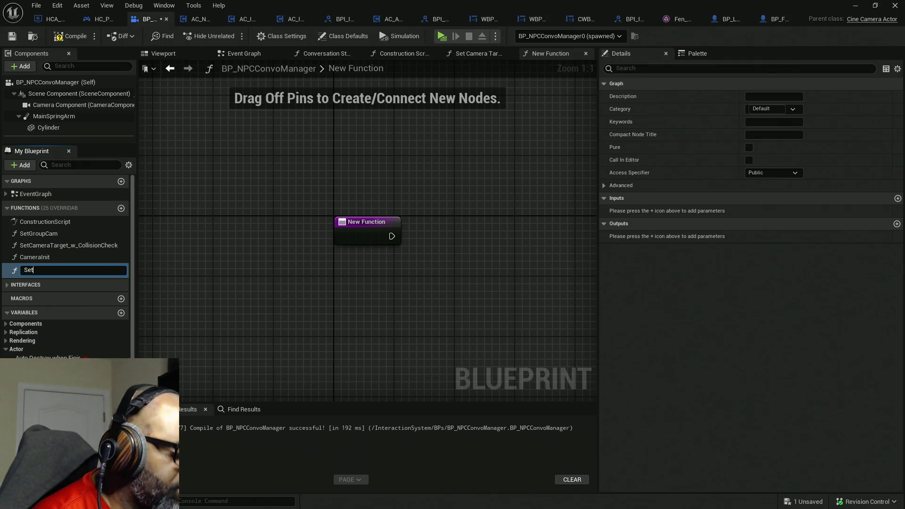
{"action": "type", "text": "sViewTarget"}
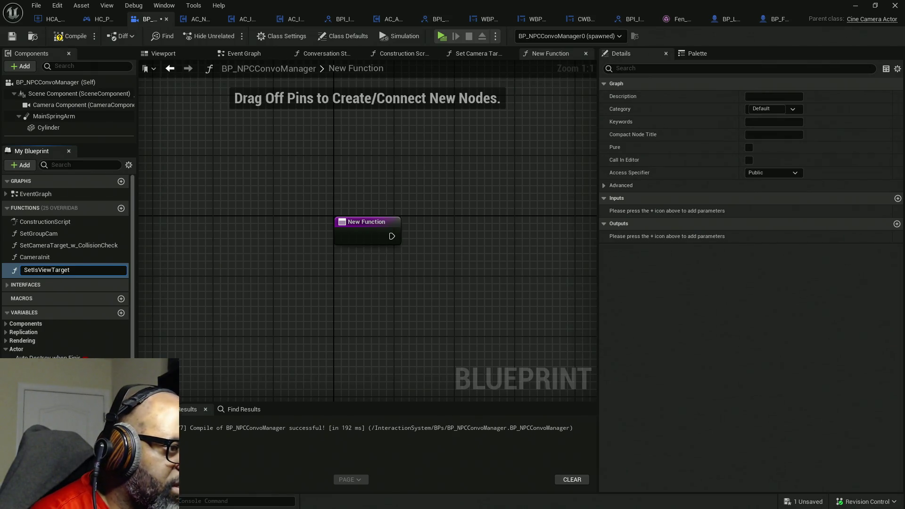
{"action": "key", "text": "Return"}
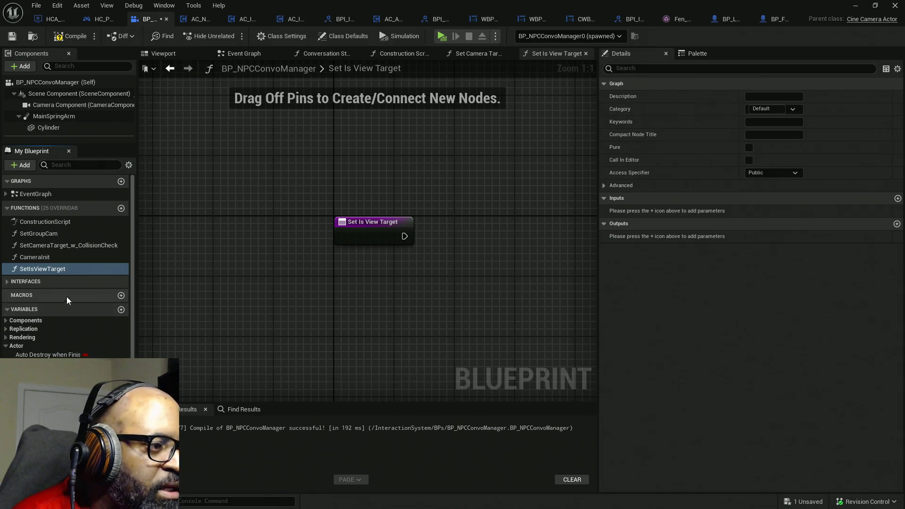
Add a SET Is View Target? node after the entry and expose its value as a function input
{"action": "right_click", "coordinate": [386, 303]}
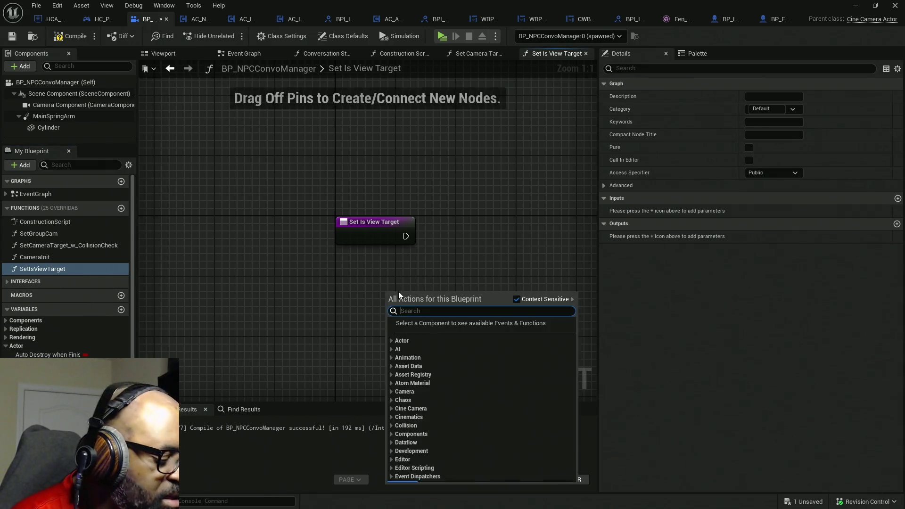
{"action": "type", "text": "IsViewTarget"}
{"action": "left_click", "coordinate": [448, 372]}
{"action": "left_click_drag", "start_coordinate": [446, 298], "coordinate": [496, 237]}
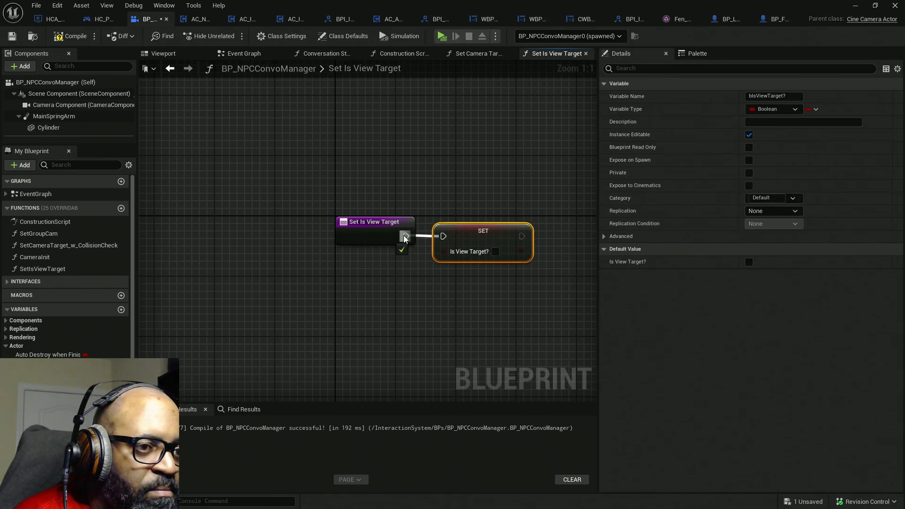
{"action": "left_click_drag", "start_coordinate": [389, 240], "coordinate": [389, 241]}
{"action": "left_click", "coordinate": [324, 300]}
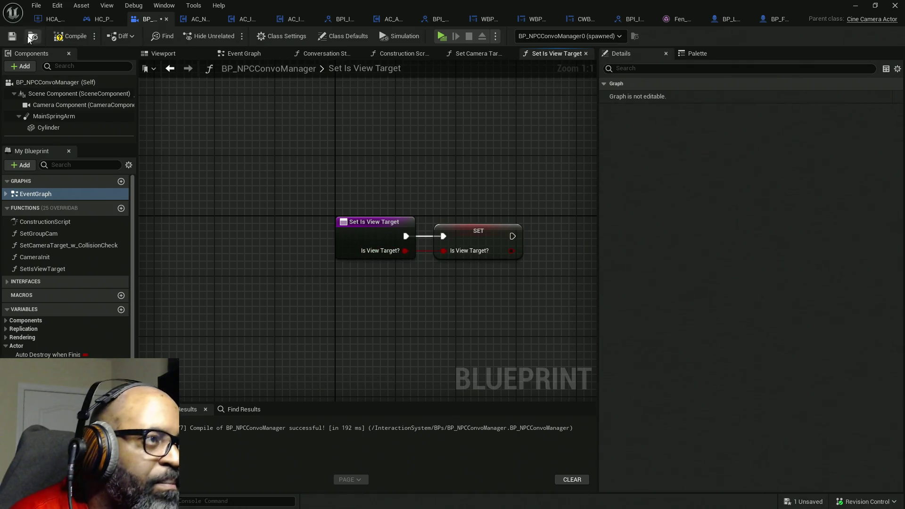
Call Set Is View Target with Is View Target? ticked on This Convo Camera after Start Camera Fade, then save
{"action": "left_click", "coordinate": [94, 18]}
{"action": "left_click_drag", "start_coordinate": [319, 211], "coordinate": [362, 192]}
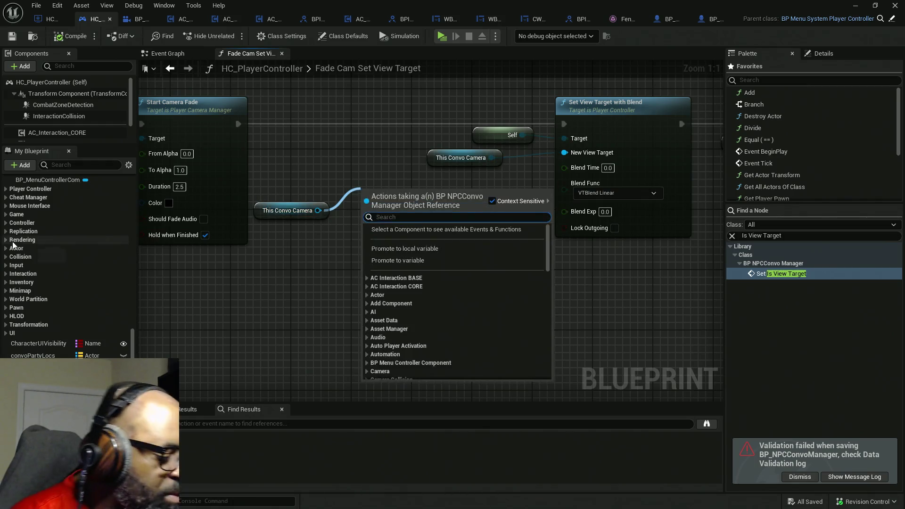
{"action": "type", "text": "set is view"}
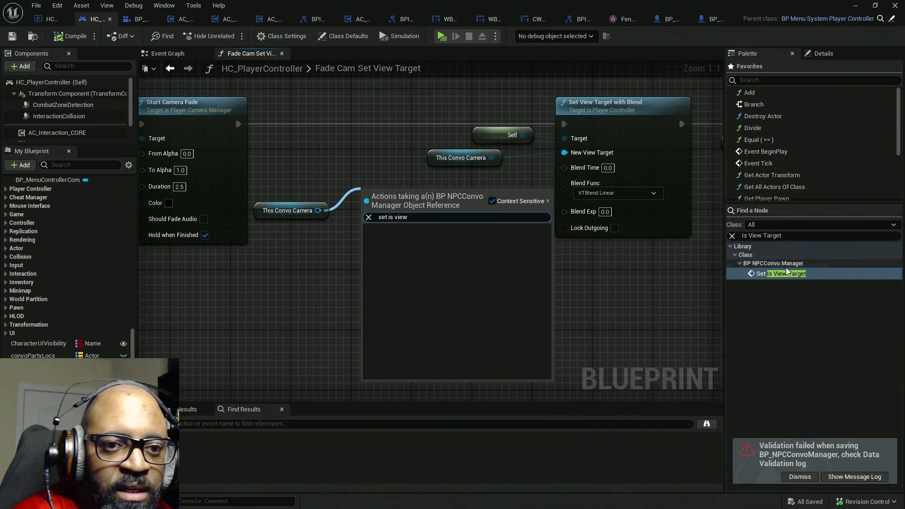
{"action": "left_click", "coordinate": [767, 274]}
{"action": "mouse_move", "coordinate": [309, 210]}
{"action": "left_mouse_down"}
{"action": "mouse_move", "coordinate": [353, 204]}
{"action": "mouse_move", "coordinate": [238, 125]}
{"action": "left_mouse_up"}
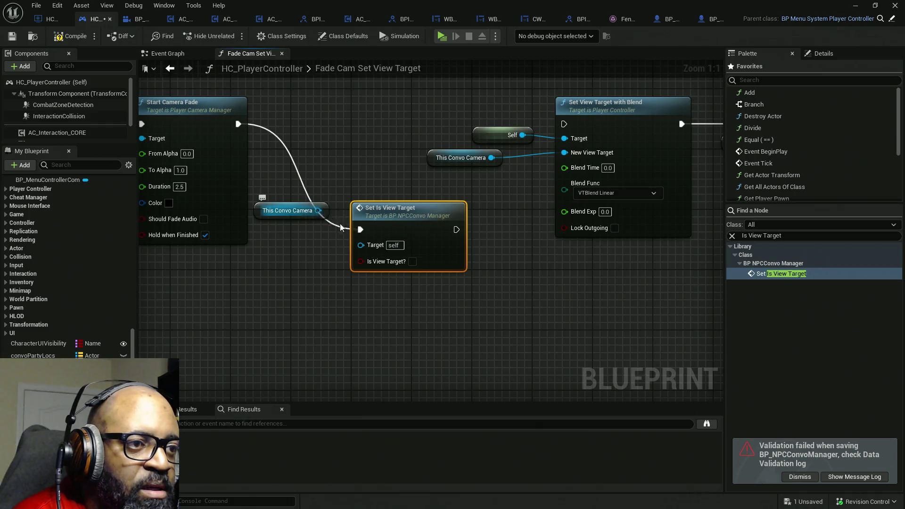
{"action": "left_click", "coordinate": [413, 260]}
{"action": "mouse_move", "coordinate": [424, 236]}
{"action": "left_mouse_down"}
{"action": "mouse_move", "coordinate": [401, 128]}
{"action": "mouse_move", "coordinate": [562, 112]}
{"action": "mouse_move", "coordinate": [565, 122]}
{"action": "left_mouse_up"}
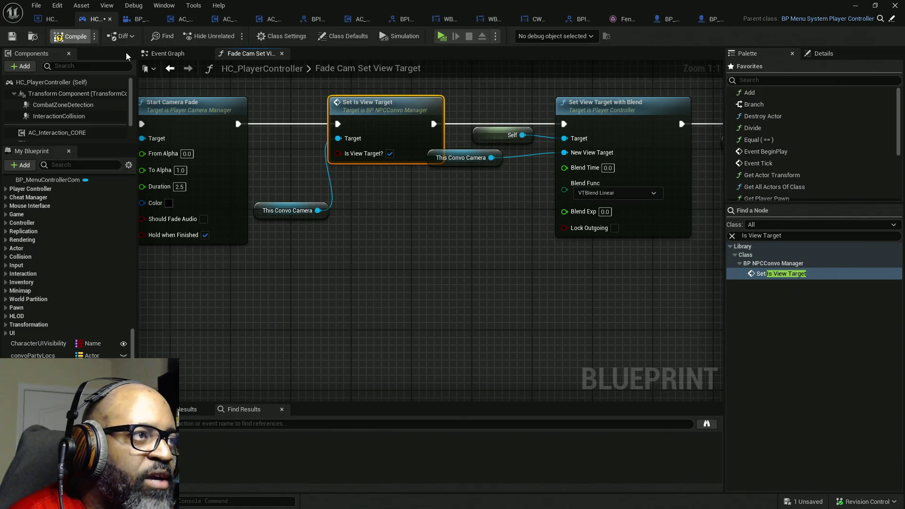
{"action": "key", "text": "ctrl+s"}
{"action": "left_click", "coordinate": [135, 19]}
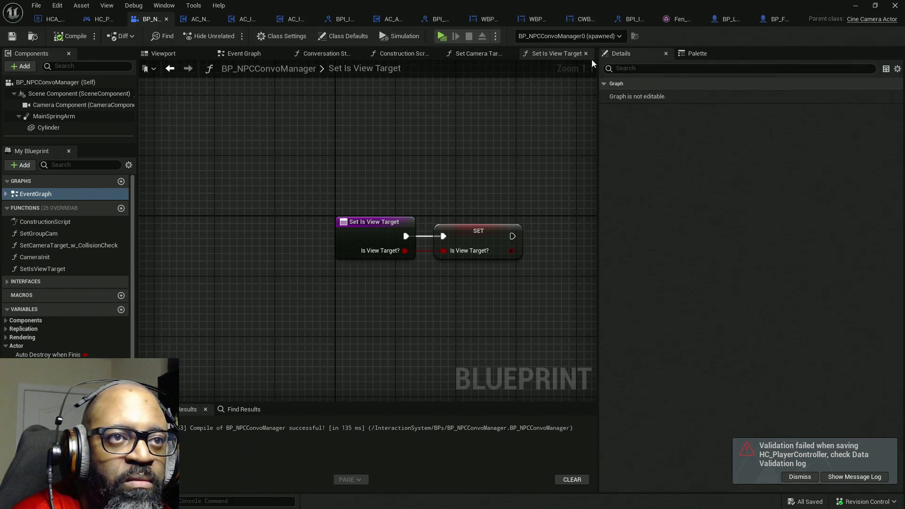
Move the Is View Target? node beside the Branch in the collision check function
{"action": "left_click", "coordinate": [479, 53]}
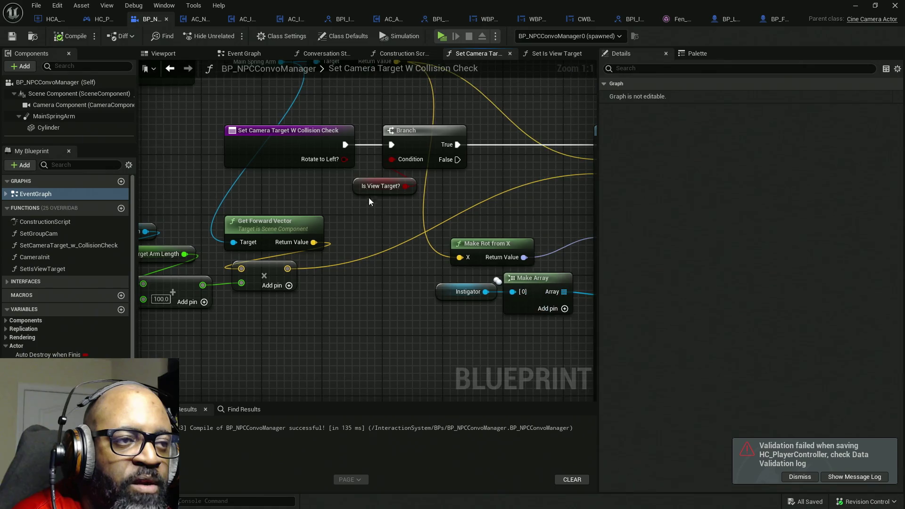
{"action": "left_click_drag", "start_coordinate": [365, 187], "coordinate": [109, 226]}
{"action": "left_click", "coordinate": [428, 117]}
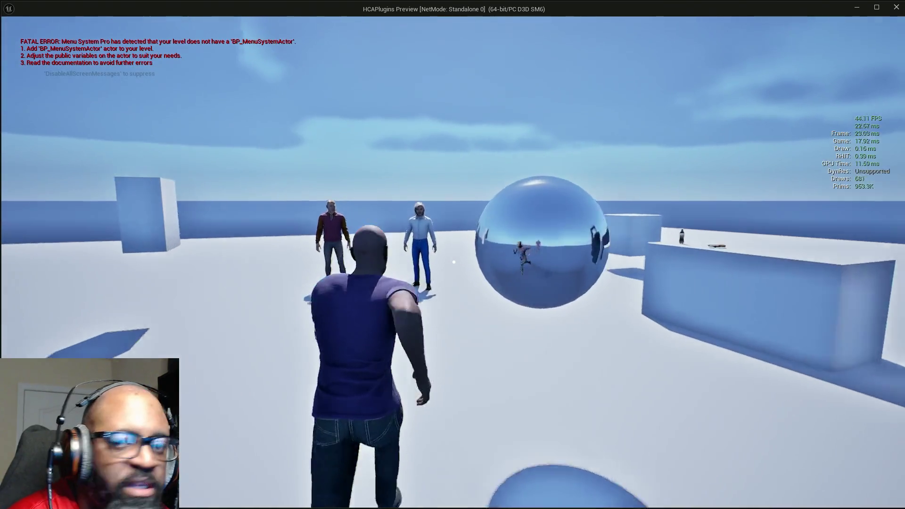
In play, talk to an NPC and debug BP_NPCConvoManager2 and BP_NPCConvoManager0 to watch the Branch
{"action": "key", "text": "w"}
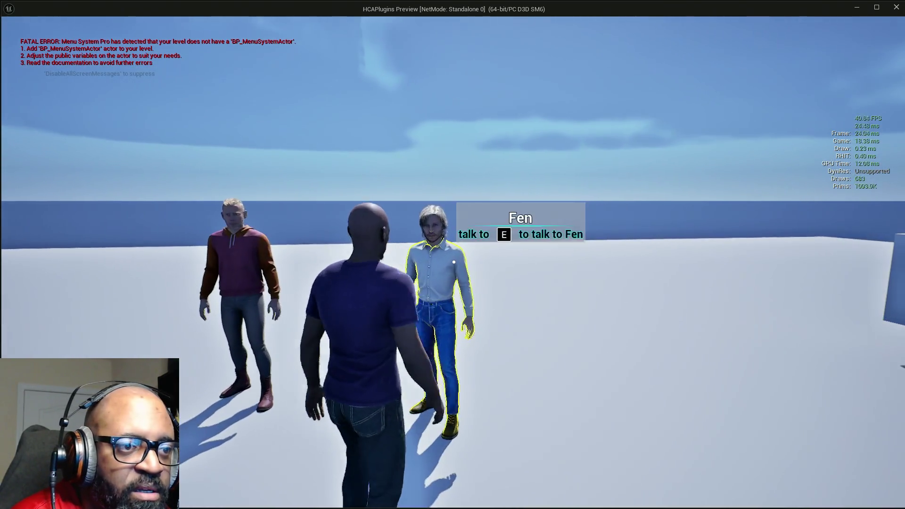
{"action": "key", "text": "e"}
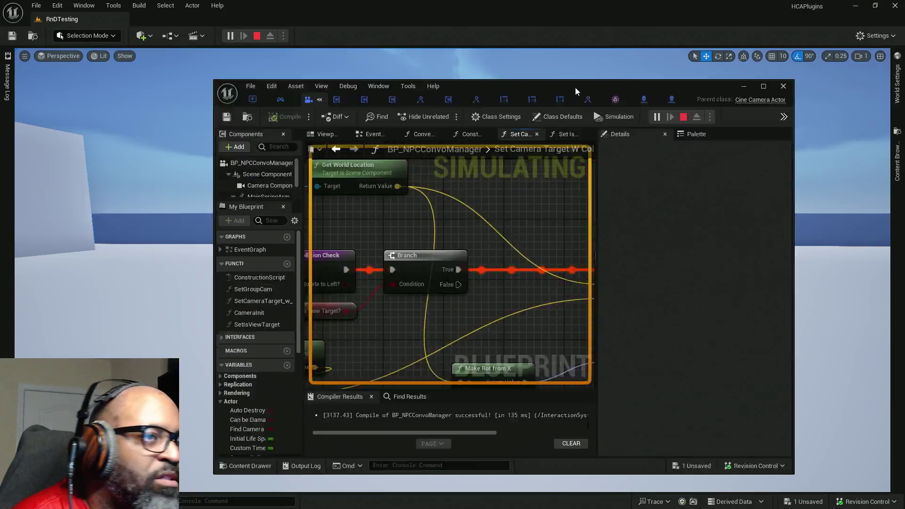
{"action": "left_click", "coordinate": [621, 38]}
{"action": "left_click", "coordinate": [611, 73]}
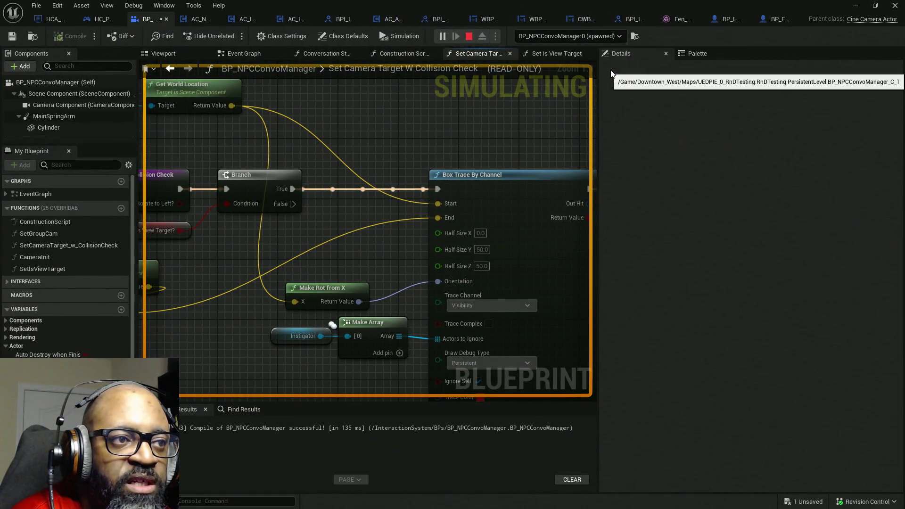
{"action": "scroll", "coordinate": [411, 151], "scroll_direction": "down", "scroll_amount": 4}
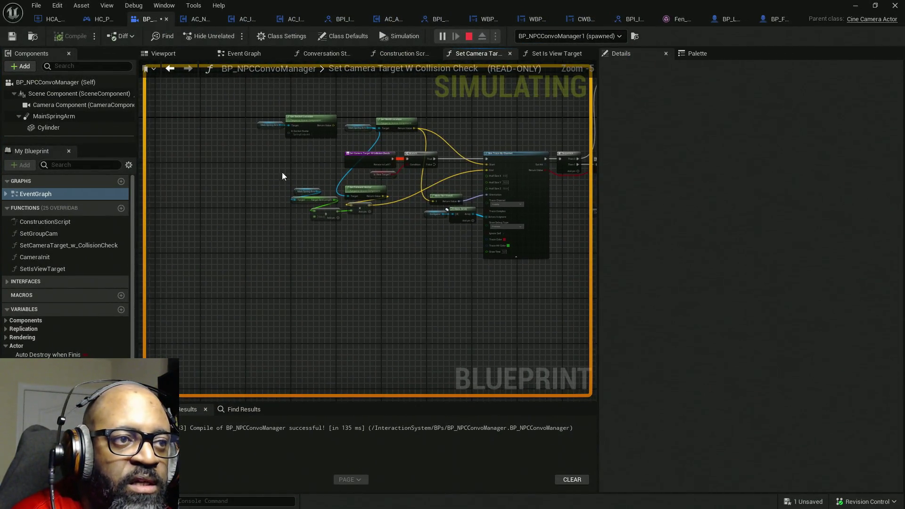
{"action": "scroll", "coordinate": [411, 166], "scroll_direction": "up", "scroll_amount": 3}
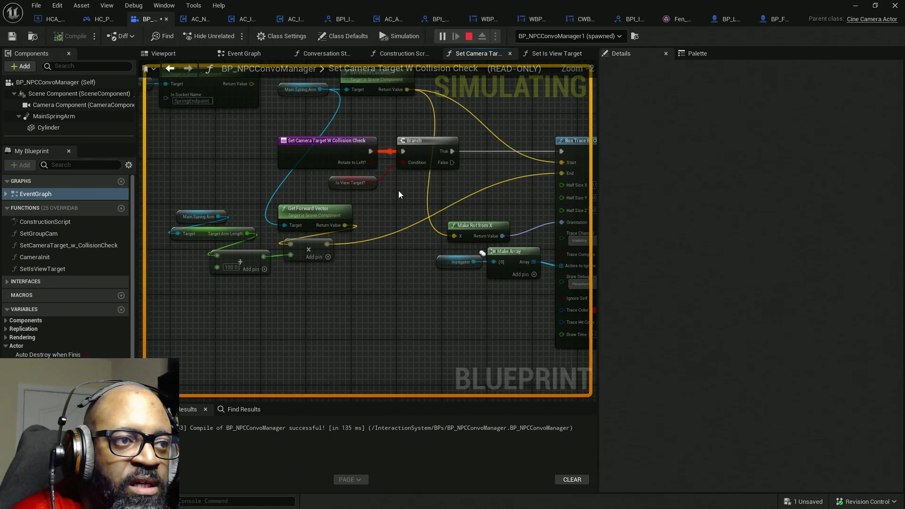
{"action": "left_click_drag", "start_coordinate": [433, 165], "coordinate": [344, 198]}
{"action": "left_click", "coordinate": [619, 36]}
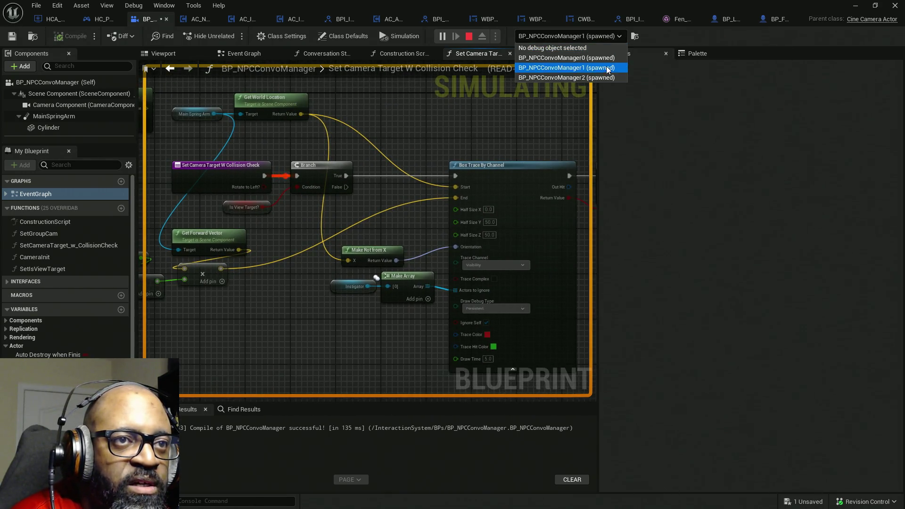
{"action": "left_click", "coordinate": [566, 77]}
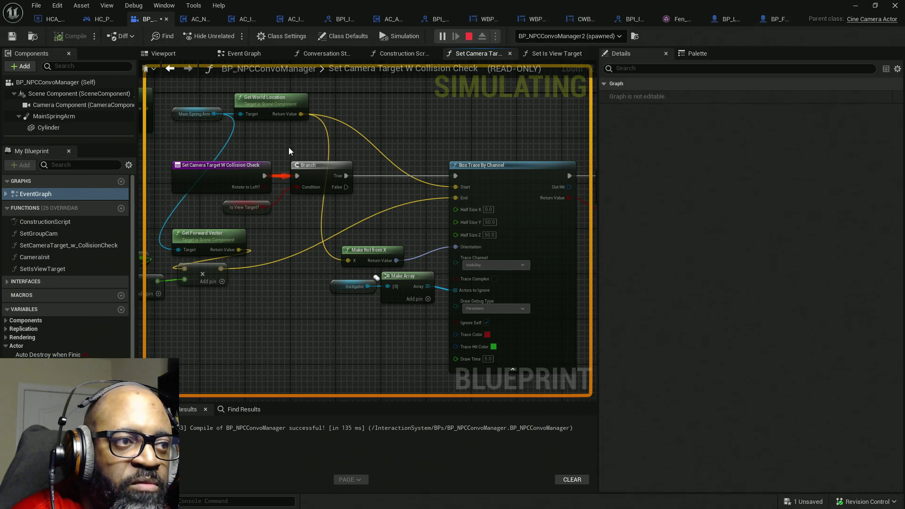
{"action": "left_click", "coordinate": [608, 37]}
{"action": "left_click", "coordinate": [572, 58]}
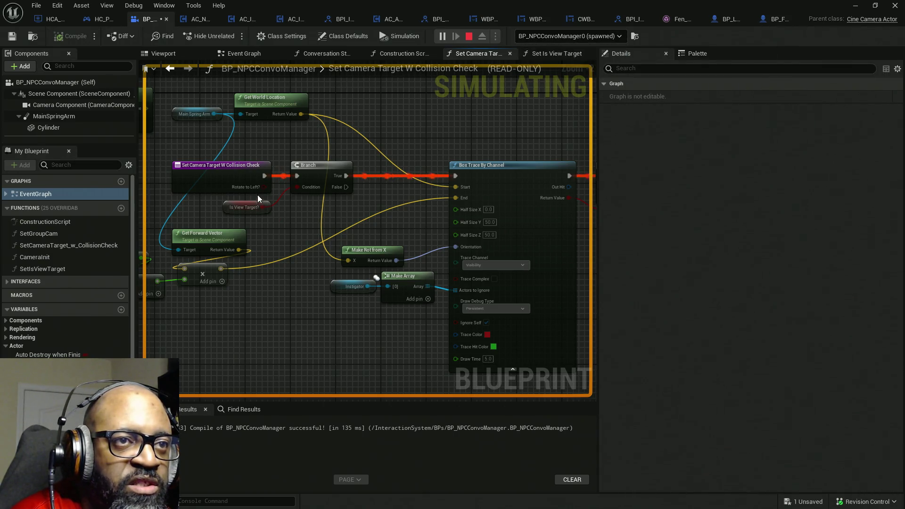
{"action": "left_click_drag", "start_coordinate": [350, 161], "coordinate": [298, 123]}
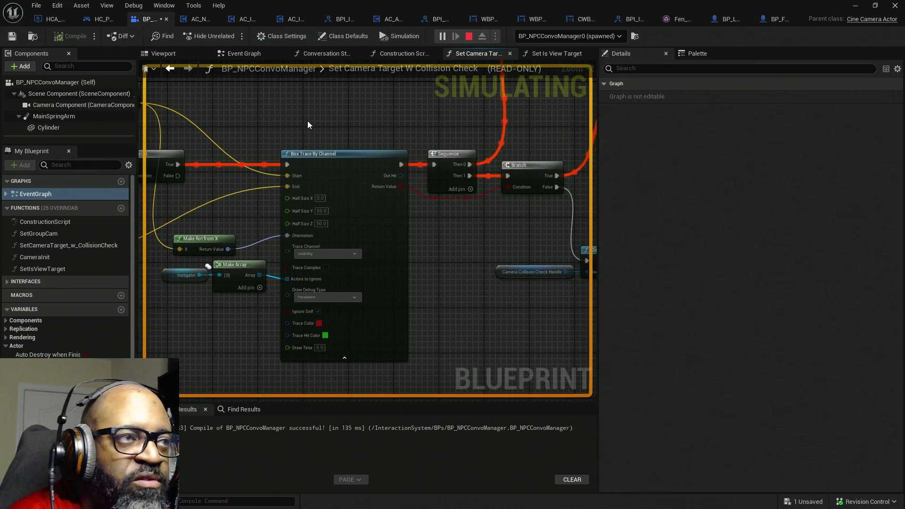
Save BP_NPCConvoManager and switch back to the level editor
{"action": "key", "text": "ctrl+s"}
{"action": "scroll", "coordinate": [479, 123], "scroll_direction": "down", "scroll_amount": 7}
{"action": "left_click_drag", "start_coordinate": [482, 124], "coordinate": [360, 147]}
{"action": "key", "text": "alt+Tab"}
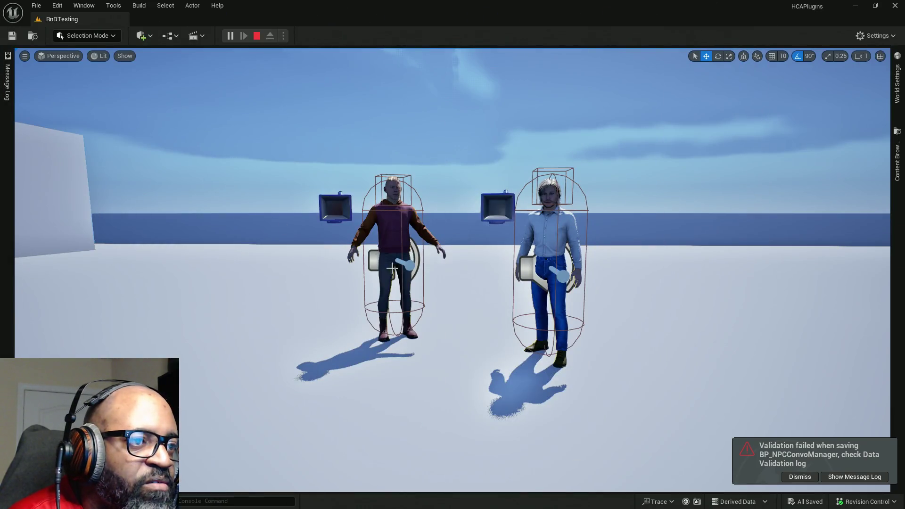
Return to the running game and end the NPC conversation
{"action": "key", "text": "alt+Tab"}
{"action": "key", "text": "alt+Tab"}
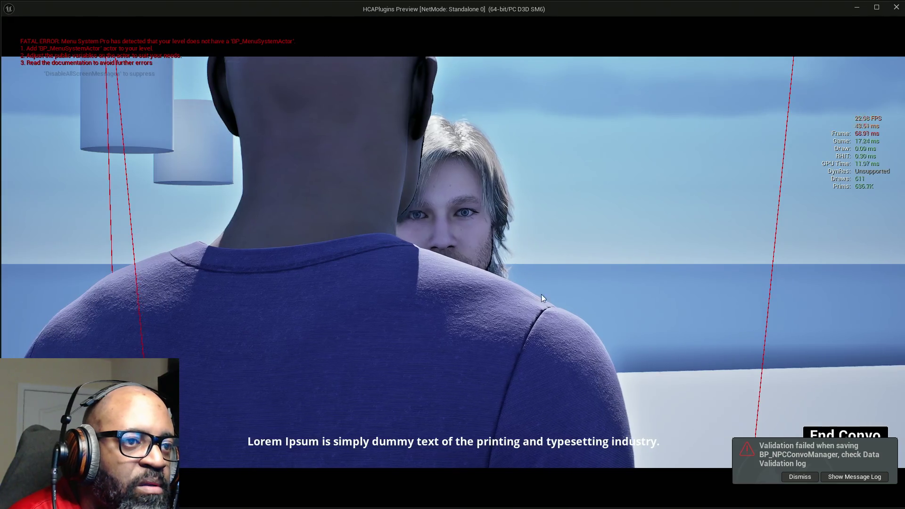
{"action": "left_click", "coordinate": [800, 477]}
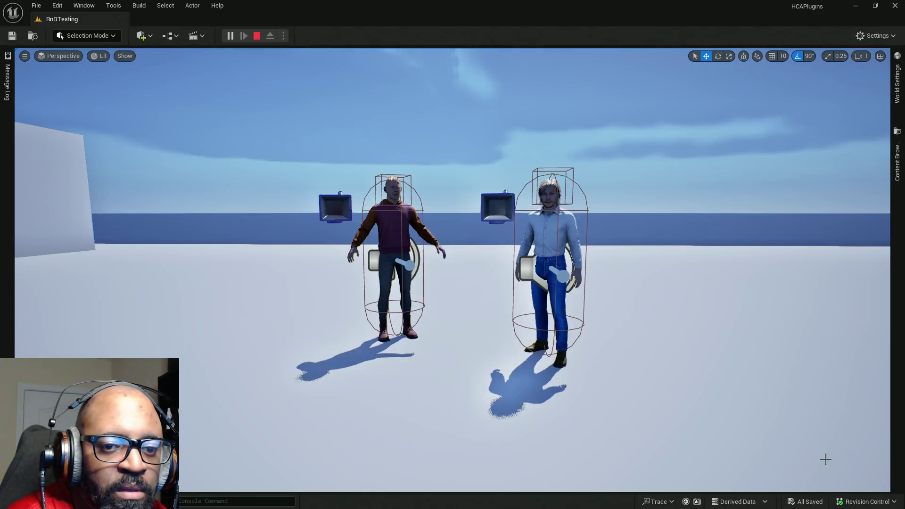
{"action": "key", "text": "alt+Tab"}
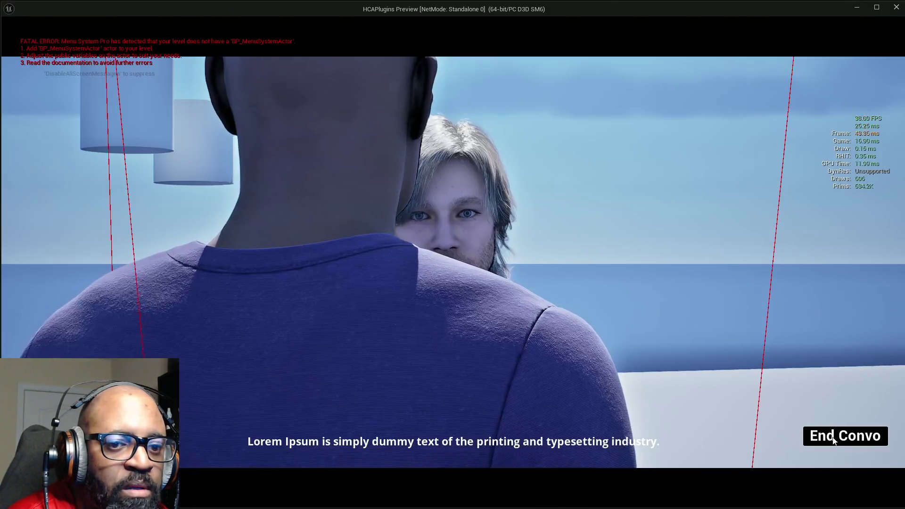
{"action": "left_click", "coordinate": [839, 436]}
Walk the character toward the wall box, the door and back to the NPCs to test the camera
{"action": "key", "text": "w"}
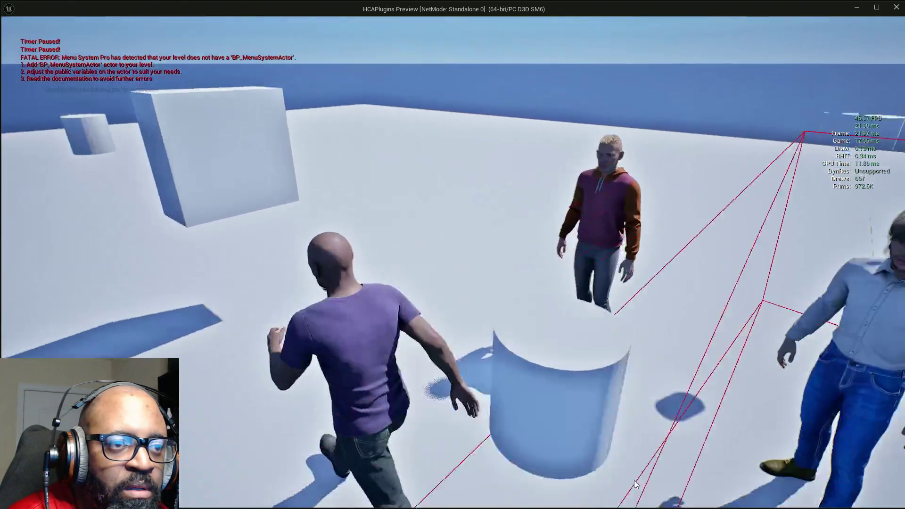
{"action": "key", "text": "w"}
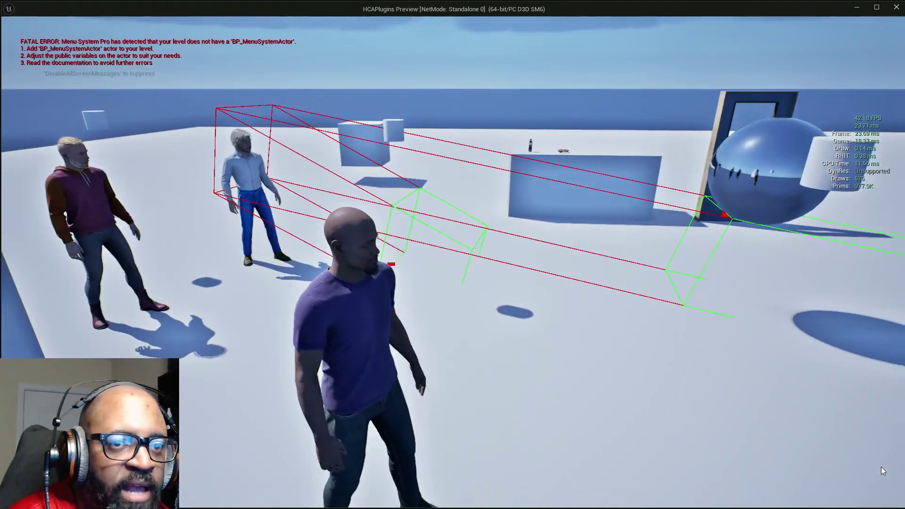
{"action": "key", "text": "w"}
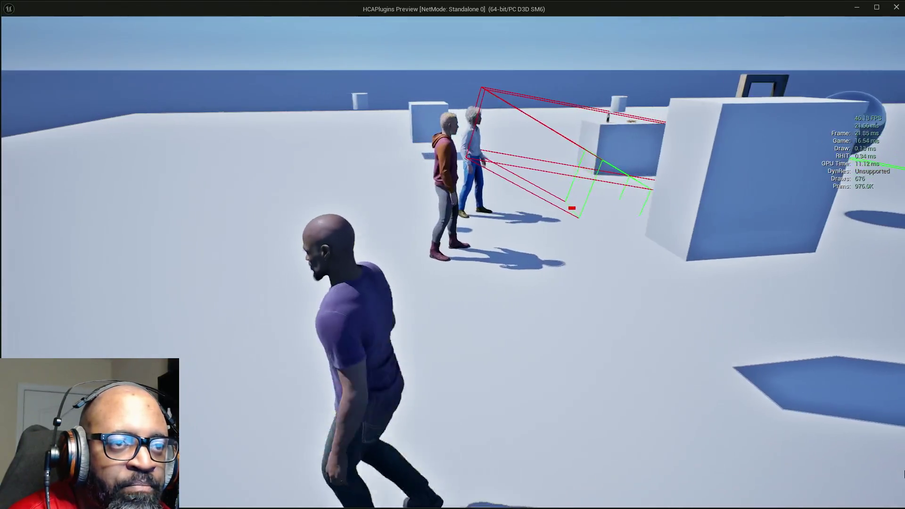
{"action": "key", "text": "w"}
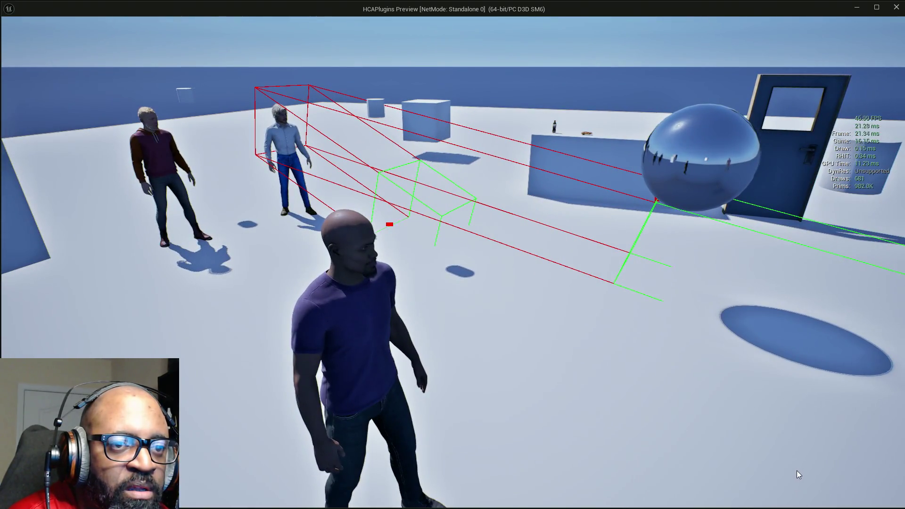
{"action": "key", "text": "w"}
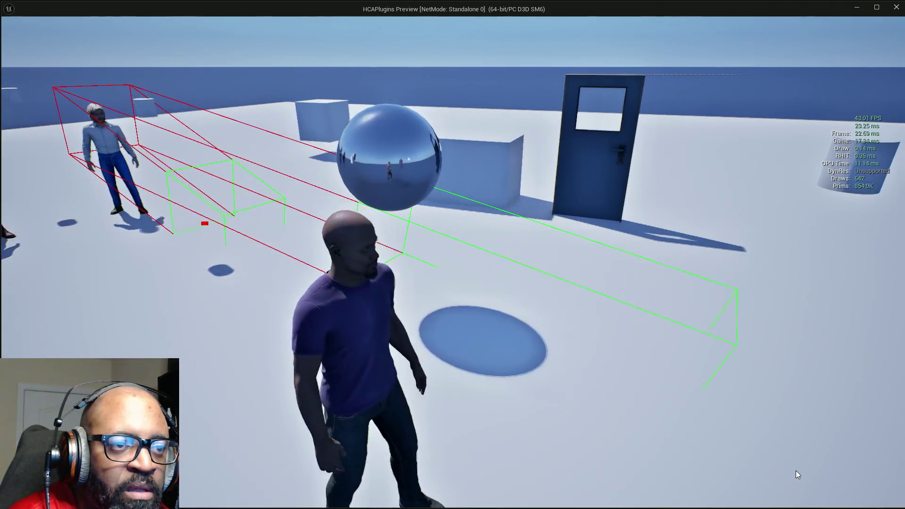
{"action": "key", "text": "w"}
{"action": "key", "text": "w"}
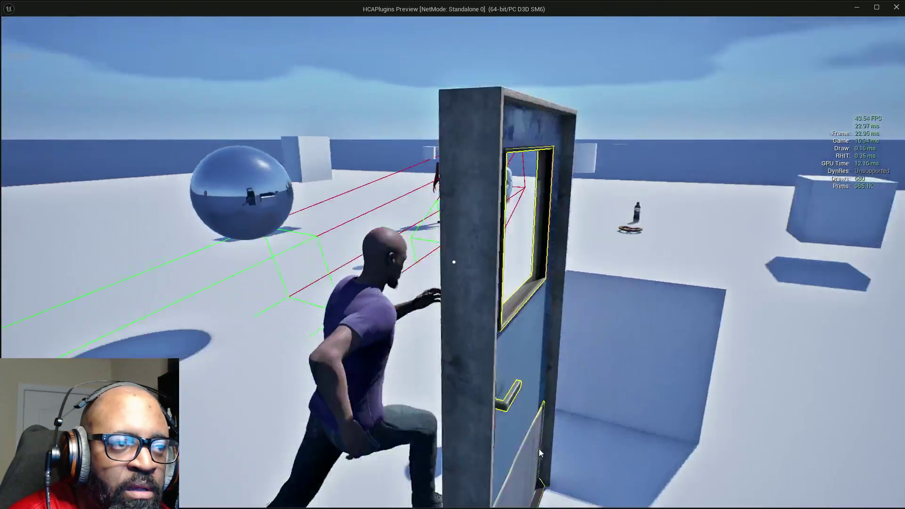
{"action": "key", "text": "w"}
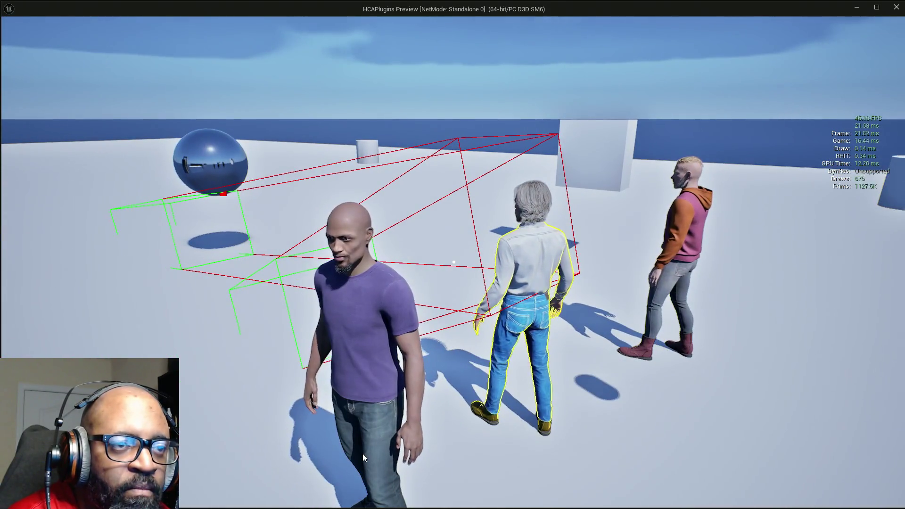
{"action": "key", "text": "w"}
{"action": "key", "text": "w"}
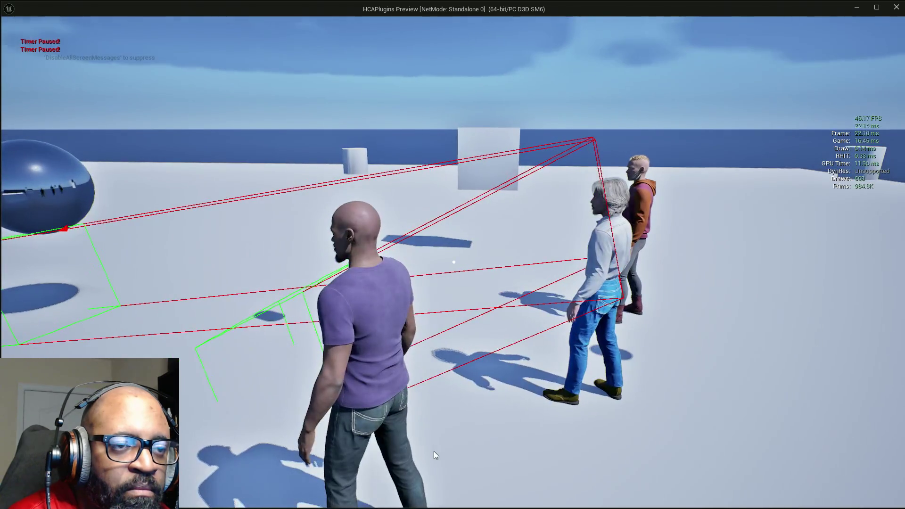
{"action": "key", "text": "w"}
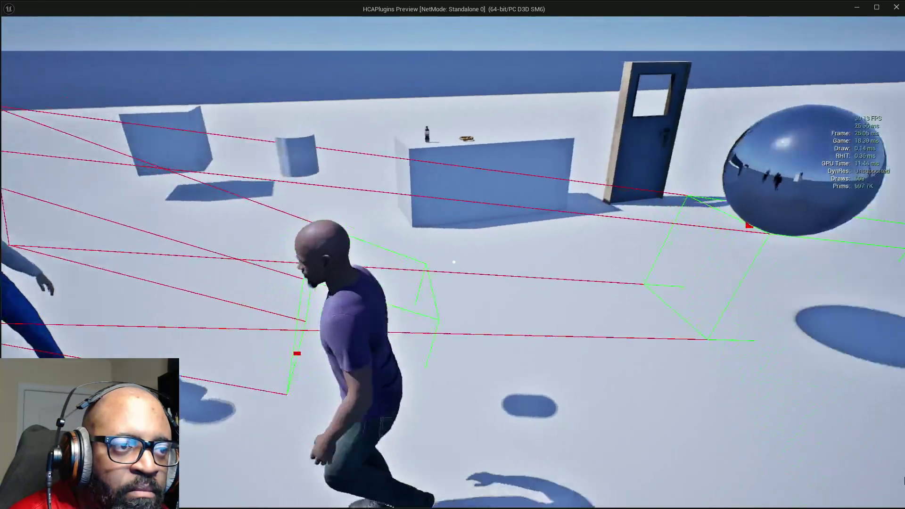
{"action": "key", "text": "w"}
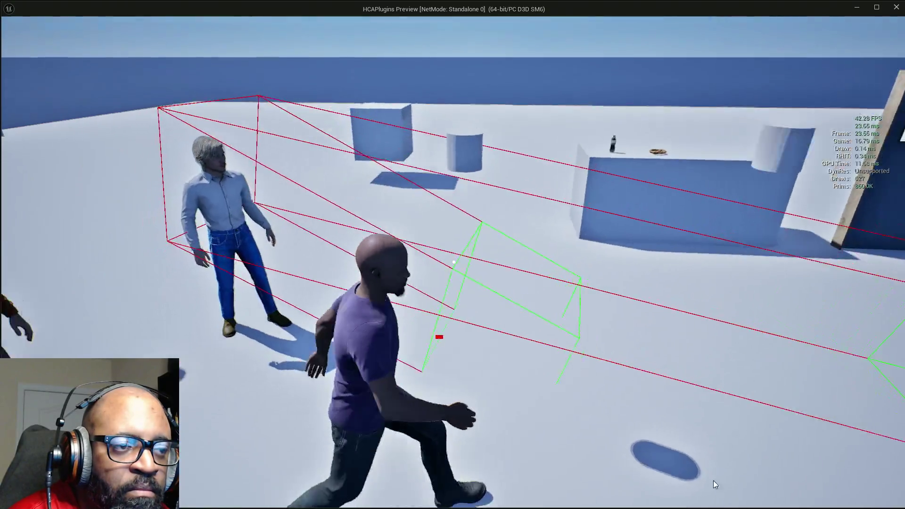
{"action": "key", "text": "w"}
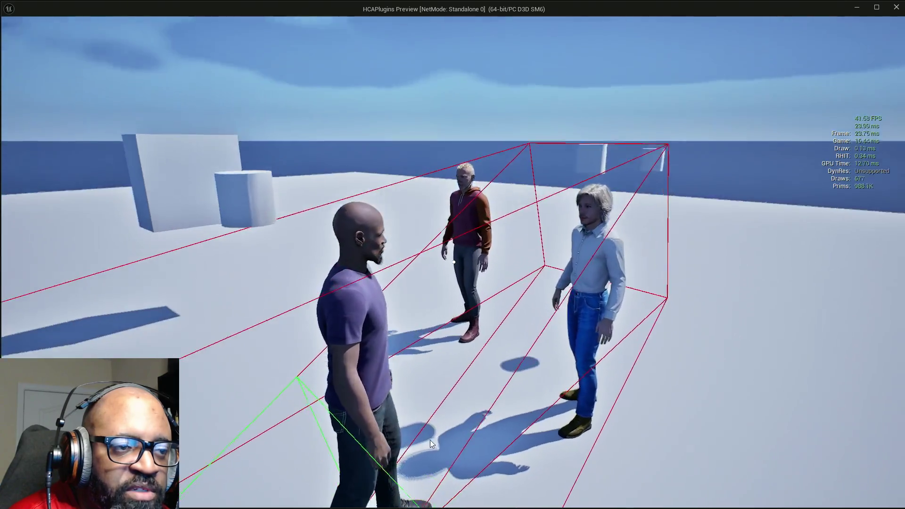
Orbit the camera behind the NPC group and exit the game preview
{"action": "mouse_move", "coordinate": [430, 440]}
{"action": "left_mouse_down"}
{"action": "mouse_move", "coordinate": [222, 475]}
{"action": "mouse_move", "coordinate": [525, 465]}
{"action": "mouse_move", "coordinate": [634, 109]}
{"action": "left_mouse_up"}
{"action": "key", "text": "Escape"}
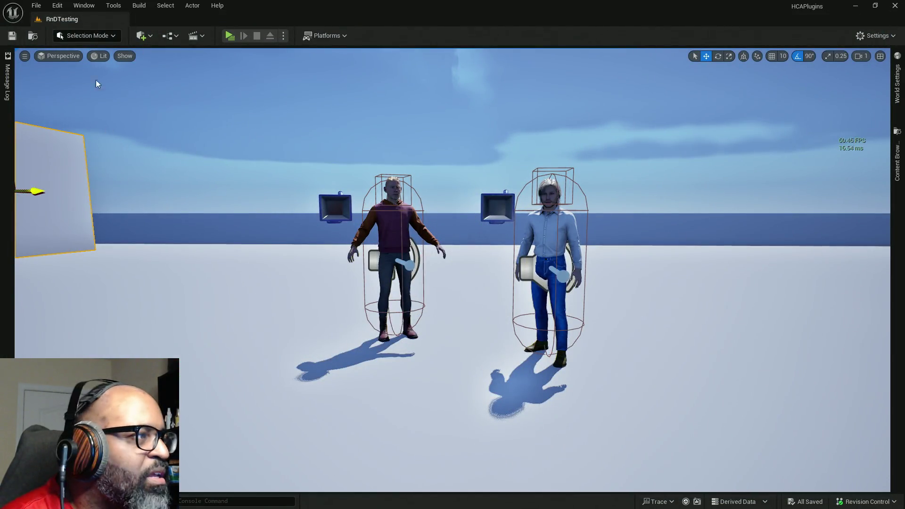
{"action": "key", "text": "alt+Tab"}
In BP_Lance's viewport, select the Body mesh and filter Details to its Collision Presets
{"action": "double_click", "coordinate": [496, 102]}
{"action": "left_click", "coordinate": [163, 54]}
{"action": "left_click_drag", "start_coordinate": [95, 146], "coordinate": [60, 357]}
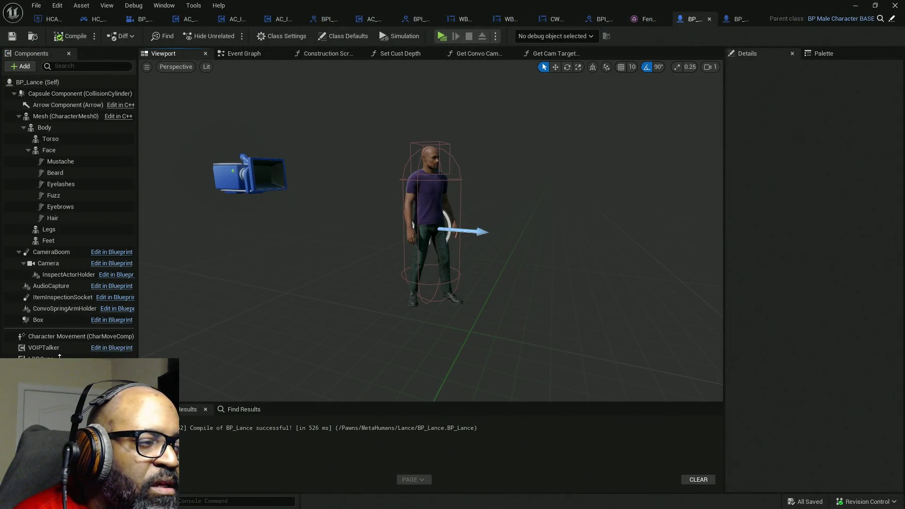
{"action": "left_click", "coordinate": [64, 118]}
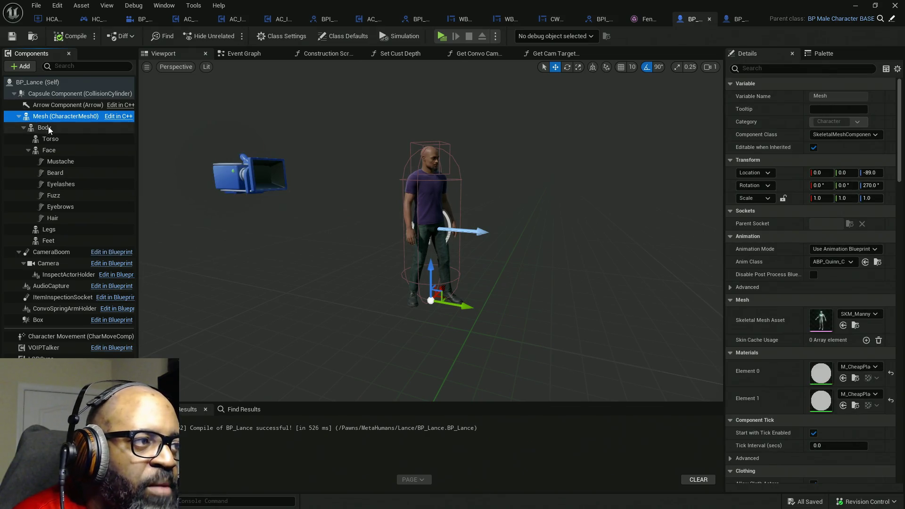
{"action": "left_click", "coordinate": [47, 129]}
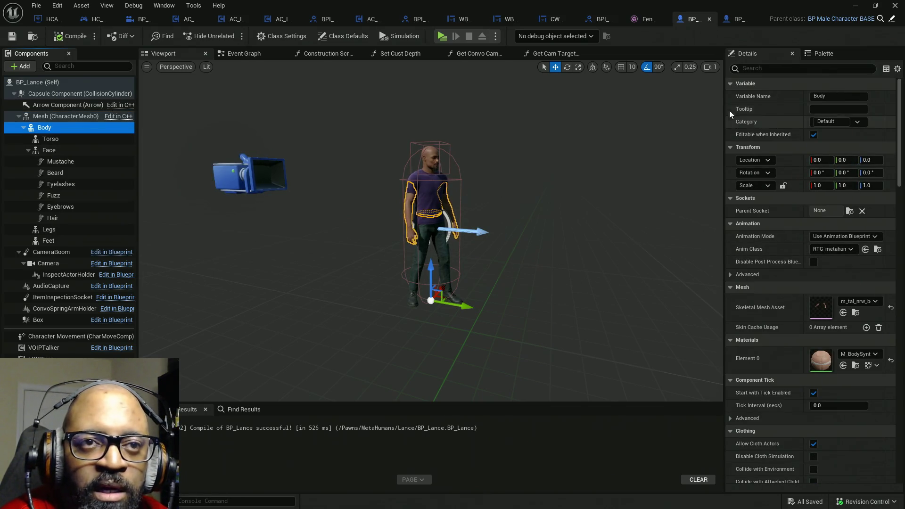
{"action": "left_click_drag", "start_coordinate": [725, 105], "coordinate": [650, 104]}
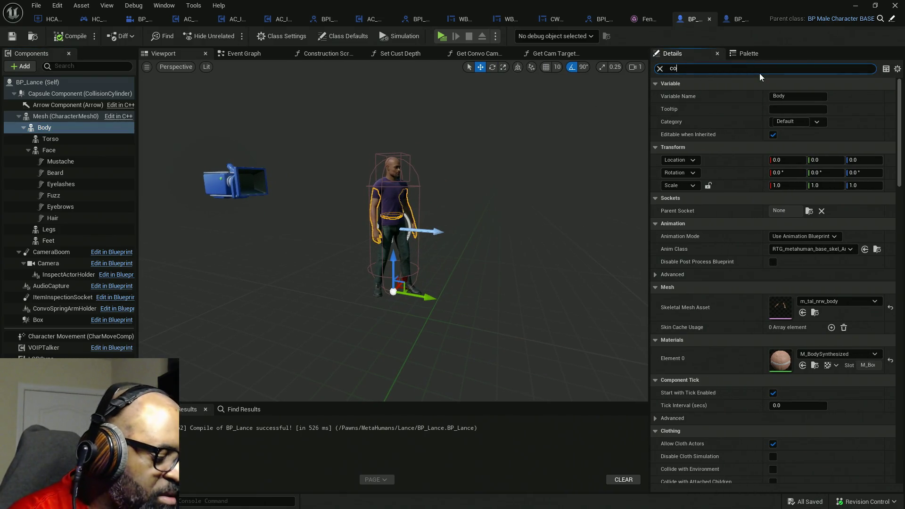
{"action": "type", "text": "ll"}
{"action": "left_click", "coordinate": [657, 212]}
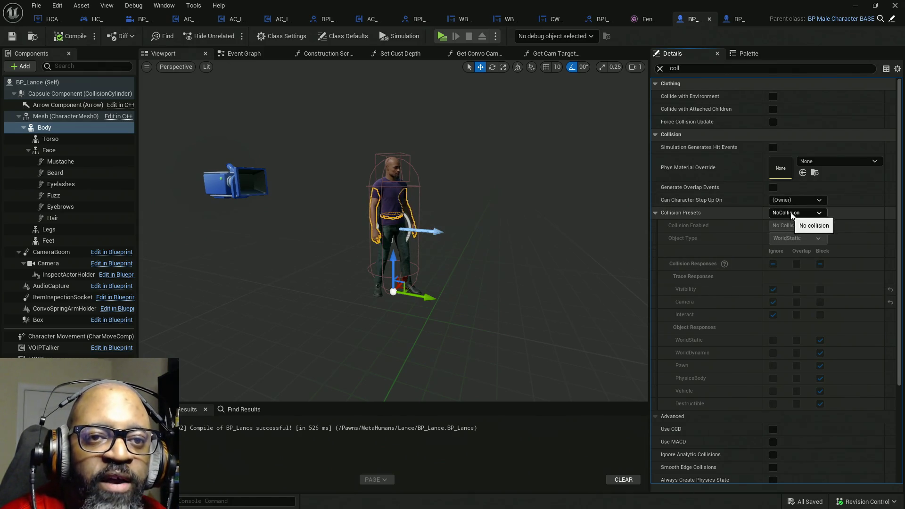
{"action": "left_click", "coordinate": [815, 215]}
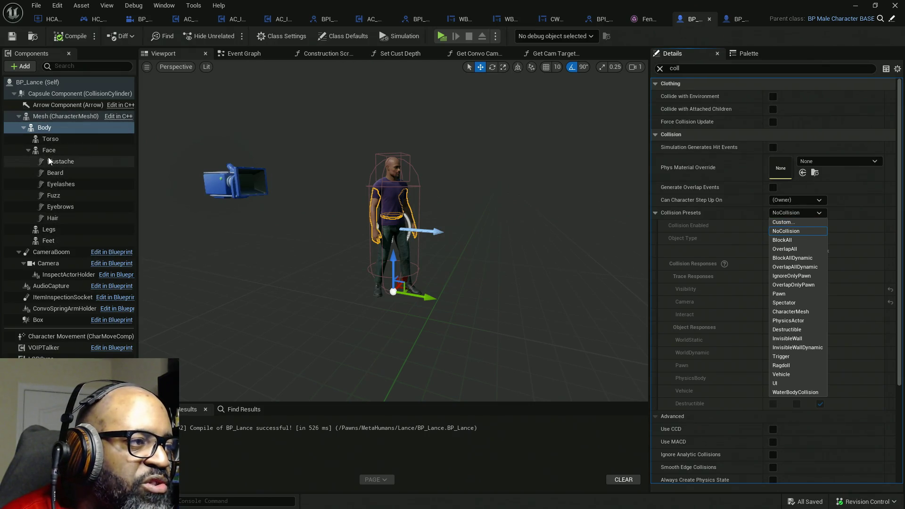
Set the Torso mesh's collision preset to Custom blocking Visibility and save BP_Lance
{"action": "left_click", "coordinate": [50, 140]}
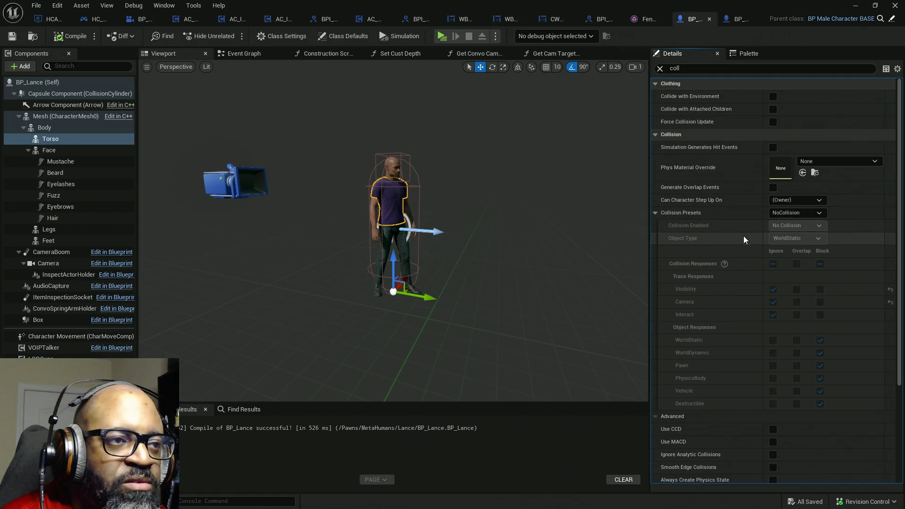
{"action": "left_click", "coordinate": [801, 212]}
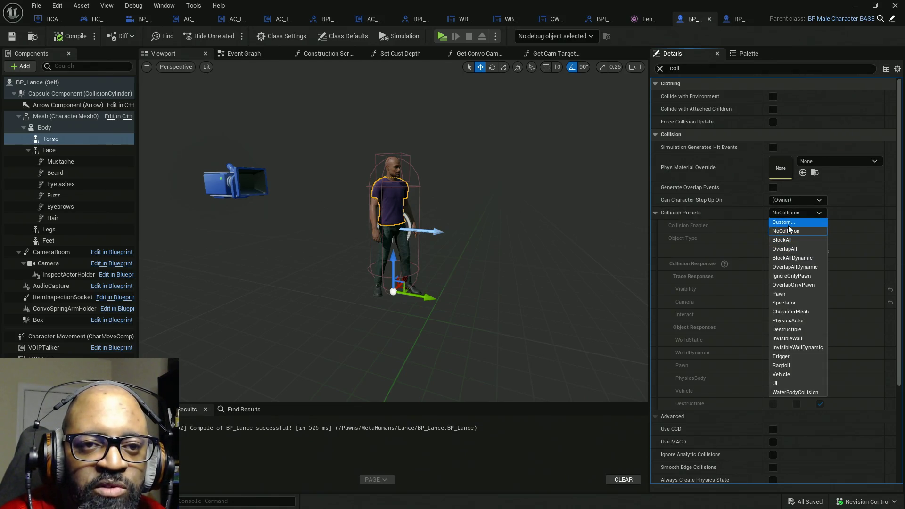
{"action": "key", "text": "Return"}
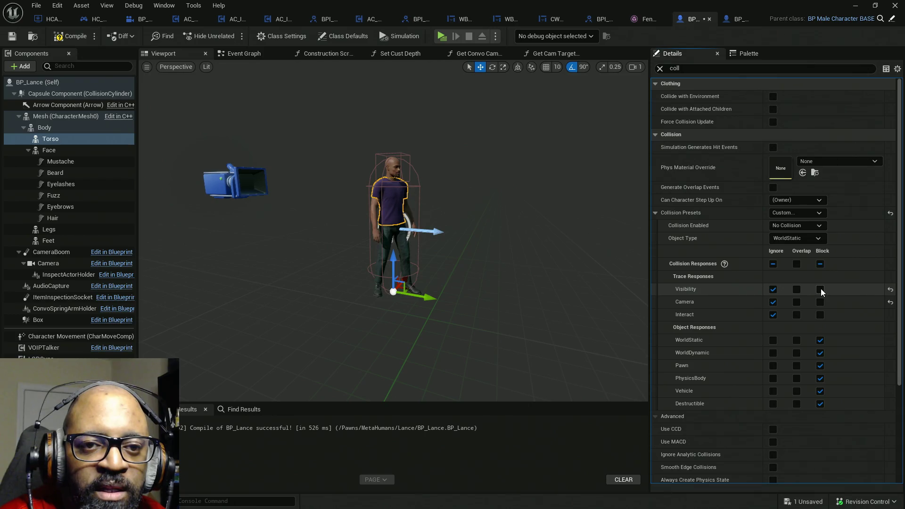
{"action": "left_click", "coordinate": [820, 289]}
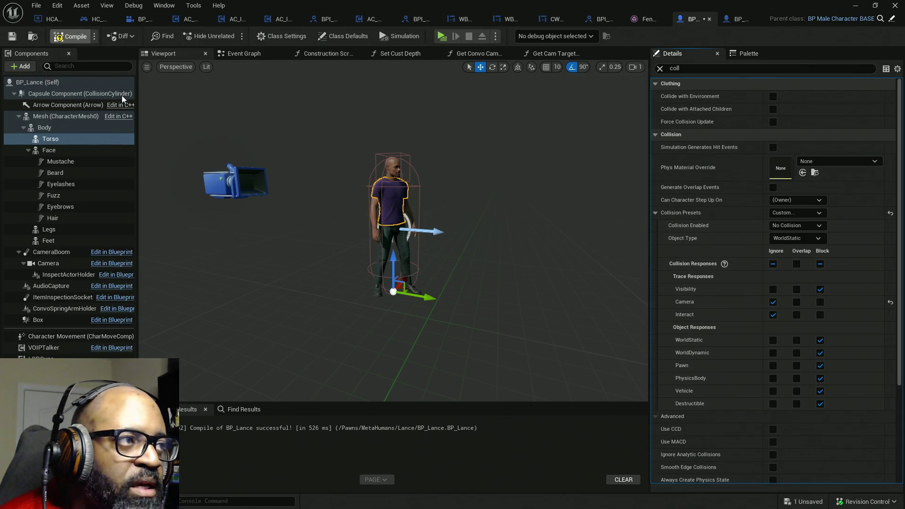
{"action": "key", "text": "ctrl+s"}
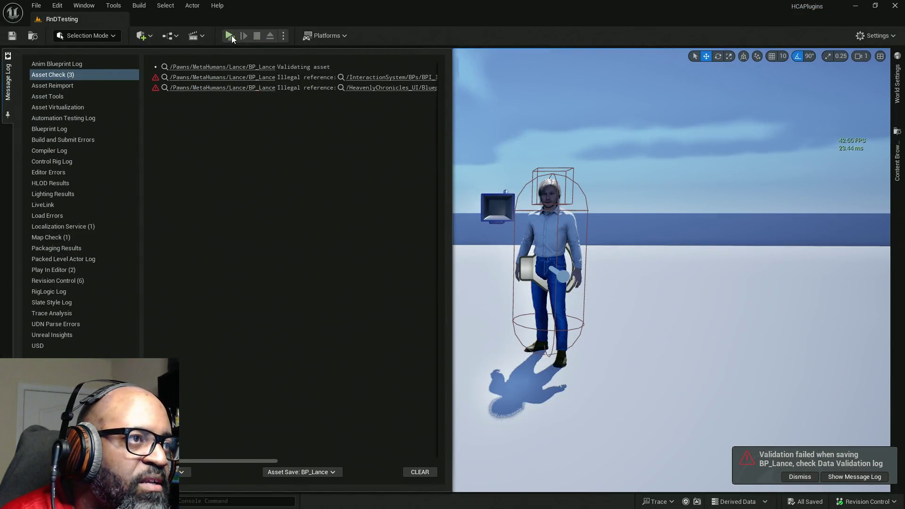
{"action": "left_click", "coordinate": [230, 36]}
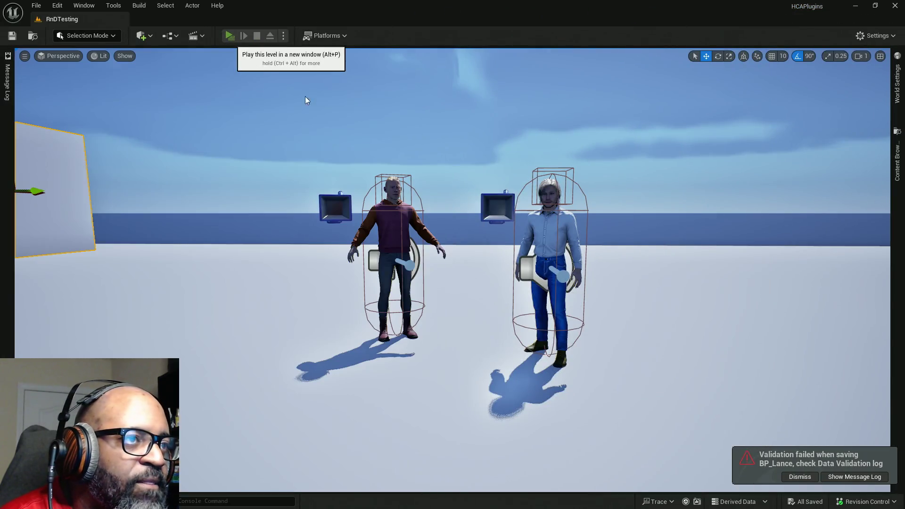
Walk up to Fen, start a conversation, then leave it with Escape
{"action": "key", "text": "w"}
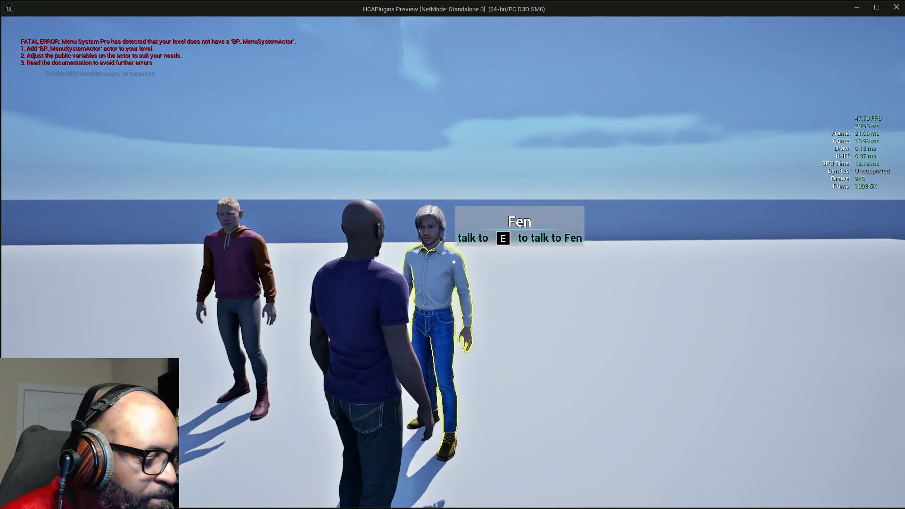
{"action": "key", "text": "e"}
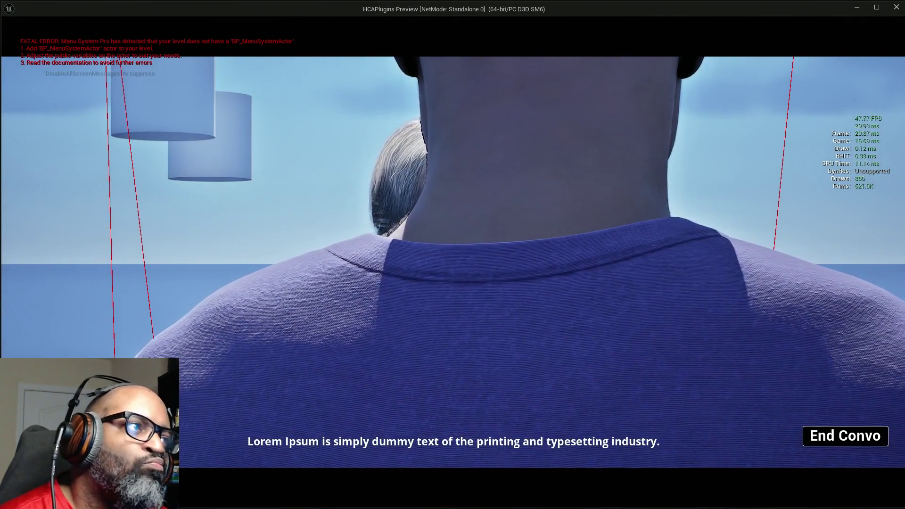
{"action": "key", "text": "Escape"}
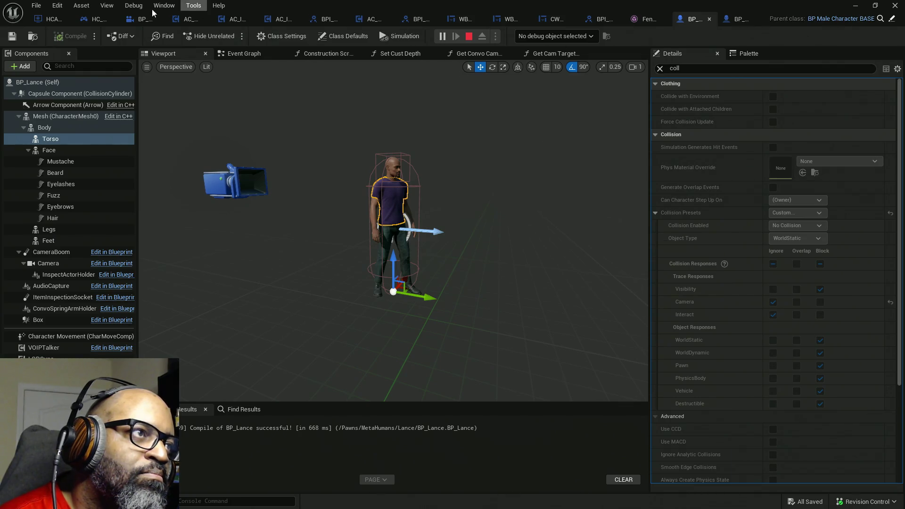
Debug BP_NPCConvoManager with the running BP_NPCConvoManager0 instance, view Camera Init, then stop the simulation
{"action": "left_click", "coordinate": [137, 21]}
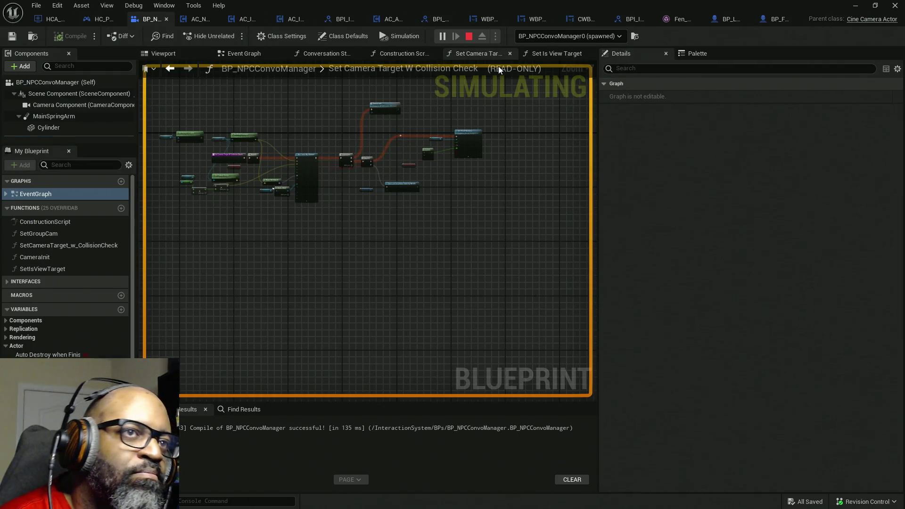
{"action": "scroll", "coordinate": [283, 153], "scroll_direction": "up", "scroll_amount": 5}
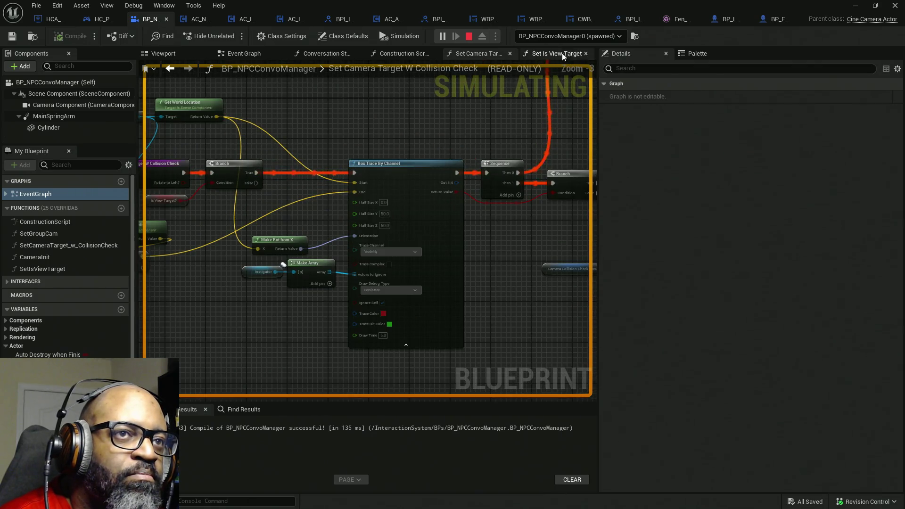
{"action": "left_click", "coordinate": [599, 37]}
{"action": "left_click", "coordinate": [606, 68]}
{"action": "left_click", "coordinate": [604, 37]}
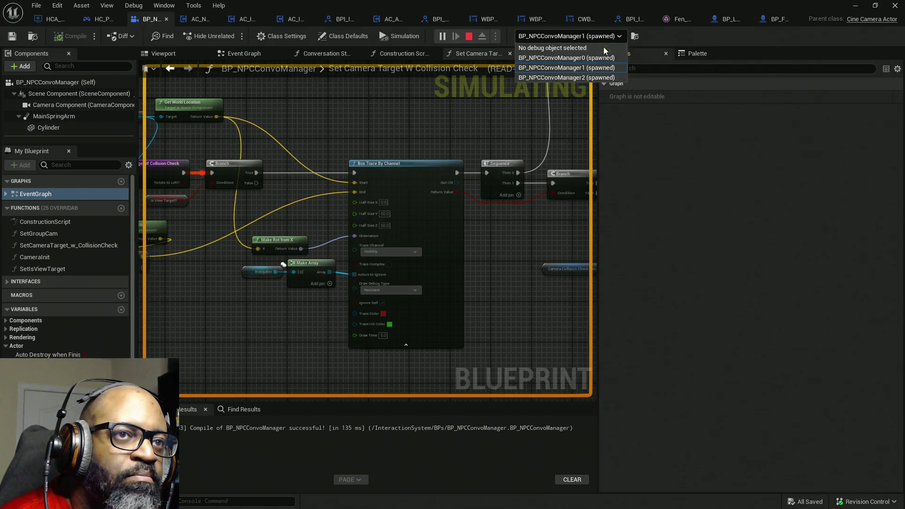
{"action": "left_click", "coordinate": [595, 77]}
{"action": "left_click", "coordinate": [593, 37]}
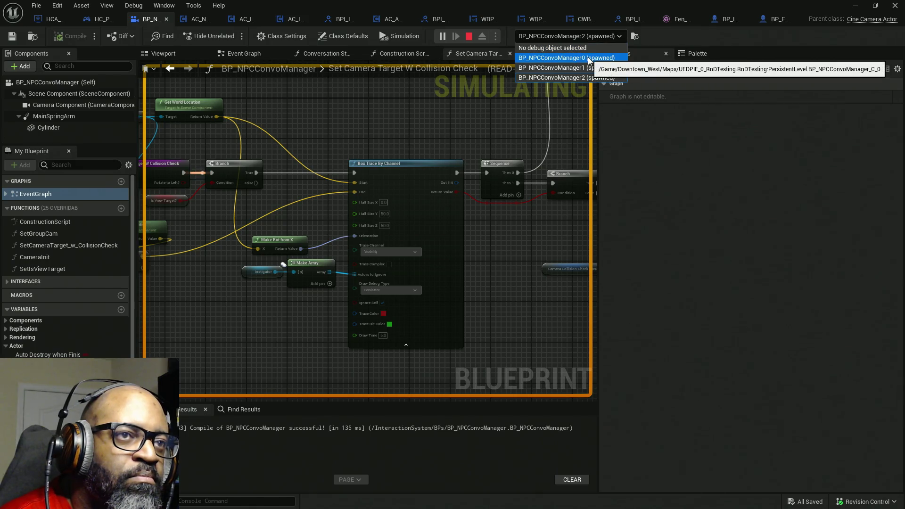
{"action": "left_click", "coordinate": [589, 58]}
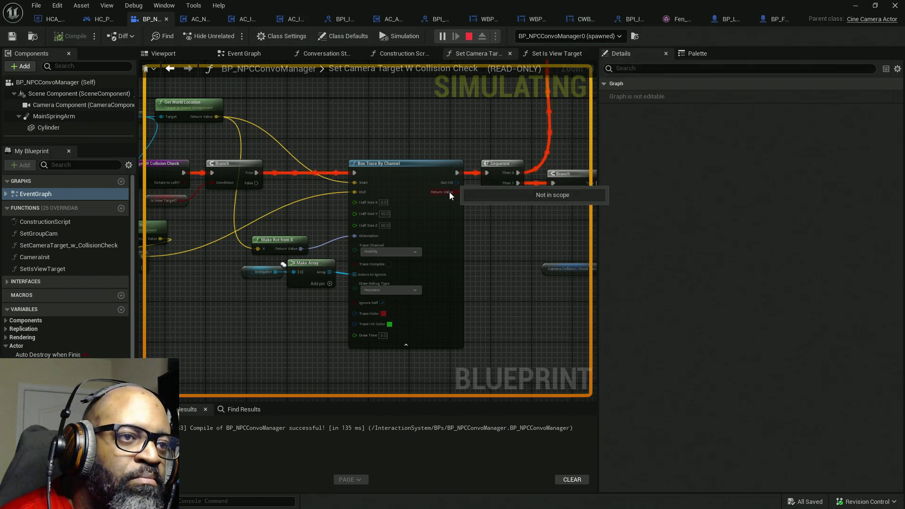
{"action": "mouse_move", "coordinate": [505, 219]}
{"action": "left_mouse_down"}
{"action": "mouse_move", "coordinate": [332, 326]}
{"action": "mouse_move", "coordinate": [315, 359]}
{"action": "left_mouse_up"}
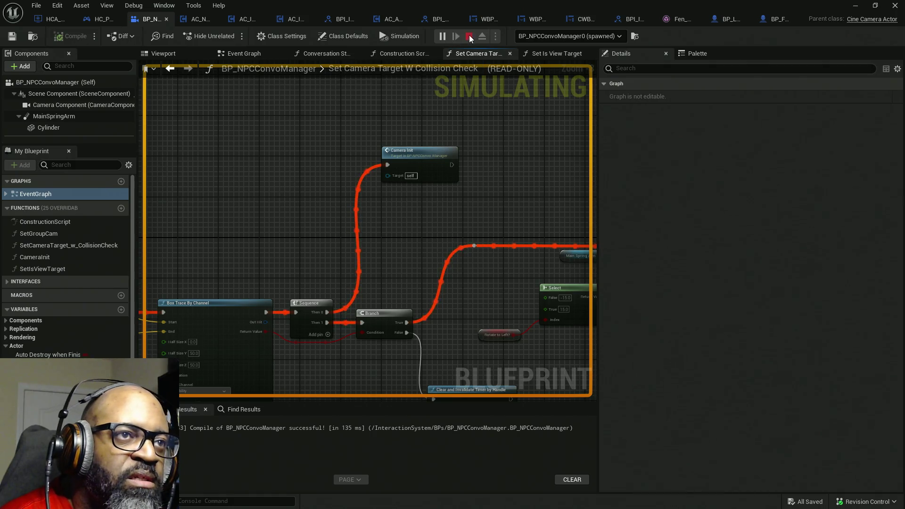
{"action": "key", "text": "Escape"}
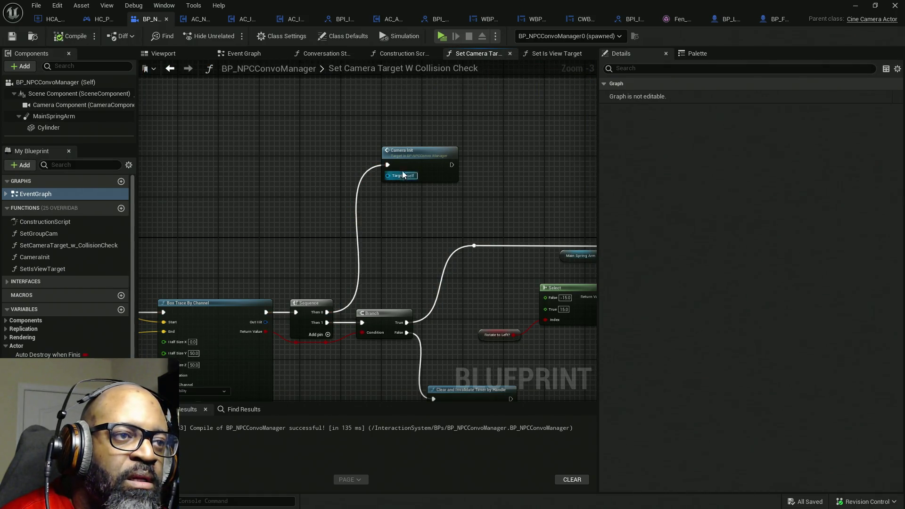
Insert a Do Once node between Sequence Then 0 and Camera Init, then compile
{"action": "left_click_drag", "start_coordinate": [402, 176], "coordinate": [443, 176]}
{"action": "right_click", "coordinate": [385, 188]}
{"action": "type", "text": "do once"}
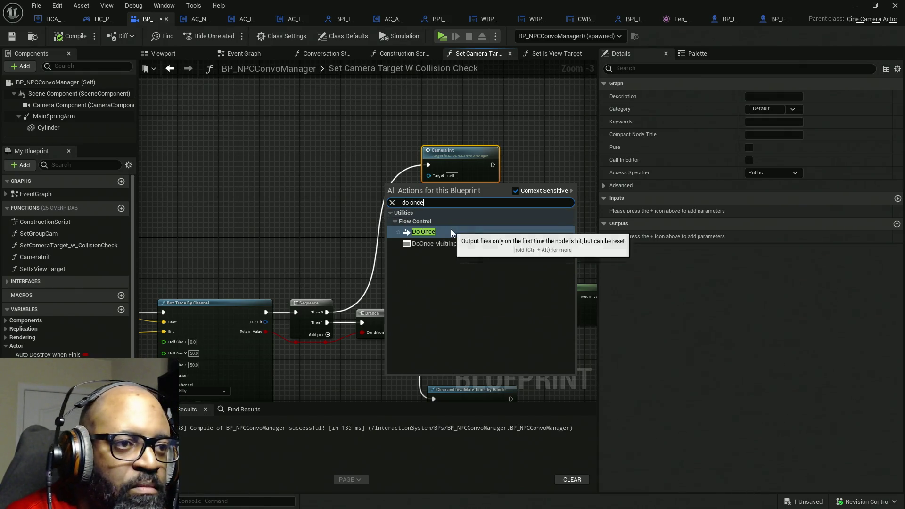
{"action": "left_click", "coordinate": [451, 232]}
{"action": "left_click_drag", "start_coordinate": [392, 186], "coordinate": [352, 181]}
{"action": "left_click_drag", "start_coordinate": [428, 164], "coordinate": [333, 194]}
{"action": "mouse_move", "coordinate": [423, 191]}
{"action": "left_mouse_down"}
{"action": "mouse_move", "coordinate": [435, 177]}
{"action": "mouse_move", "coordinate": [428, 164]}
{"action": "mouse_move", "coordinate": [448, 187]}
{"action": "left_mouse_up"}
{"action": "mouse_move", "coordinate": [382, 159]}
{"action": "left_mouse_down"}
{"action": "mouse_move", "coordinate": [469, 188]}
{"action": "mouse_move", "coordinate": [481, 167]}
{"action": "left_mouse_up"}
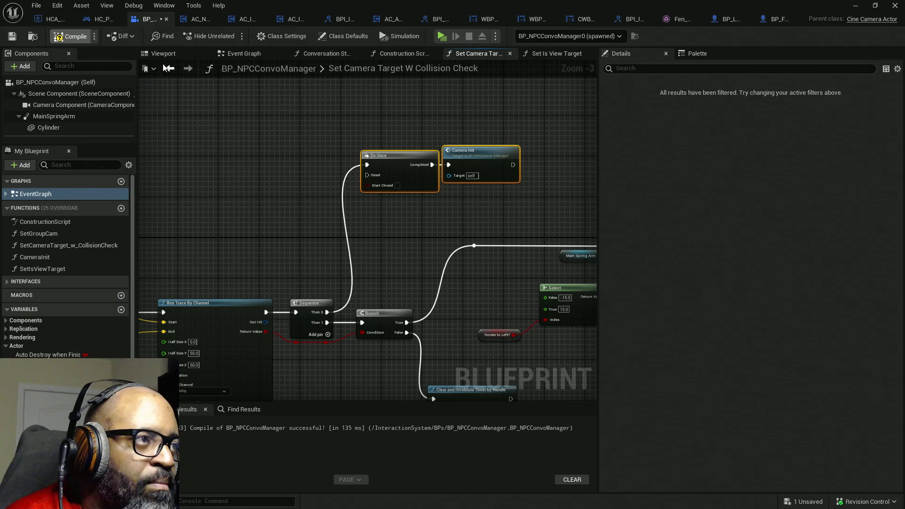
{"action": "left_click", "coordinate": [251, 105]}
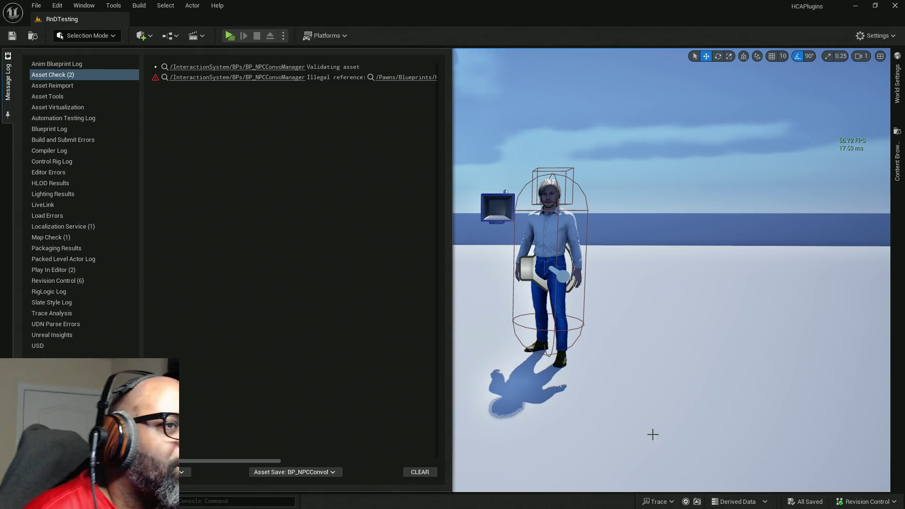
Clear the message log, launch a play session, and walk to Fen to start talking
{"action": "left_click", "coordinate": [420, 472]}
{"action": "left_click_drag", "start_coordinate": [473, 198], "coordinate": [474, 144]}
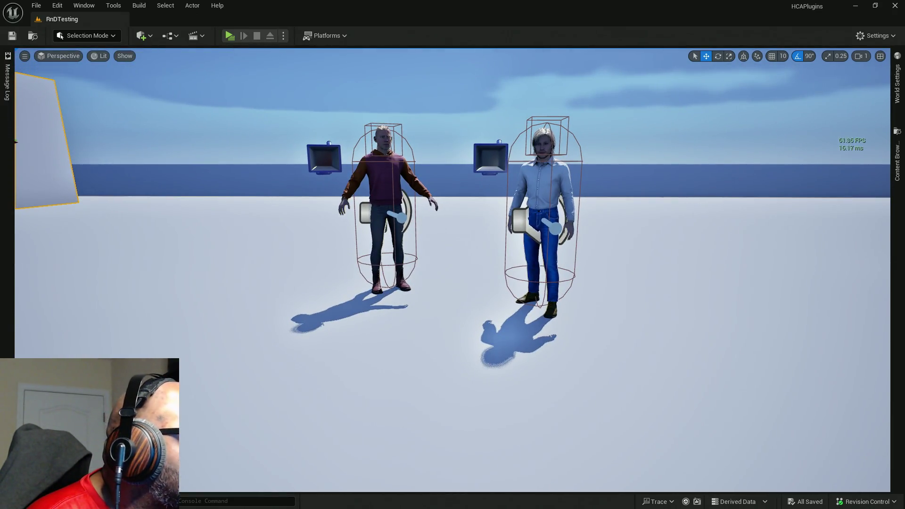
{"action": "left_click", "coordinate": [230, 35]}
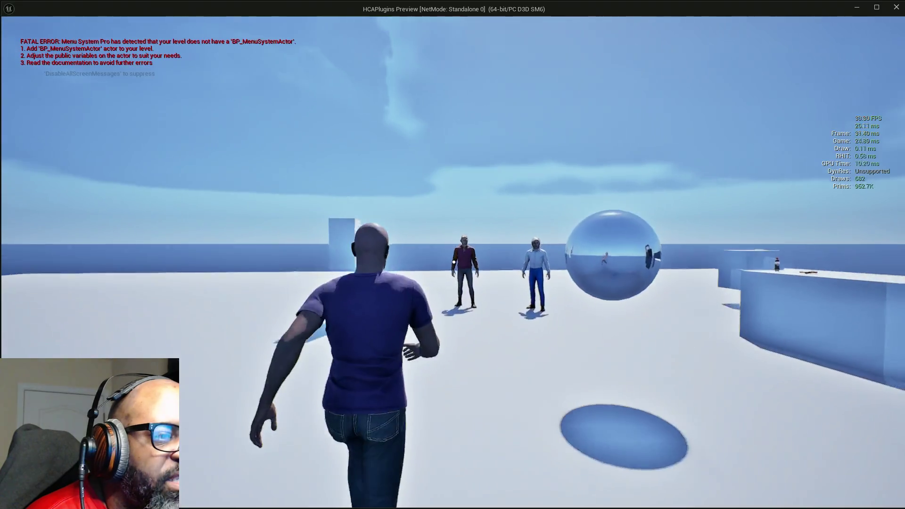
{"action": "key", "text": "w"}
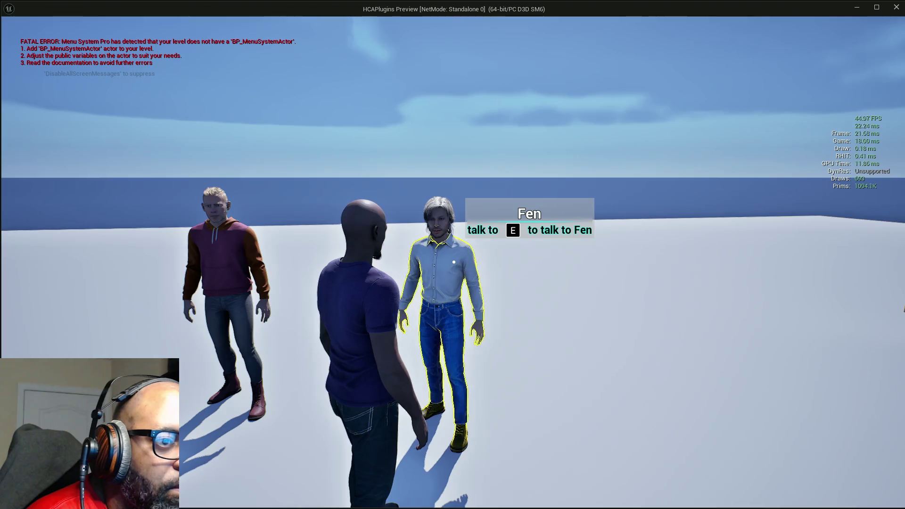
{"action": "key", "text": "e"}
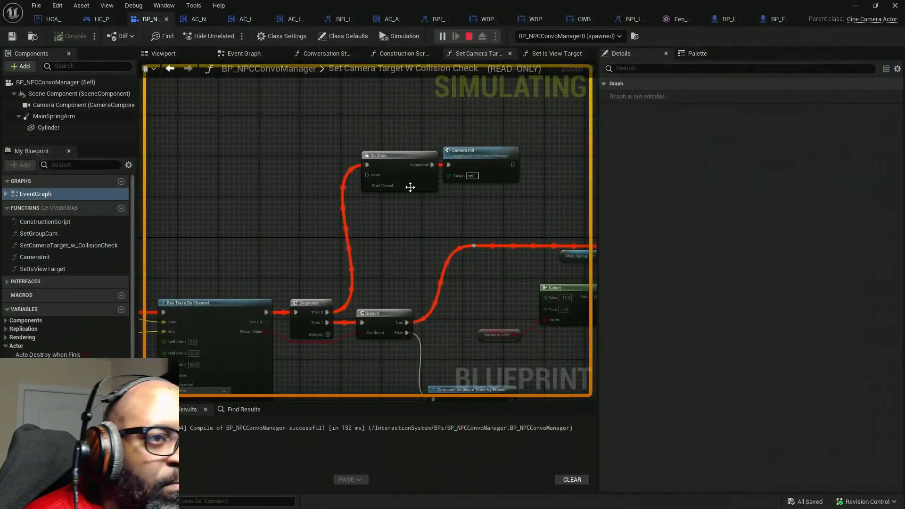
Watch Do Once fire Camera Init in the graph, stop the simulation, and select Do Once
{"action": "left_click_drag", "start_coordinate": [485, 201], "coordinate": [443, 170]}
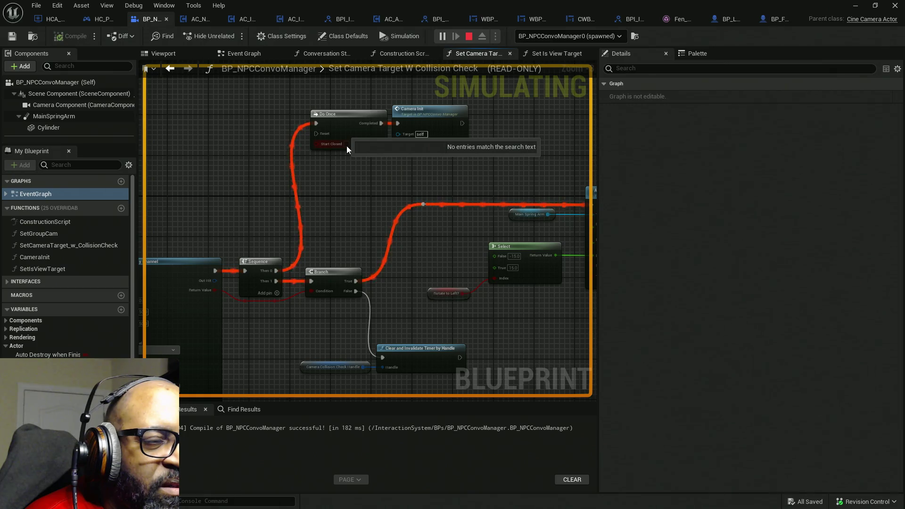
{"action": "scroll", "coordinate": [439, 140], "scroll_direction": "up", "scroll_amount": 2}
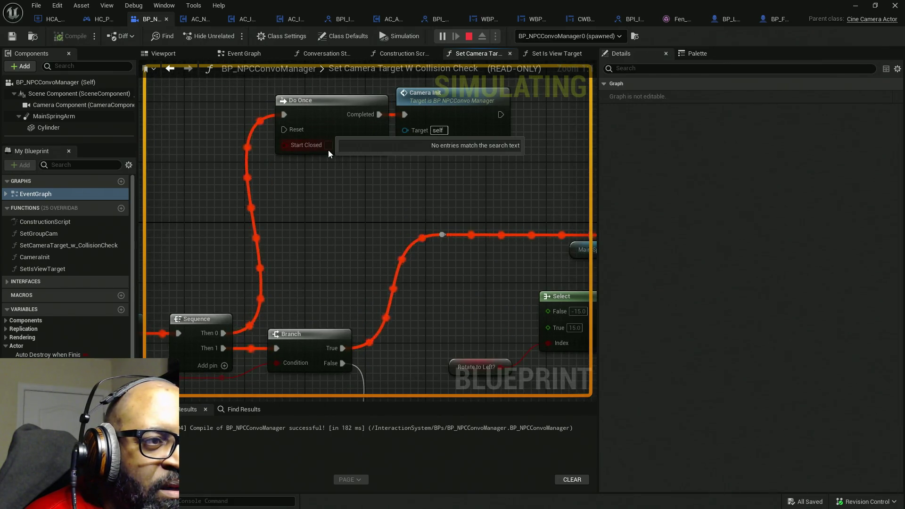
{"action": "mouse_move", "coordinate": [324, 233]}
{"action": "left_mouse_down"}
{"action": "mouse_move", "coordinate": [544, 167]}
{"action": "mouse_move", "coordinate": [349, 191]}
{"action": "mouse_move", "coordinate": [313, 137]}
{"action": "left_mouse_up"}
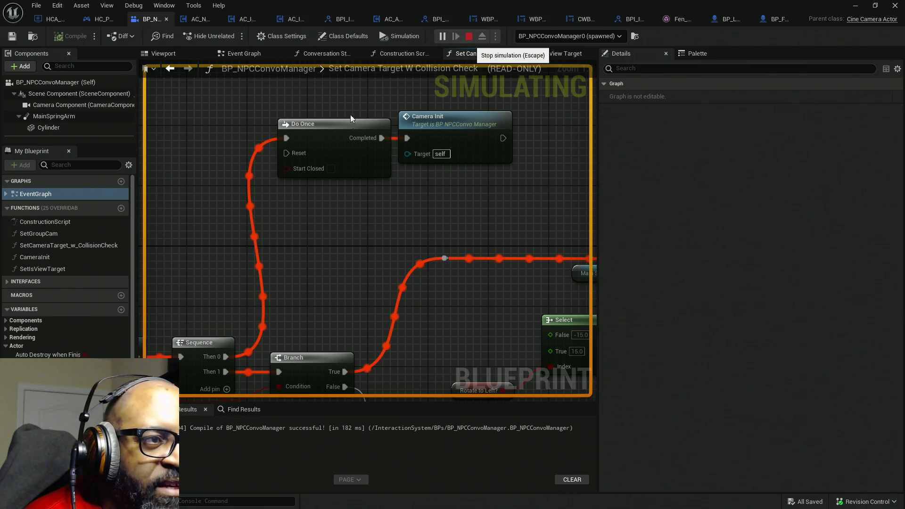
{"action": "key", "text": "Escape"}
{"action": "left_click_drag", "start_coordinate": [335, 92], "coordinate": [333, 200]}
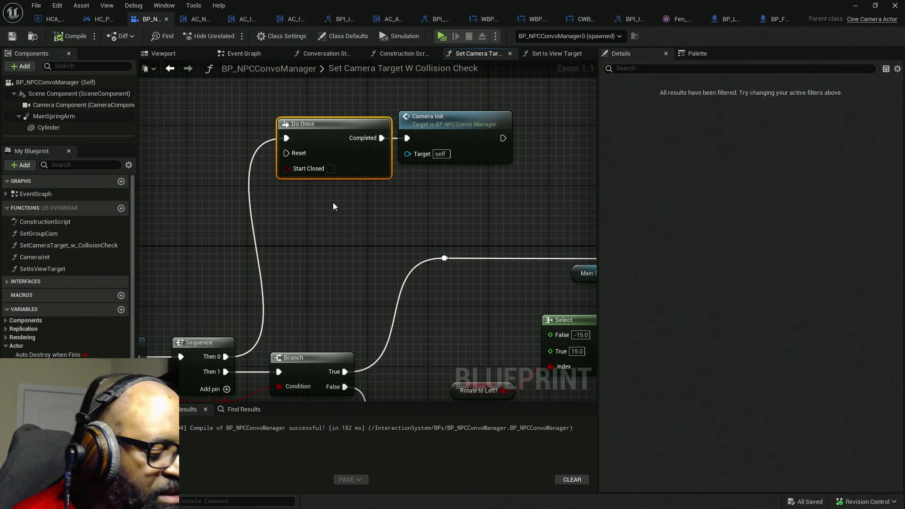
Replace Do Once with a Gate that starts open and exits into Camera Init
{"action": "key", "text": "Delete"}
{"action": "right_click", "coordinate": [324, 156]}
{"action": "type", "text": "gate"}
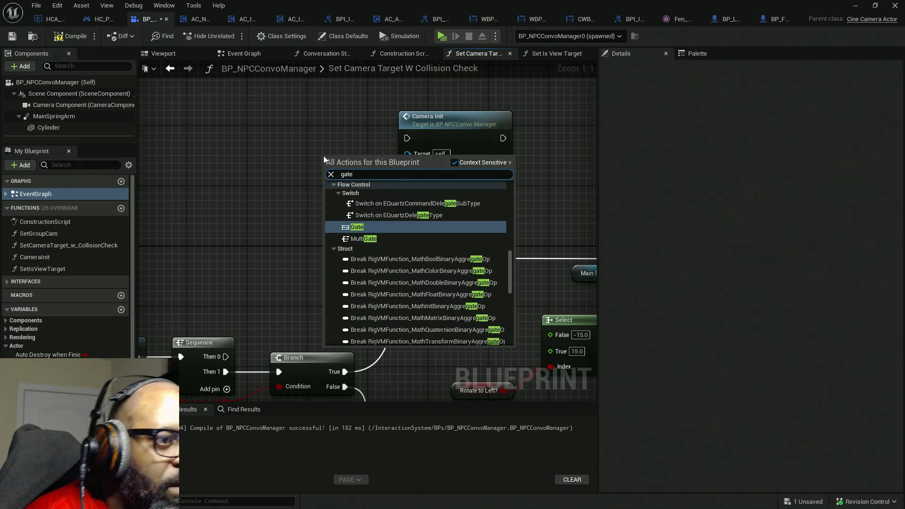
{"action": "left_click", "coordinate": [350, 219]}
{"action": "mouse_move", "coordinate": [369, 178]}
{"action": "left_mouse_down"}
{"action": "mouse_move", "coordinate": [339, 148]}
{"action": "mouse_move", "coordinate": [407, 138]}
{"action": "left_mouse_up"}
{"action": "left_click_drag", "start_coordinate": [301, 138], "coordinate": [225, 357]}
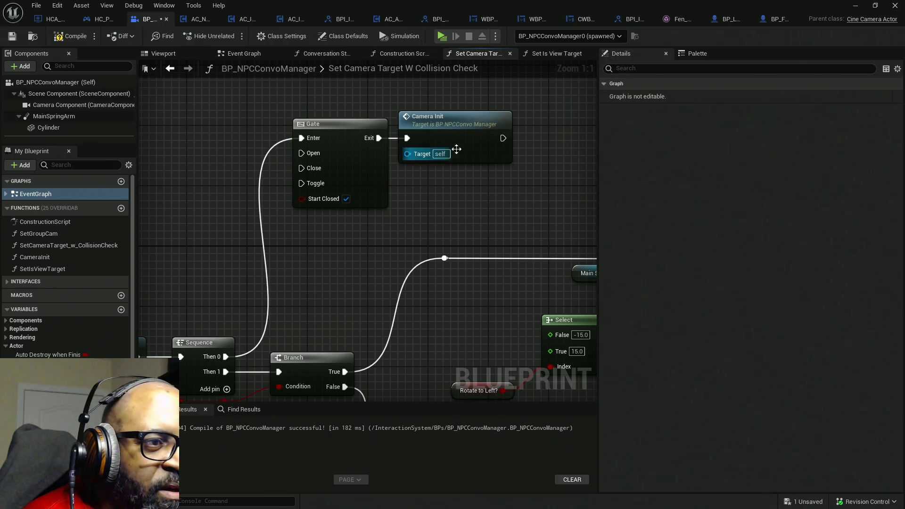
{"action": "left_click", "coordinate": [346, 199]}
Loop Camera Init's output into the Gate's Close through two aligned reroutes, then compile
{"action": "mouse_move", "coordinate": [503, 138]}
{"action": "left_mouse_down"}
{"action": "mouse_move", "coordinate": [462, 238]}
{"action": "mouse_move", "coordinate": [347, 237]}
{"action": "mouse_move", "coordinate": [295, 178]}
{"action": "mouse_move", "coordinate": [304, 169]}
{"action": "left_mouse_up"}
{"action": "double_click", "coordinate": [392, 154]}
{"action": "mouse_move", "coordinate": [392, 153]}
{"action": "left_mouse_down"}
{"action": "mouse_move", "coordinate": [346, 240]}
{"action": "mouse_move", "coordinate": [329, 242]}
{"action": "left_mouse_up"}
{"action": "double_click", "coordinate": [456, 204]}
{"action": "left_click_drag", "start_coordinate": [456, 205], "coordinate": [495, 243]}
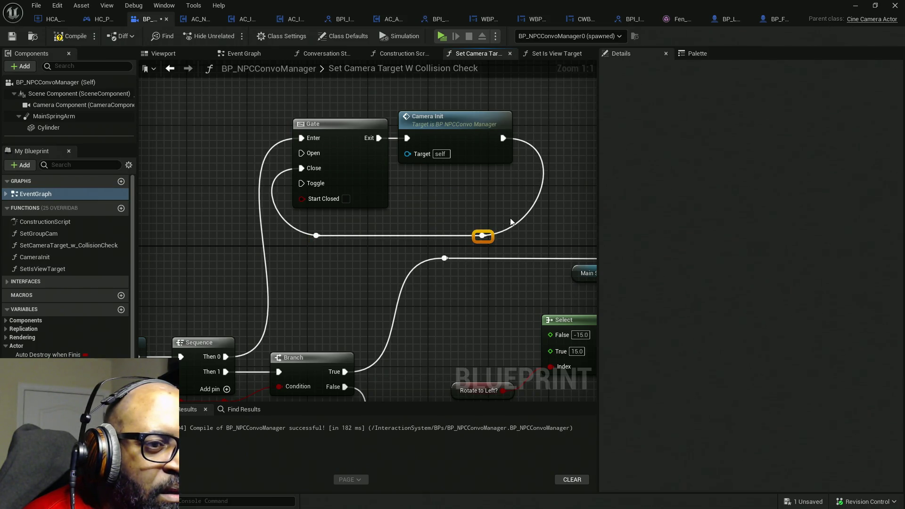
{"action": "left_click_drag", "start_coordinate": [400, 244], "coordinate": [305, 250]}
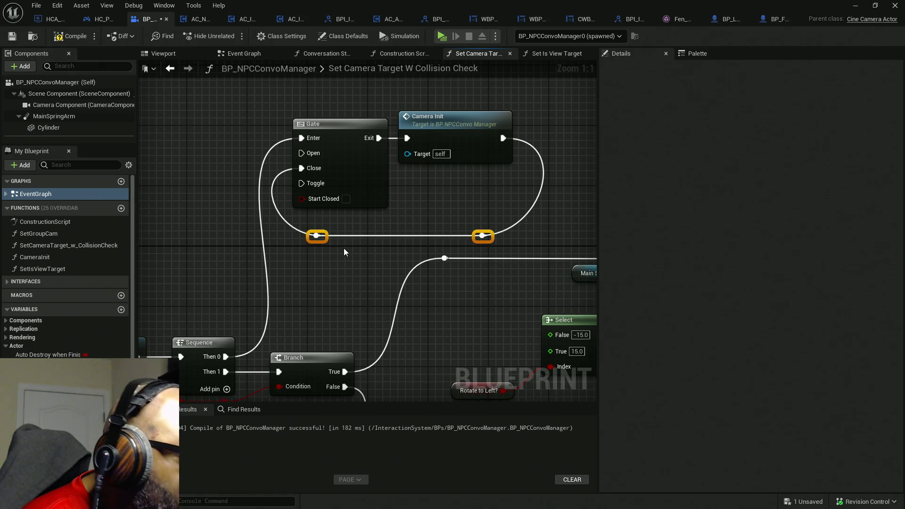
{"action": "key", "text": "Up"}
{"action": "key", "text": "Up"}
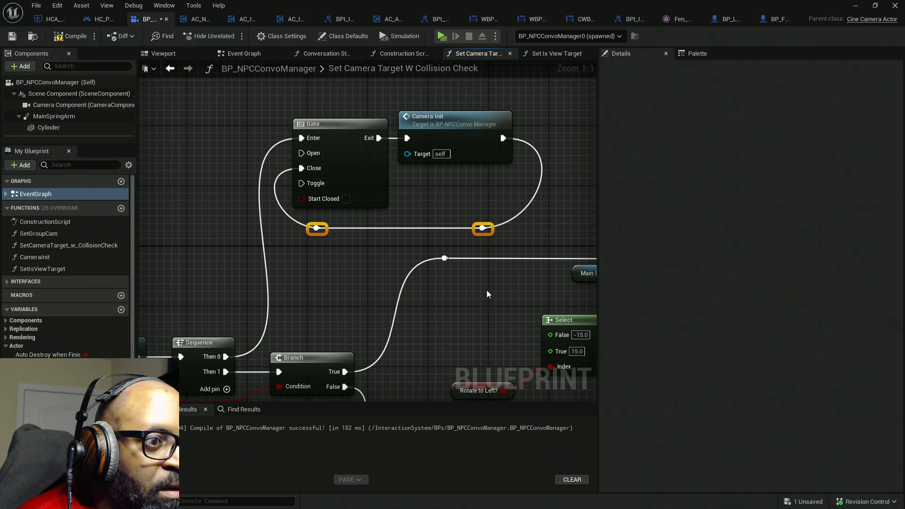
{"action": "left_click_drag", "start_coordinate": [353, 231], "coordinate": [299, 150]}
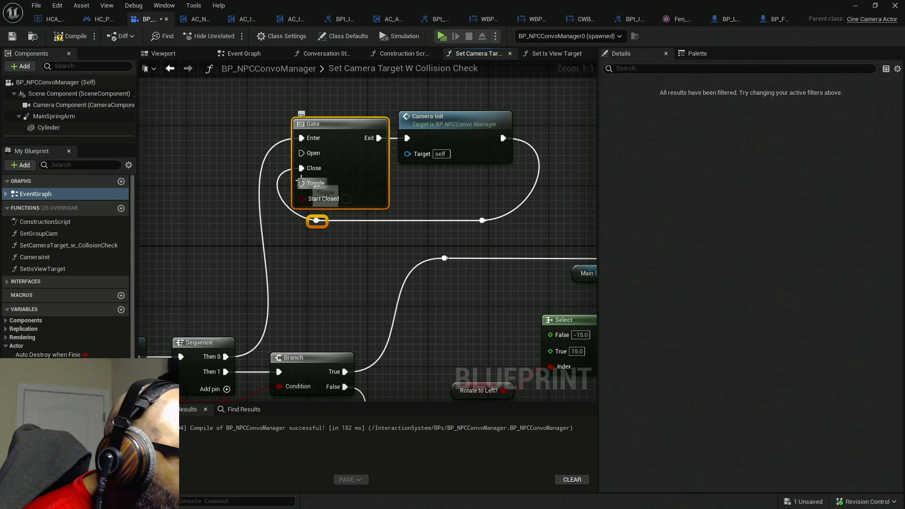
{"action": "left_click_drag", "start_coordinate": [514, 245], "coordinate": [471, 99]}
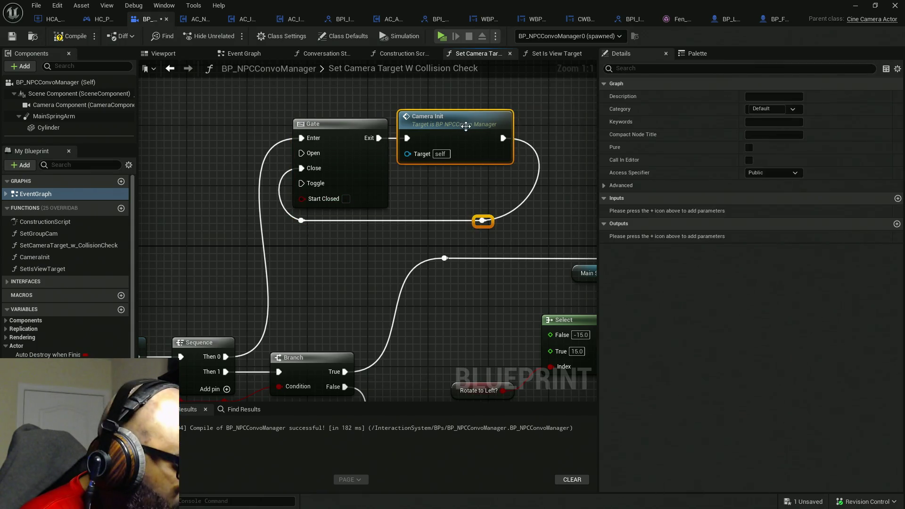
{"action": "key", "text": "shift+d"}
{"action": "left_click", "coordinate": [457, 200]}
{"action": "left_click", "coordinate": [72, 36]}
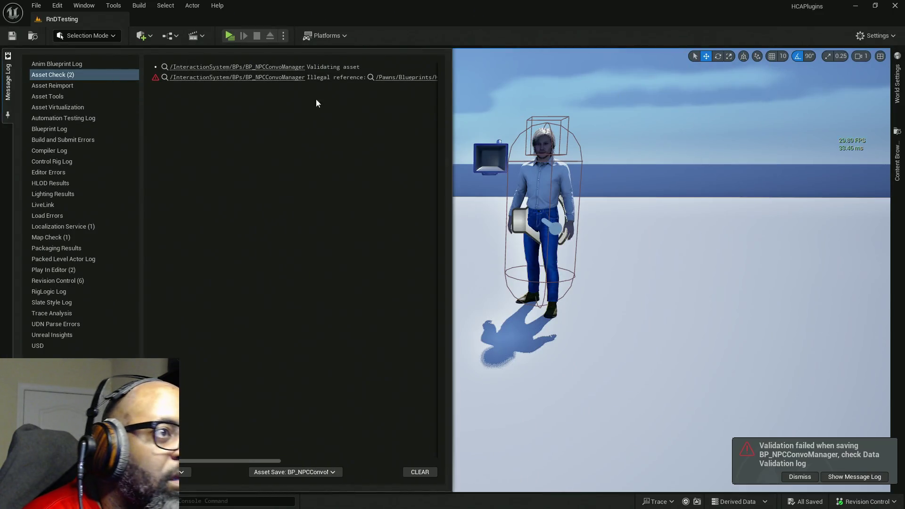
Play-test talking to Fen while inspecting the box trace, Gate and Branch wiring, then stop
{"action": "left_click", "coordinate": [237, 36]}
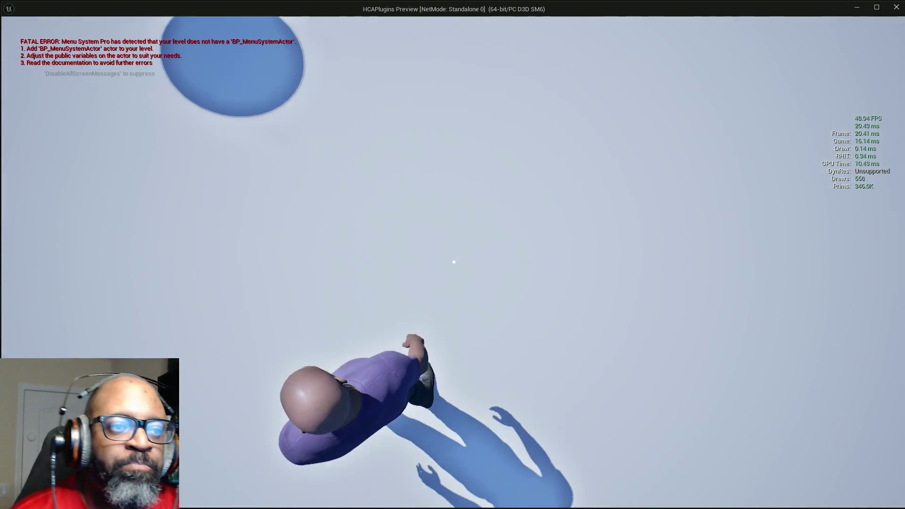
{"action": "key", "text": "w"}
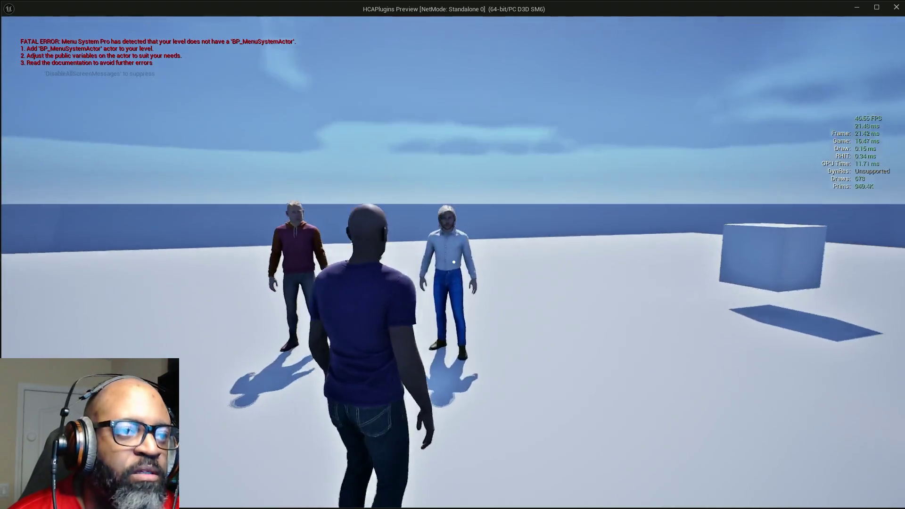
{"action": "key", "text": "w"}
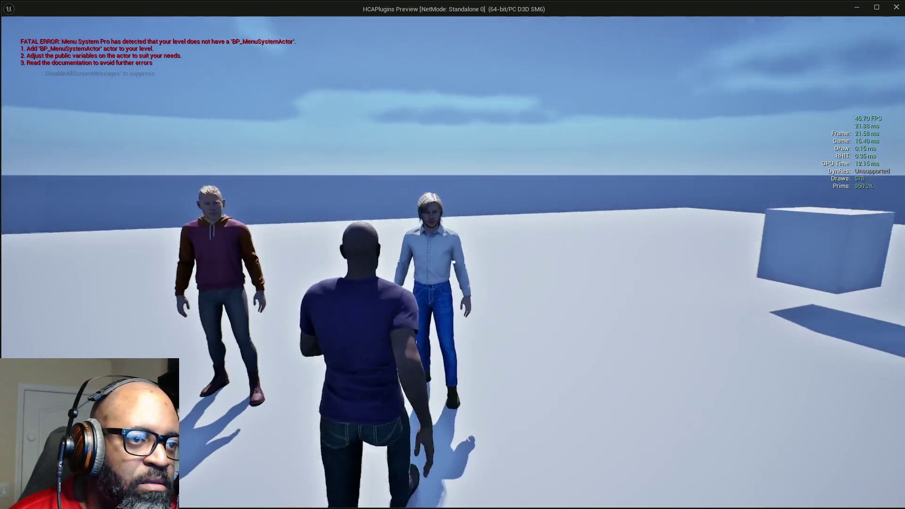
{"action": "key", "text": "w"}
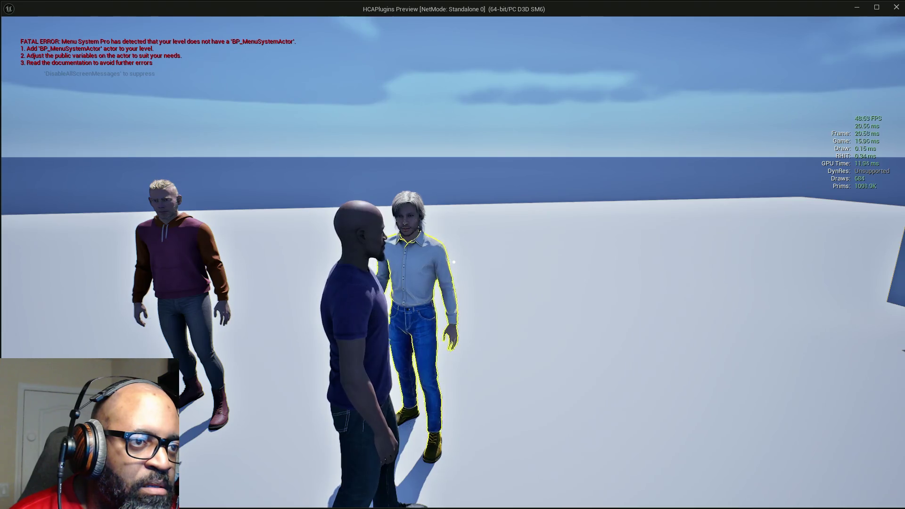
{"action": "key", "text": "e"}
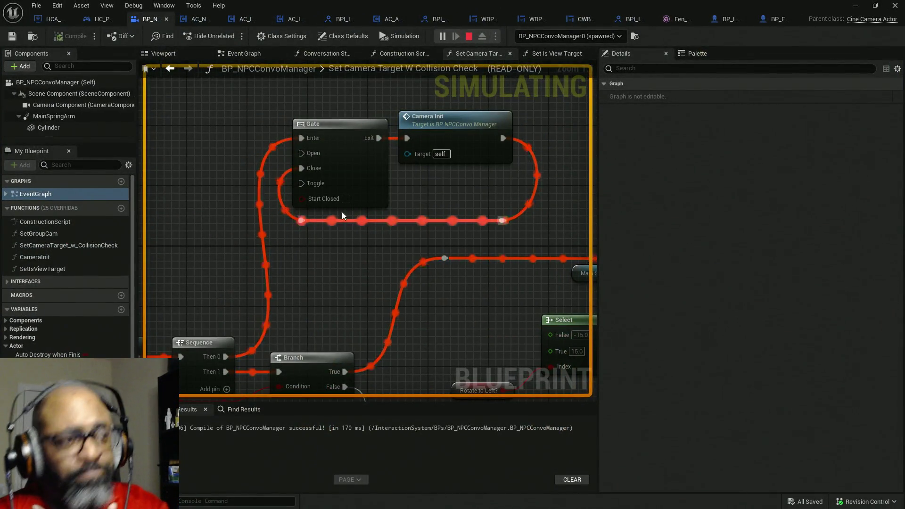
{"action": "mouse_move", "coordinate": [297, 246]}
{"action": "left_mouse_down"}
{"action": "mouse_move", "coordinate": [561, 162]}
{"action": "mouse_move", "coordinate": [536, 192]}
{"action": "mouse_move", "coordinate": [381, 195]}
{"action": "mouse_move", "coordinate": [75, 227]}
{"action": "left_mouse_up"}
{"action": "left_click_drag", "start_coordinate": [356, 205], "coordinate": [297, 278]}
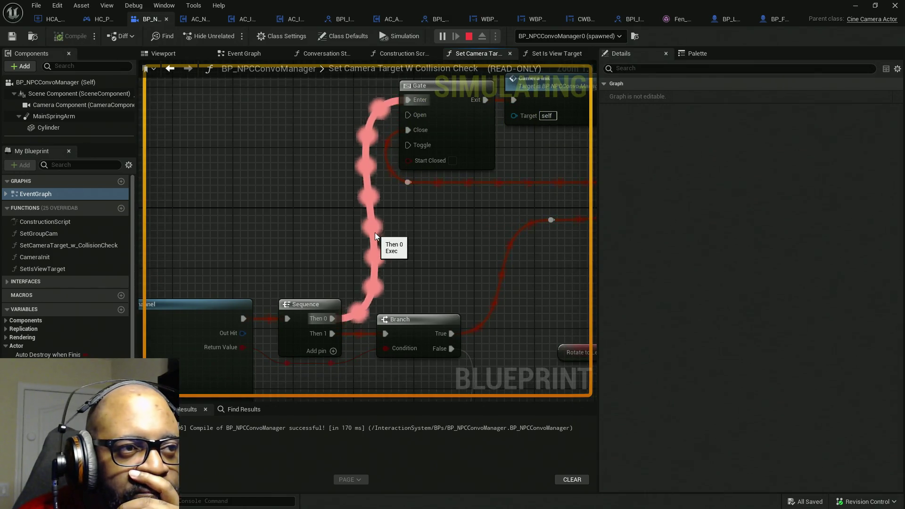
{"action": "mouse_move", "coordinate": [298, 240]}
{"action": "left_mouse_down"}
{"action": "mouse_move", "coordinate": [479, 224]}
{"action": "mouse_move", "coordinate": [456, 200]}
{"action": "mouse_move", "coordinate": [417, 217]}
{"action": "left_mouse_up"}
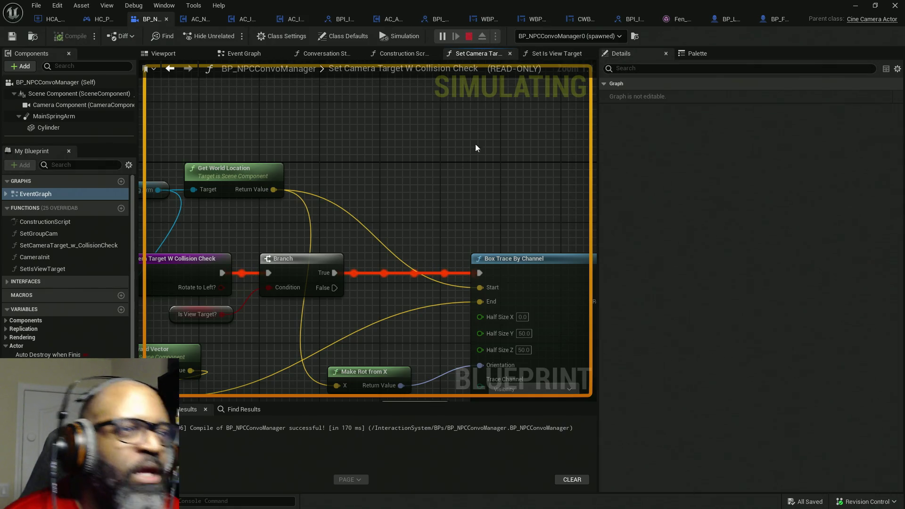
{"action": "key", "text": "Escape"}
Delete the Camera Init node from the collision-check function
{"action": "mouse_move", "coordinate": [523, 196]}
{"action": "left_mouse_down"}
{"action": "mouse_move", "coordinate": [270, 234]}
{"action": "mouse_move", "coordinate": [490, 101]}
{"action": "left_mouse_up"}
{"action": "left_click", "coordinate": [454, 144]}
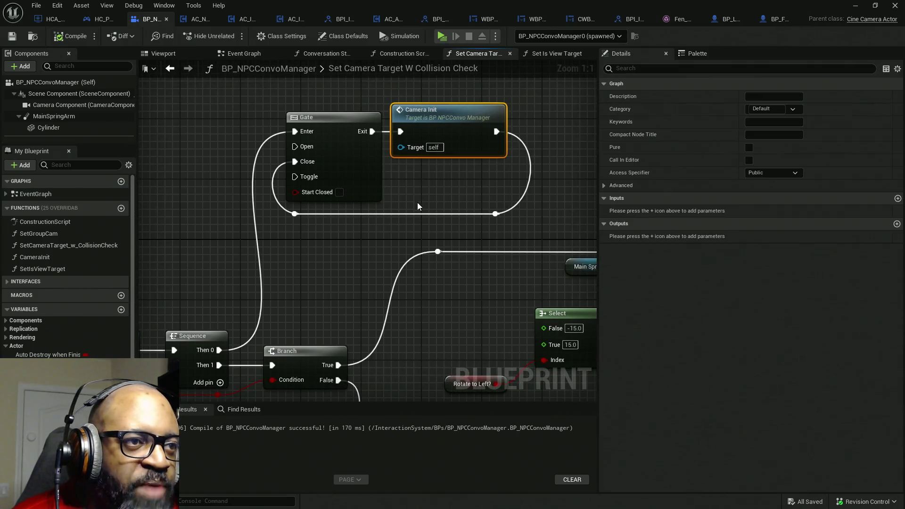
{"action": "key", "text": "Delete"}
{"action": "left_click_drag", "start_coordinate": [419, 218], "coordinate": [456, 144]}
{"action": "left_click_drag", "start_coordinate": [275, 262], "coordinate": [310, 226]}
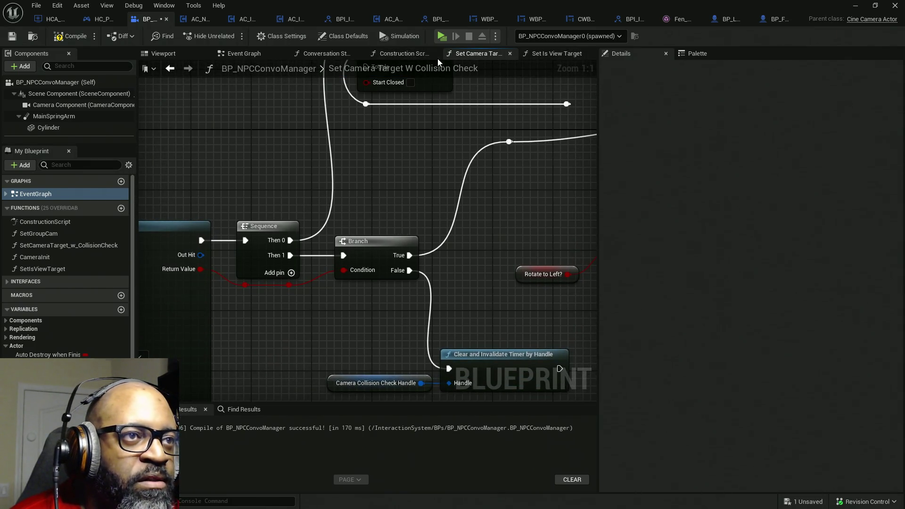
Paste Camera Init into the Construction Script after the SET node and compile
{"action": "left_click", "coordinate": [395, 55]}
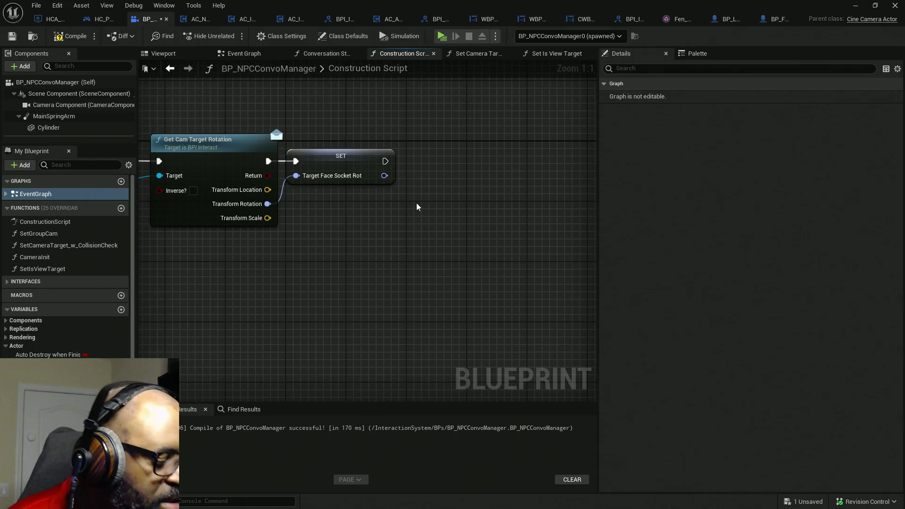
{"action": "key", "text": "ctrl+v"}
{"action": "left_click_drag", "start_coordinate": [423, 229], "coordinate": [386, 161]}
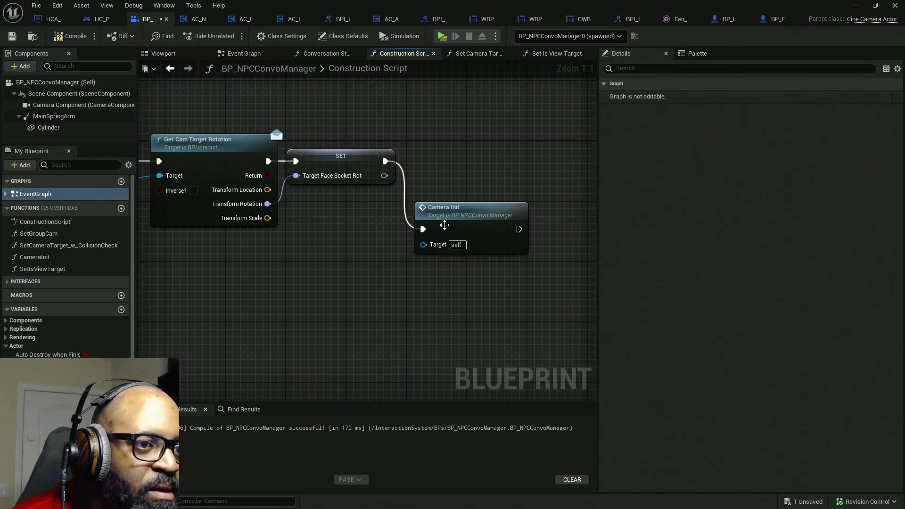
{"action": "left_click_drag", "start_coordinate": [445, 234], "coordinate": [446, 166]}
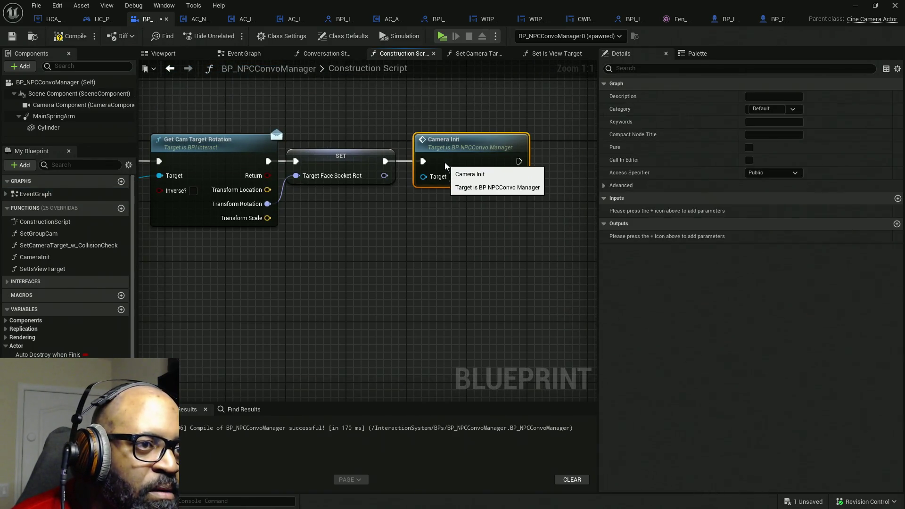
{"action": "left_click", "coordinate": [69, 36]}
Remove the Sequence node, wiring the box trace straight into the Branch
{"action": "left_click", "coordinate": [539, 56]}
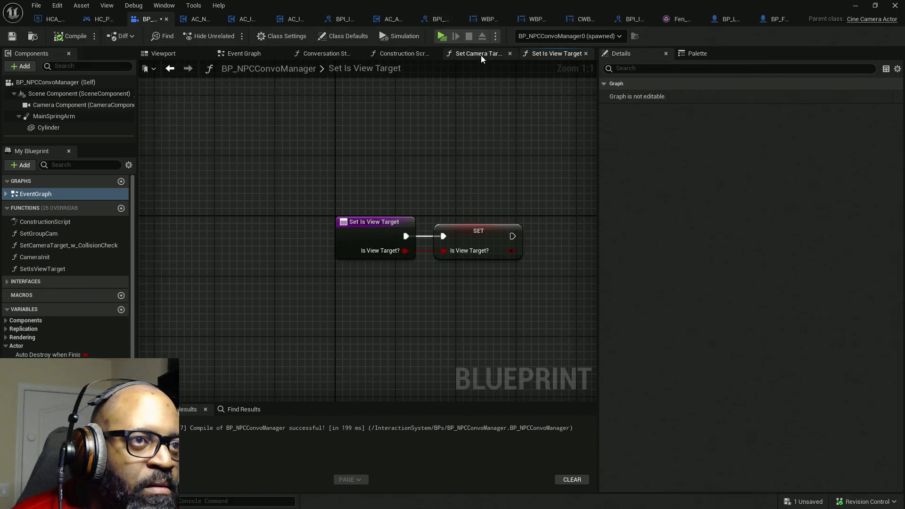
{"action": "left_click", "coordinate": [481, 55]}
{"action": "left_click_drag", "start_coordinate": [460, 111], "coordinate": [383, 241]}
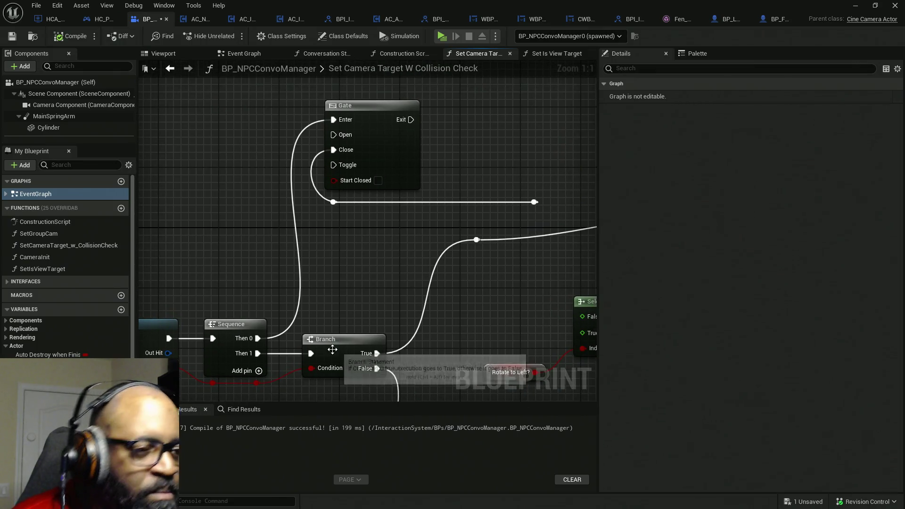
{"action": "mouse_move", "coordinate": [312, 354]}
{"action": "left_mouse_down"}
{"action": "mouse_move", "coordinate": [159, 346]}
{"action": "mouse_move", "coordinate": [167, 341]}
{"action": "mouse_move", "coordinate": [203, 377]}
{"action": "mouse_move", "coordinate": [313, 371]}
{"action": "left_mouse_up"}
{"action": "mouse_move", "coordinate": [200, 311]}
{"action": "left_mouse_down"}
{"action": "mouse_move", "coordinate": [249, 376]}
{"action": "mouse_move", "coordinate": [265, 383]}
{"action": "mouse_move", "coordinate": [266, 363]}
{"action": "left_mouse_up"}
{"action": "key", "text": "Delete"}
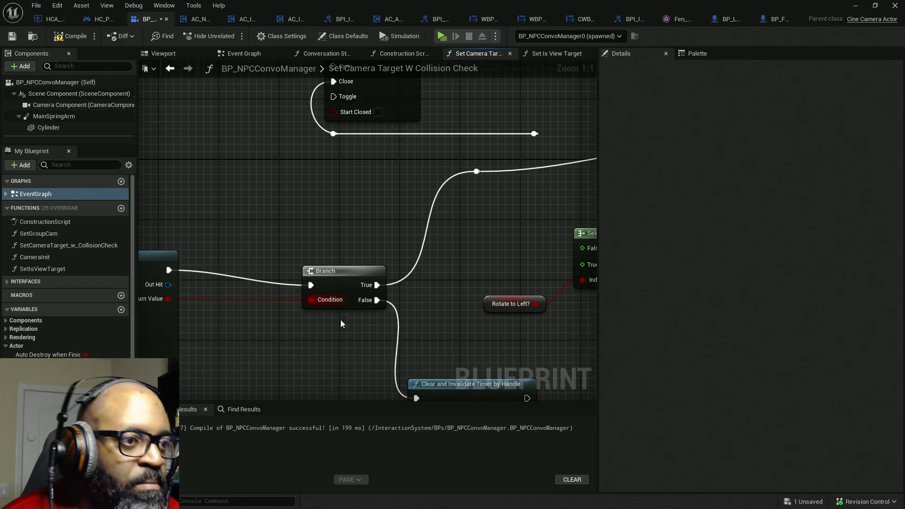
{"action": "mouse_move", "coordinate": [344, 284]}
{"action": "left_mouse_down"}
{"action": "mouse_move", "coordinate": [295, 265]}
{"action": "mouse_move", "coordinate": [239, 269]}
{"action": "left_mouse_up"}
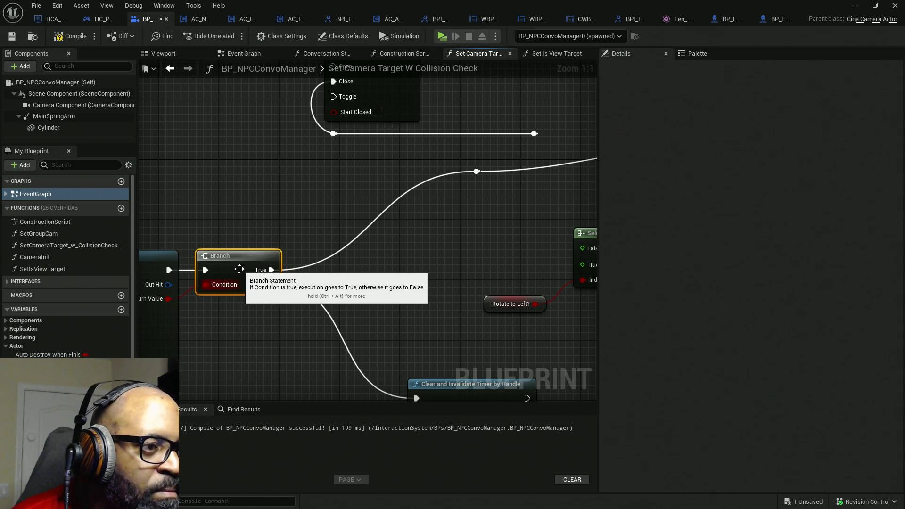
Delete the Gate node and its two reroute points
{"action": "scroll", "coordinate": [239, 269], "scroll_direction": "up", "scroll_amount": 2}
{"action": "mouse_move", "coordinate": [264, 121]}
{"action": "left_mouse_down"}
{"action": "mouse_move", "coordinate": [559, 229]}
{"action": "mouse_move", "coordinate": [550, 231]}
{"action": "left_mouse_up"}
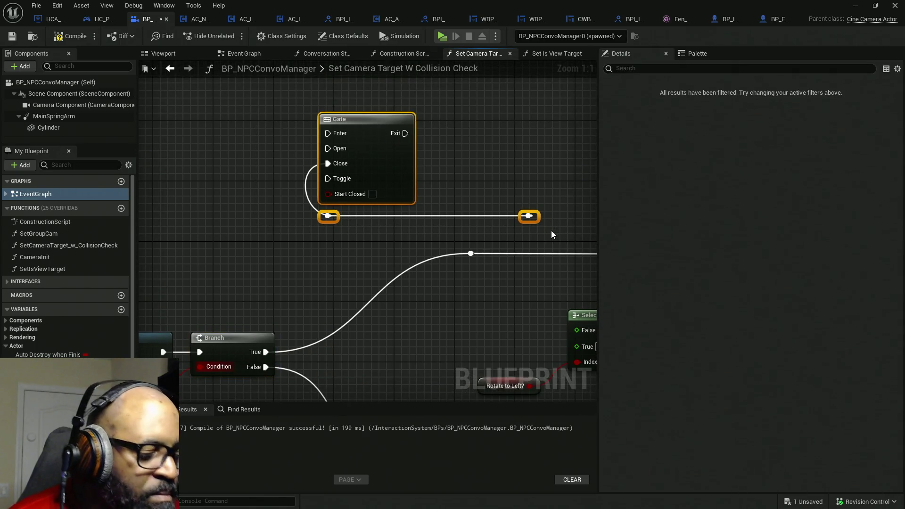
{"action": "key", "text": "Delete"}
Align Rotate to Left with Select's Index input, then save and launch a standalone play session
{"action": "scroll", "coordinate": [531, 297], "scroll_direction": "down", "scroll_amount": 4}
{"action": "mouse_move", "coordinate": [585, 116]}
{"action": "left_mouse_down"}
{"action": "mouse_move", "coordinate": [531, 160]}
{"action": "mouse_move", "coordinate": [359, 240]}
{"action": "mouse_move", "coordinate": [411, 247]}
{"action": "left_mouse_up"}
{"action": "left_click_drag", "start_coordinate": [531, 110], "coordinate": [396, 251]}
{"action": "mouse_move", "coordinate": [477, 255]}
{"action": "left_mouse_down"}
{"action": "mouse_move", "coordinate": [359, 131]}
{"action": "mouse_move", "coordinate": [361, 143]}
{"action": "left_mouse_up"}
{"action": "key", "text": "q"}
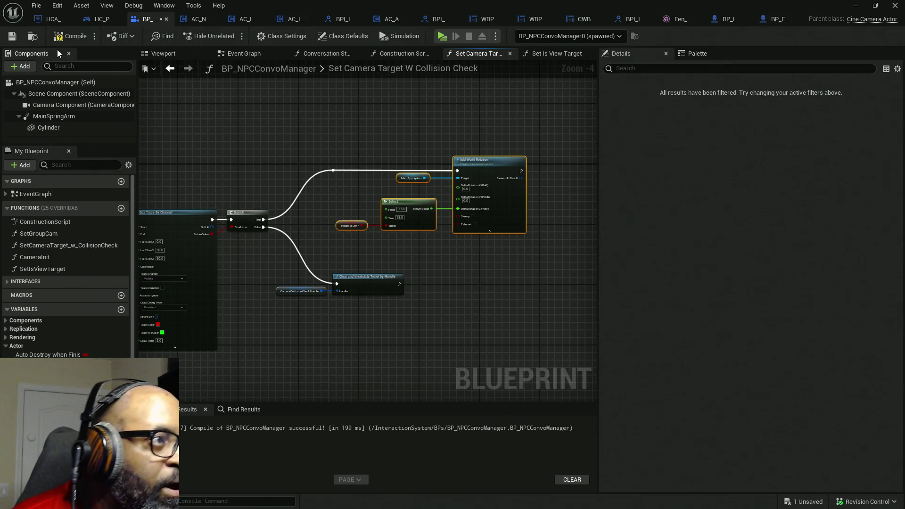
{"action": "key", "text": "ctrl+s"}
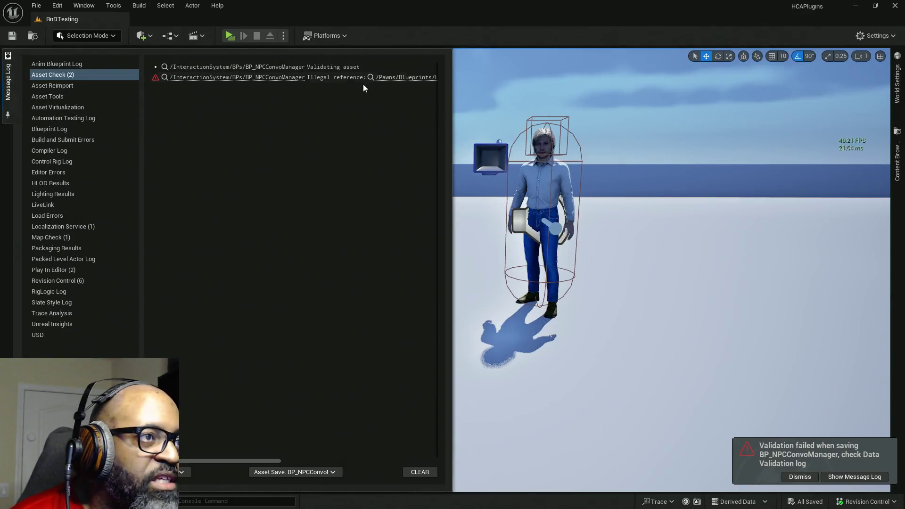
{"action": "left_click", "coordinate": [225, 36]}
Maneuver the player to Fen, start the conversation, and return to the trace and Branch graph
{"action": "key", "text": "w"}
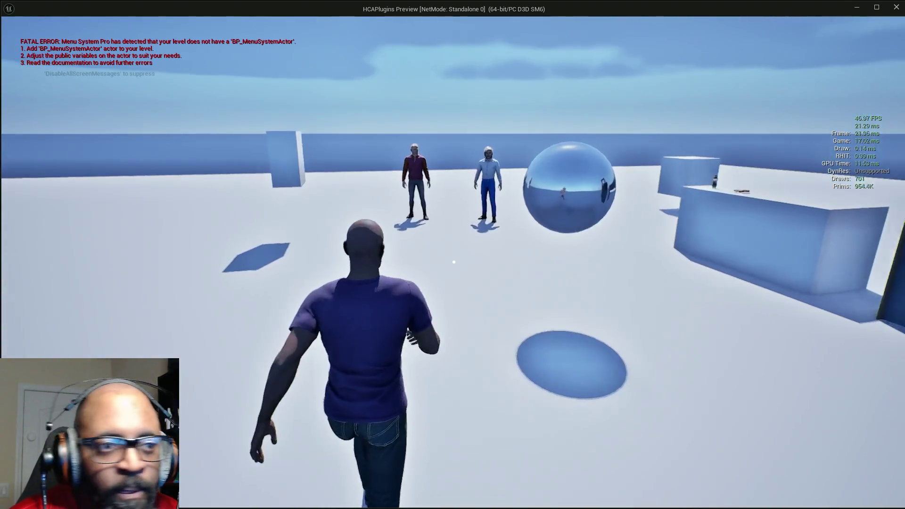
{"action": "key", "text": "w"}
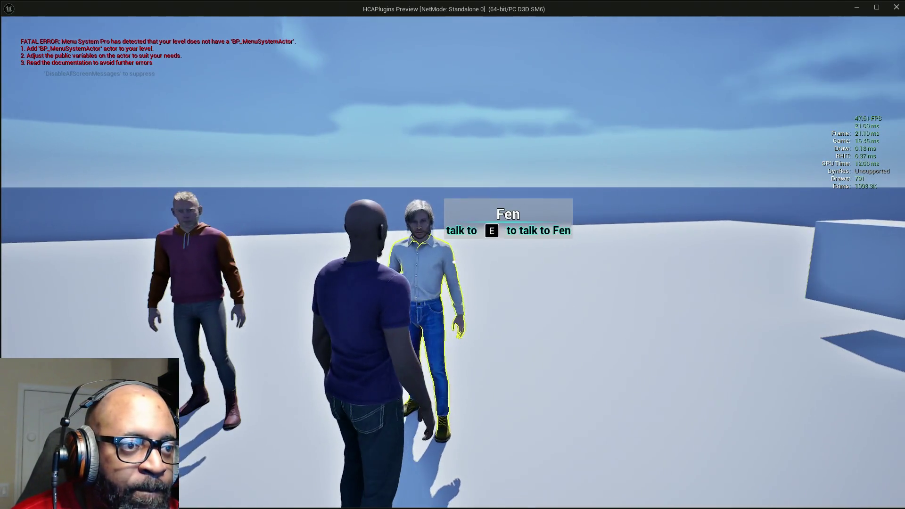
{"action": "key", "text": "s"}
{"action": "key", "text": "w"}
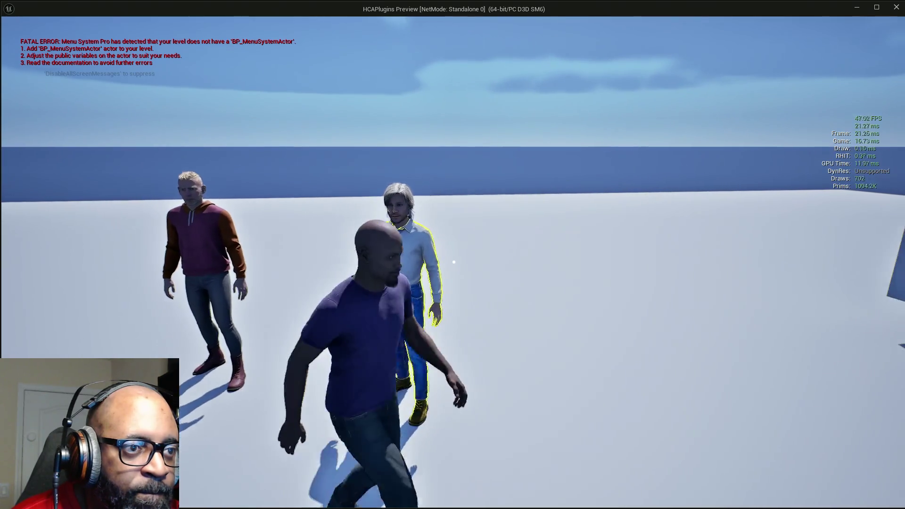
{"action": "key", "text": "s"}
{"action": "key", "text": "w"}
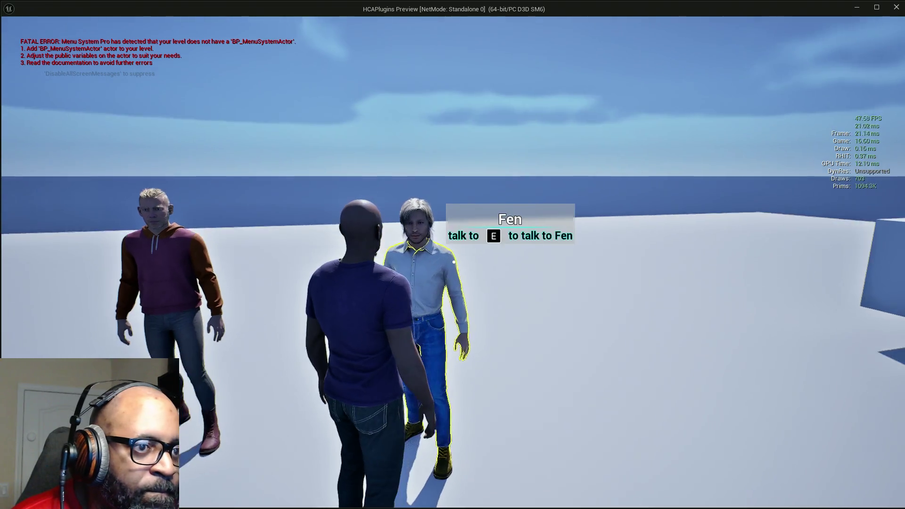
{"action": "key", "text": "e"}
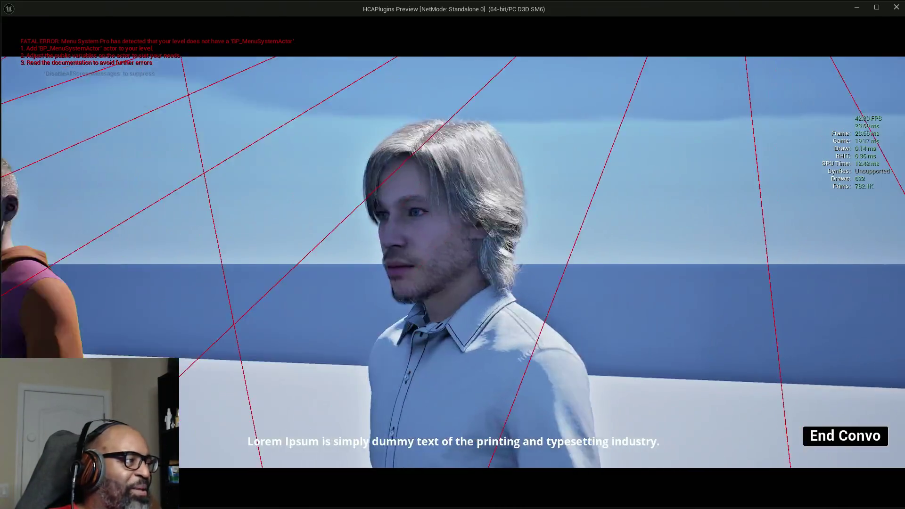
{"action": "key", "text": "alt+Tab"}
{"action": "key", "text": "alt+Tab"}
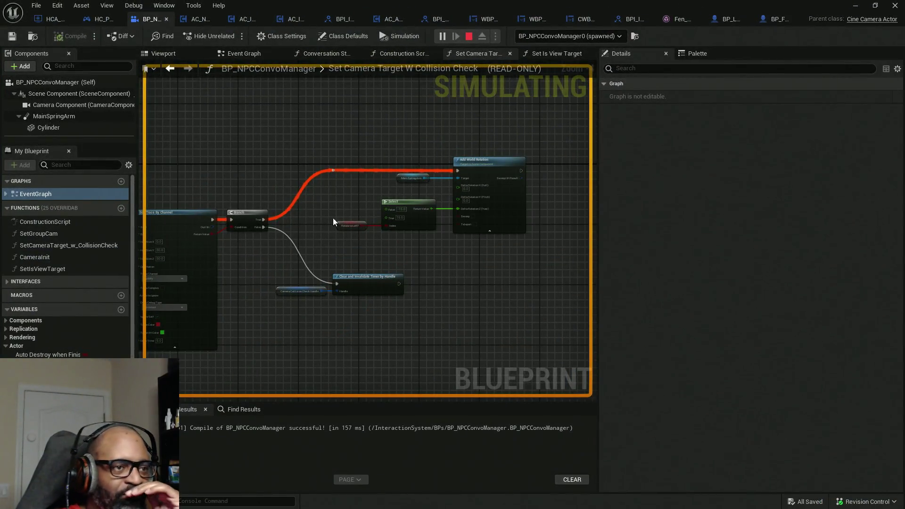
{"action": "left_click_drag", "start_coordinate": [314, 223], "coordinate": [361, 206]}
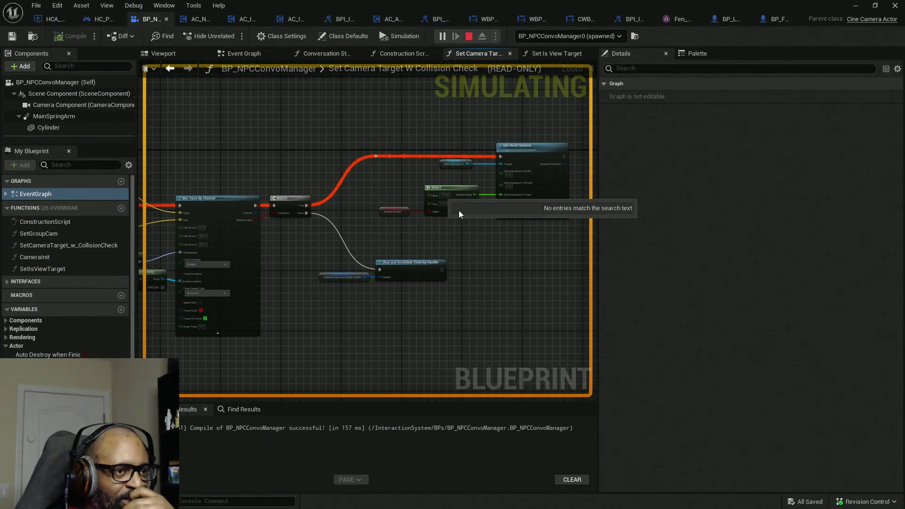
Pan and zoom the graph to review the trace, Branch, Select and Add World Rotation nodes
{"action": "left_click", "coordinate": [348, 220]}
{"action": "scroll", "coordinate": [350, 210], "scroll_direction": "up", "scroll_amount": 2}
{"action": "scroll", "coordinate": [336, 221], "scroll_direction": "up", "scroll_amount": 2}
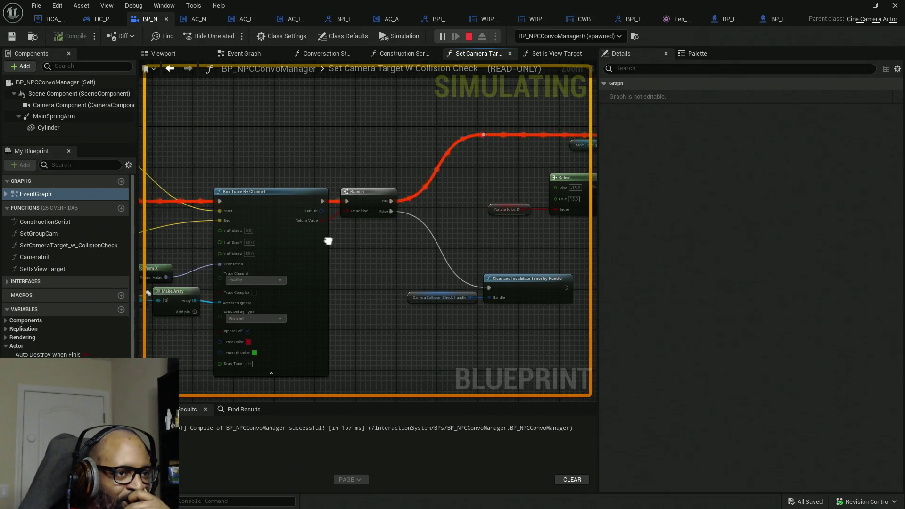
{"action": "scroll", "coordinate": [322, 222], "scroll_direction": "up", "scroll_amount": 2}
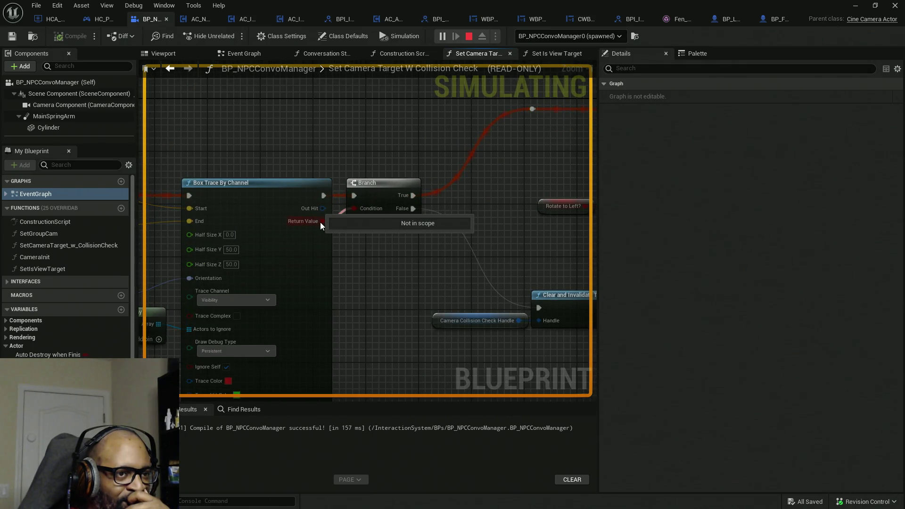
{"action": "mouse_move", "coordinate": [320, 210]}
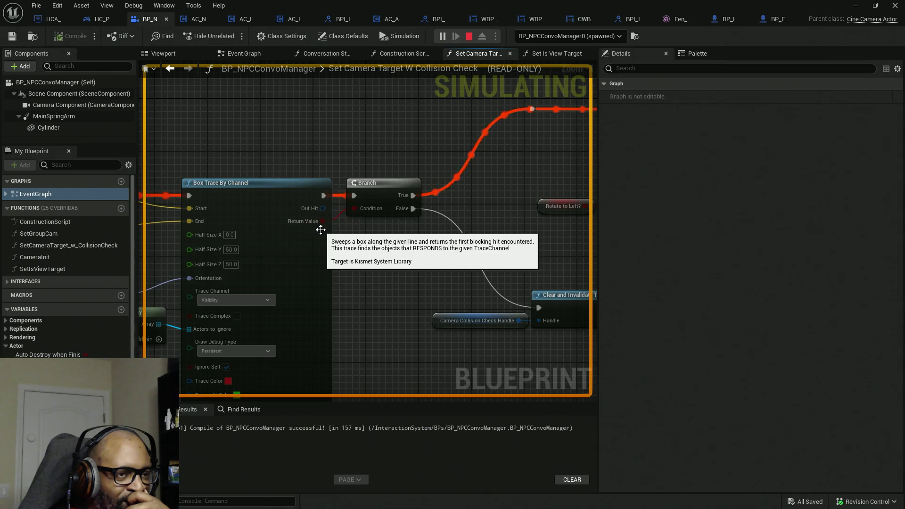
{"action": "left_click_drag", "start_coordinate": [489, 267], "coordinate": [277, 279]}
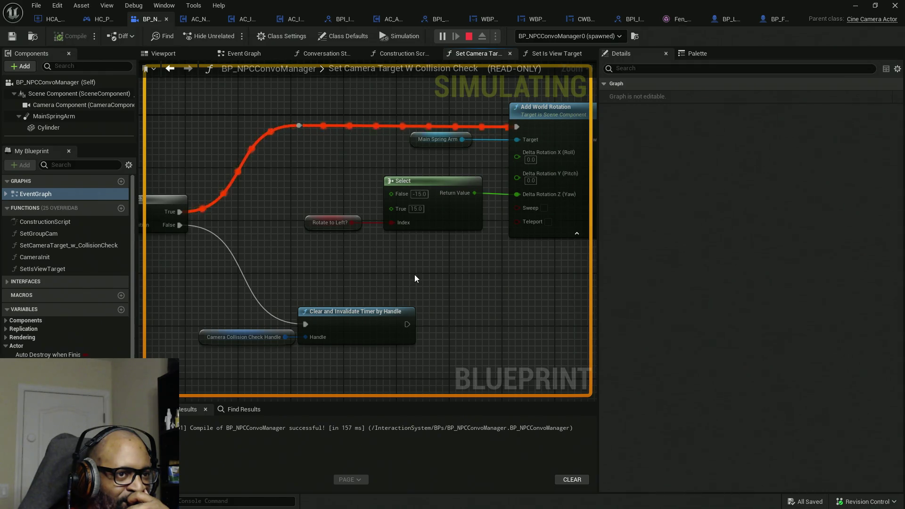
{"action": "mouse_move", "coordinate": [264, 250]}
{"action": "left_mouse_down"}
{"action": "mouse_move", "coordinate": [437, 241]}
{"action": "mouse_move", "coordinate": [286, 237]}
{"action": "mouse_move", "coordinate": [326, 226]}
{"action": "mouse_move", "coordinate": [426, 240]}
{"action": "left_mouse_up"}
{"action": "mouse_move", "coordinate": [517, 256]}
{"action": "left_mouse_down"}
{"action": "mouse_move", "coordinate": [311, 257]}
{"action": "mouse_move", "coordinate": [237, 245]}
{"action": "mouse_move", "coordinate": [171, 264]}
{"action": "mouse_move", "coordinate": [98, 337]}
{"action": "left_mouse_up"}
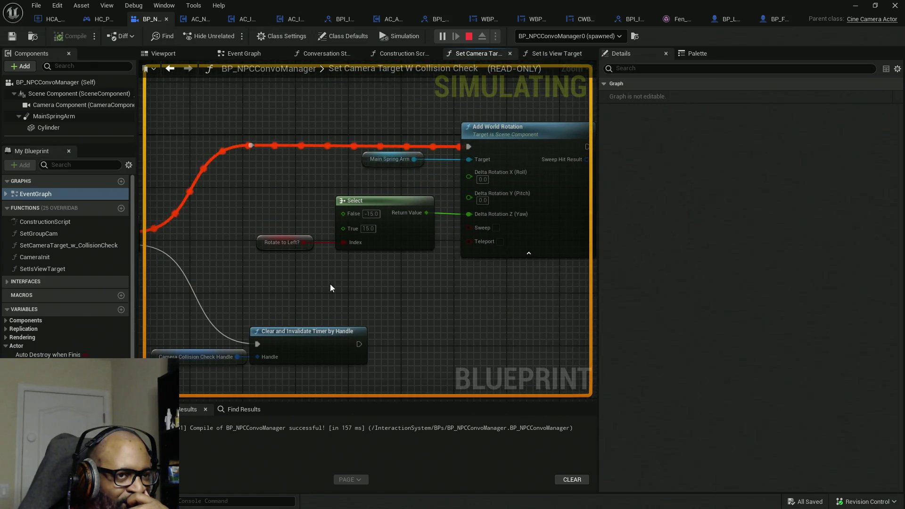
{"action": "left_click_drag", "start_coordinate": [383, 286], "coordinate": [387, 286]}
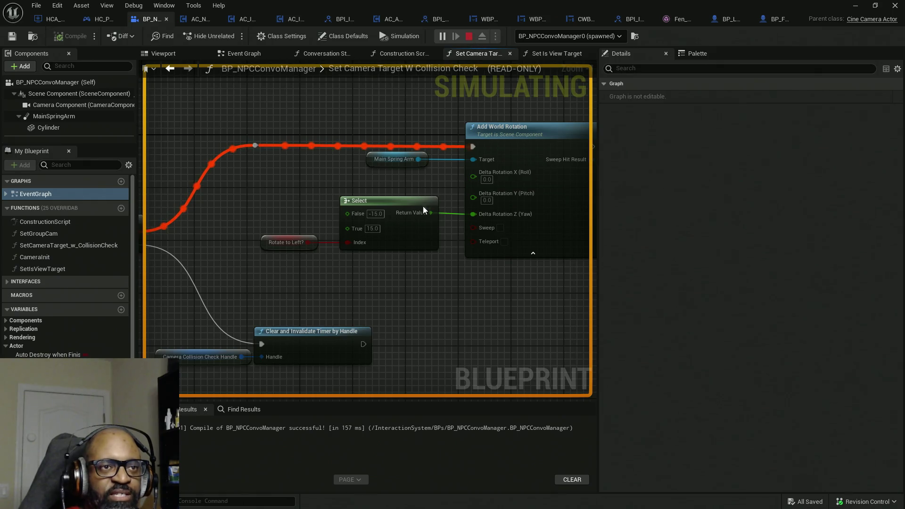
{"action": "scroll", "coordinate": [372, 229], "scroll_direction": "up", "scroll_amount": 1}
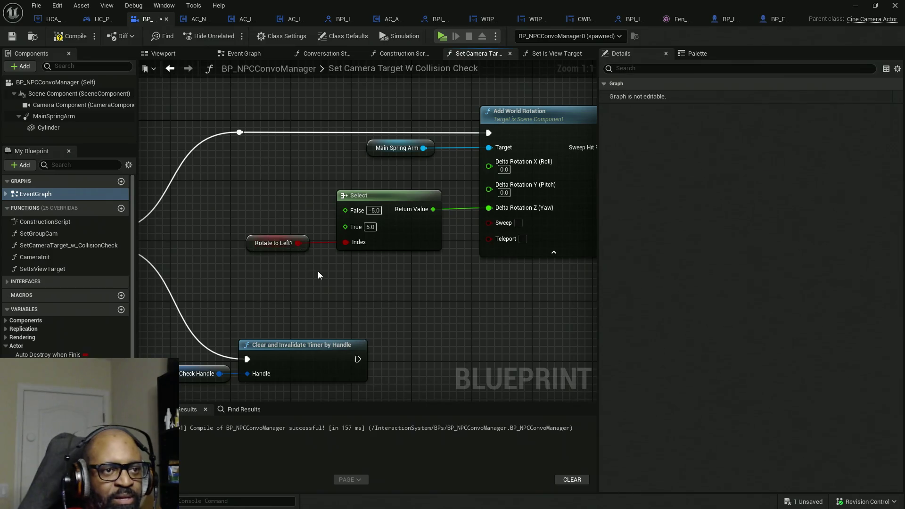
Compile and save, set Box Trace By Channel Half Size Y to 30.0, and launch play
{"action": "left_click", "coordinate": [73, 38]}
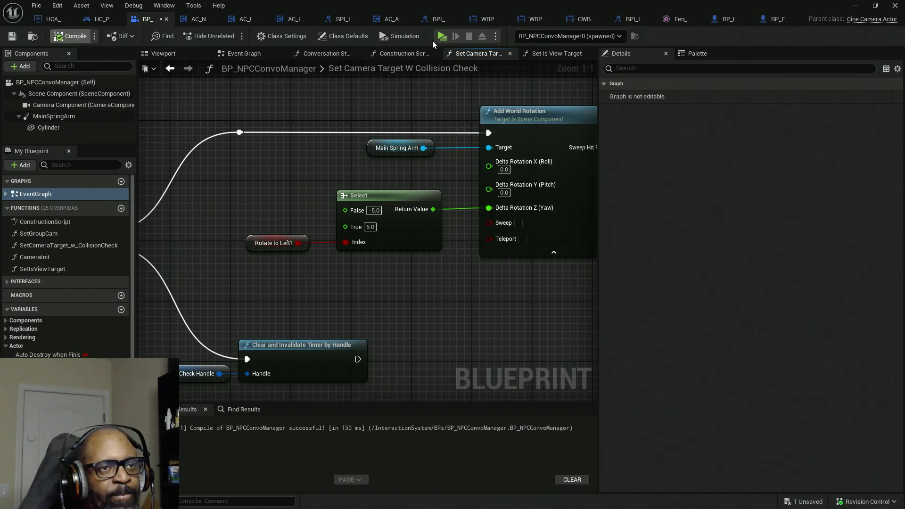
{"action": "key", "text": "ctrl+s"}
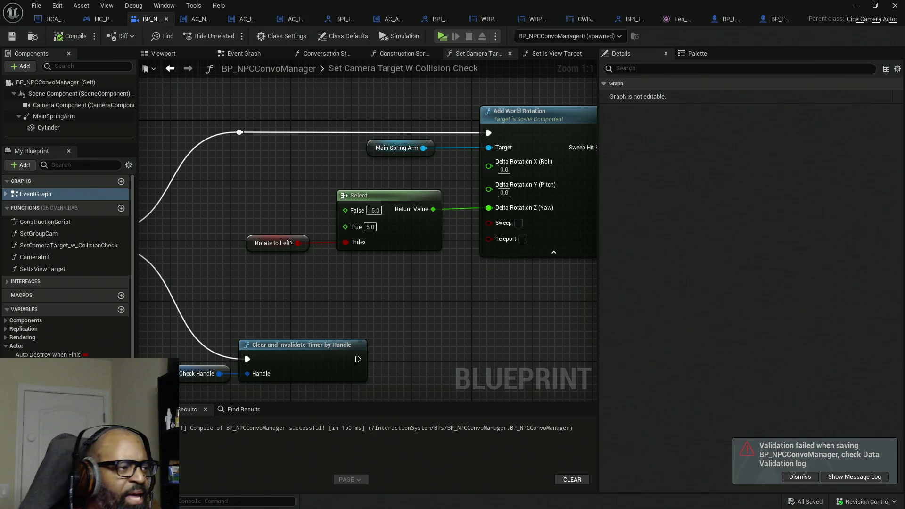
{"action": "mouse_move", "coordinate": [233, 222]}
{"action": "left_mouse_down"}
{"action": "mouse_move", "coordinate": [333, 258]}
{"action": "mouse_move", "coordinate": [454, 238]}
{"action": "left_mouse_up"}
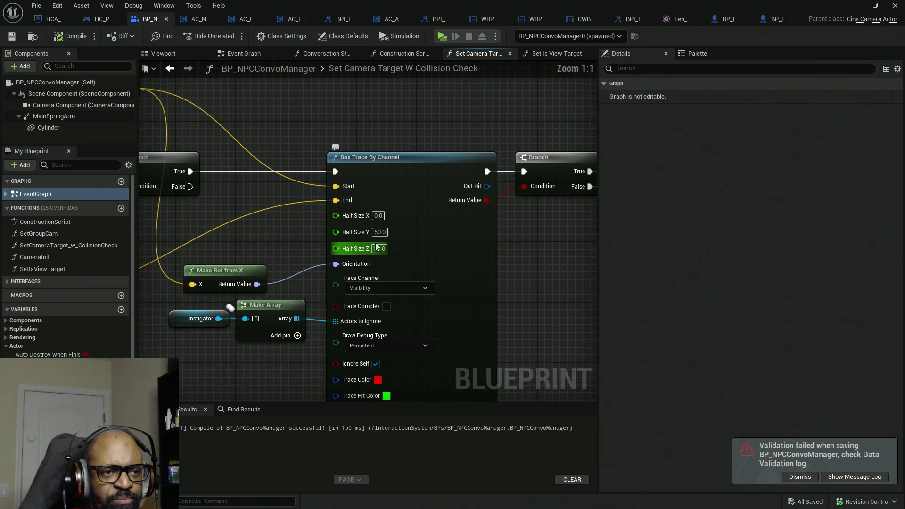
{"action": "scroll", "coordinate": [383, 240], "scroll_direction": "down", "scroll_amount": 1}
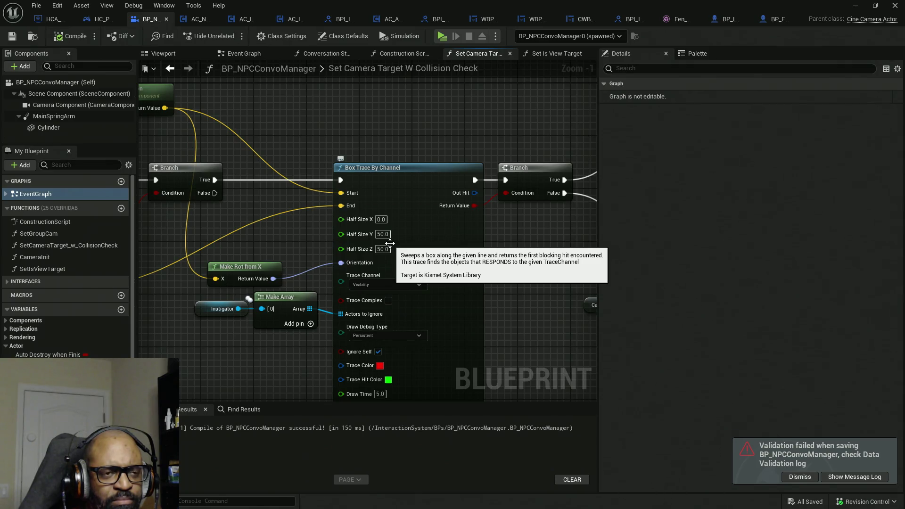
{"action": "left_click", "coordinate": [386, 238]}
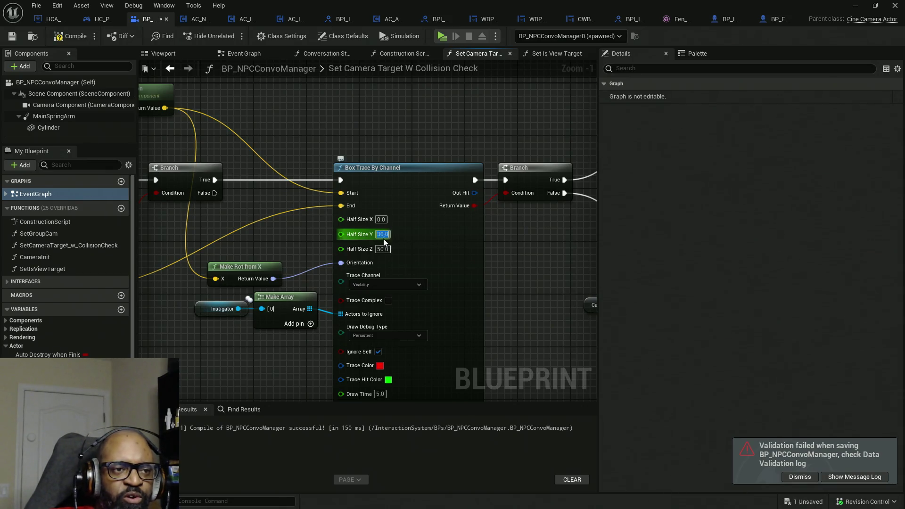
{"action": "key", "text": "Return"}
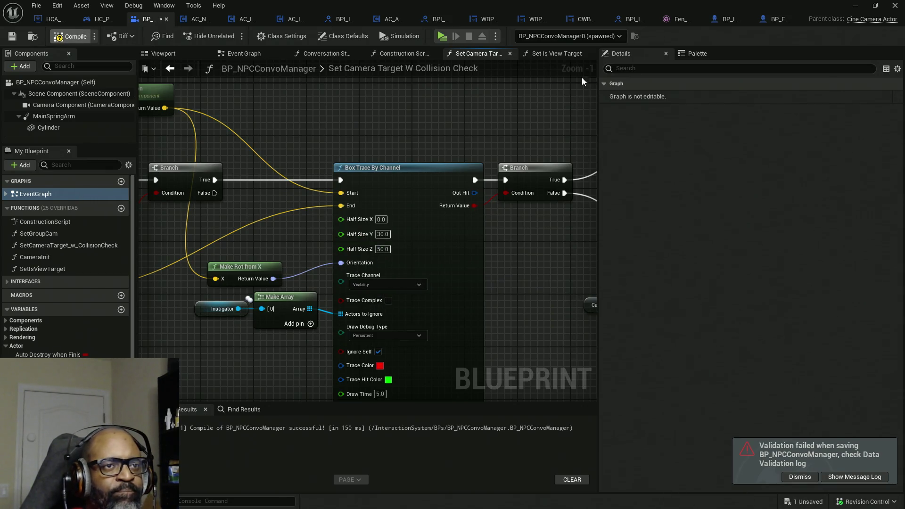
{"action": "left_click", "coordinate": [441, 36]}
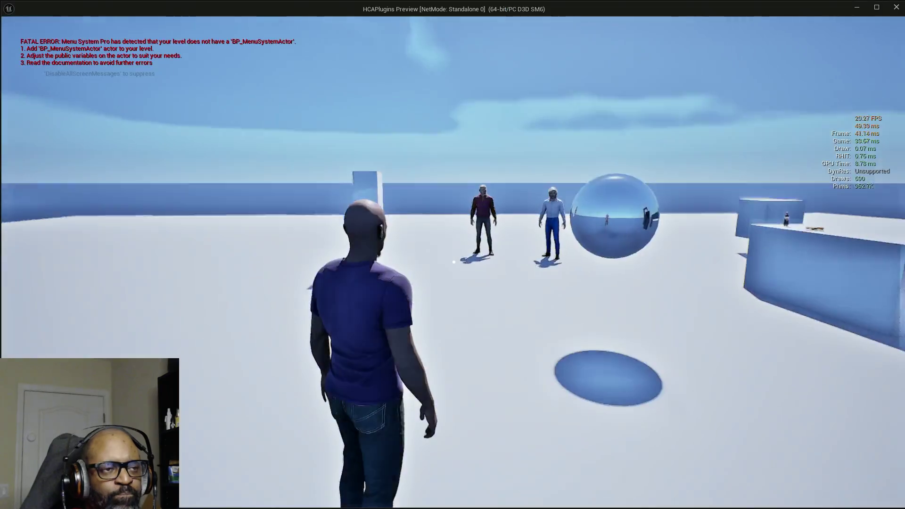
Talk to Fen, end the conversation, walk around checking box-trace debug lines, then close the preview
{"action": "key", "text": "w"}
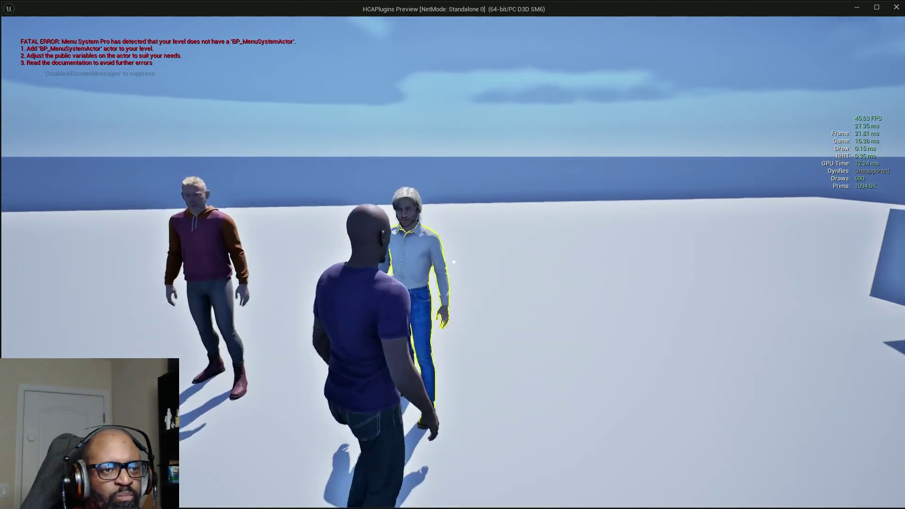
{"action": "key", "text": "e"}
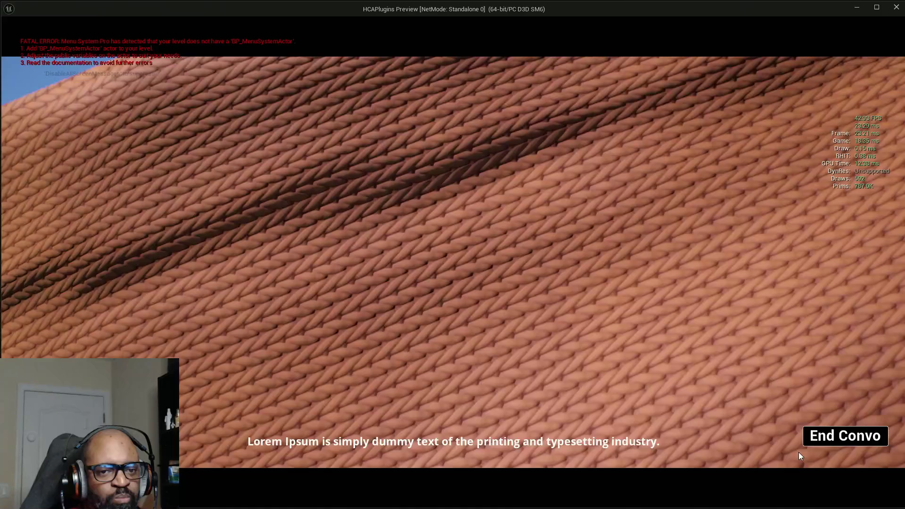
{"action": "left_click", "coordinate": [832, 442]}
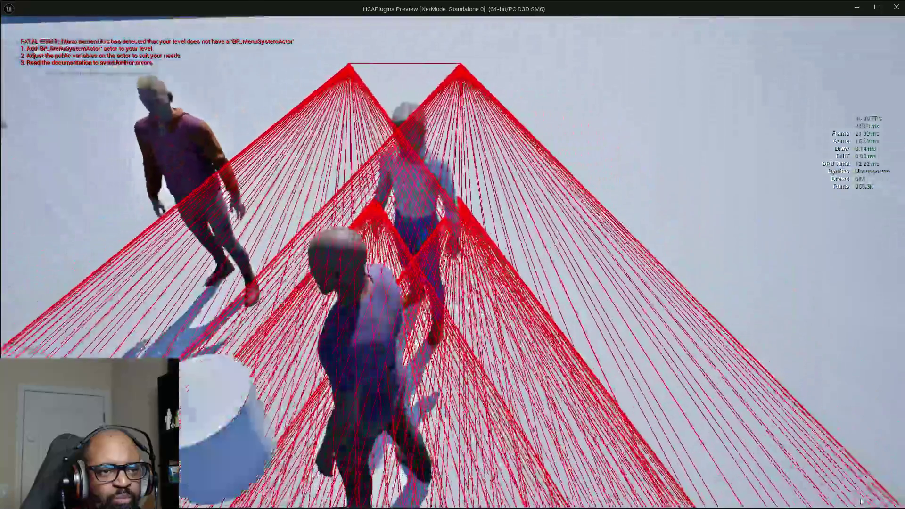
{"action": "key", "text": "w"}
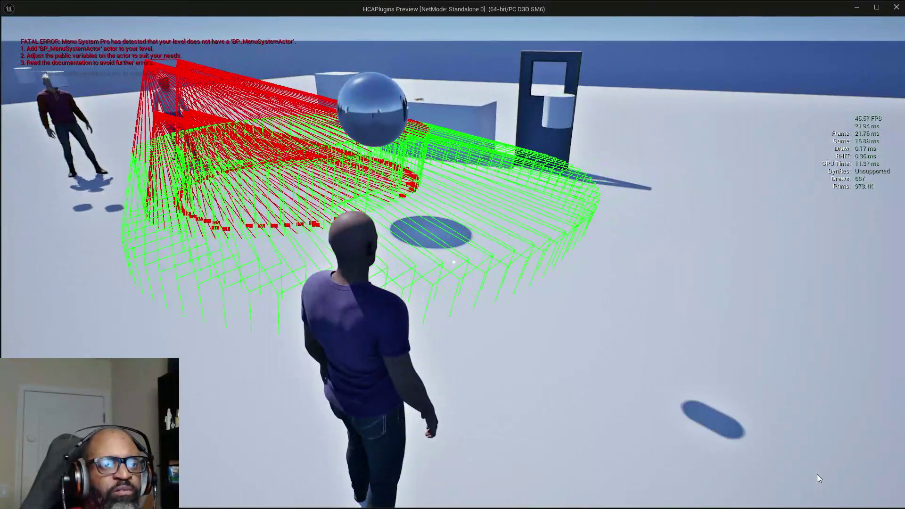
{"action": "key", "text": "w"}
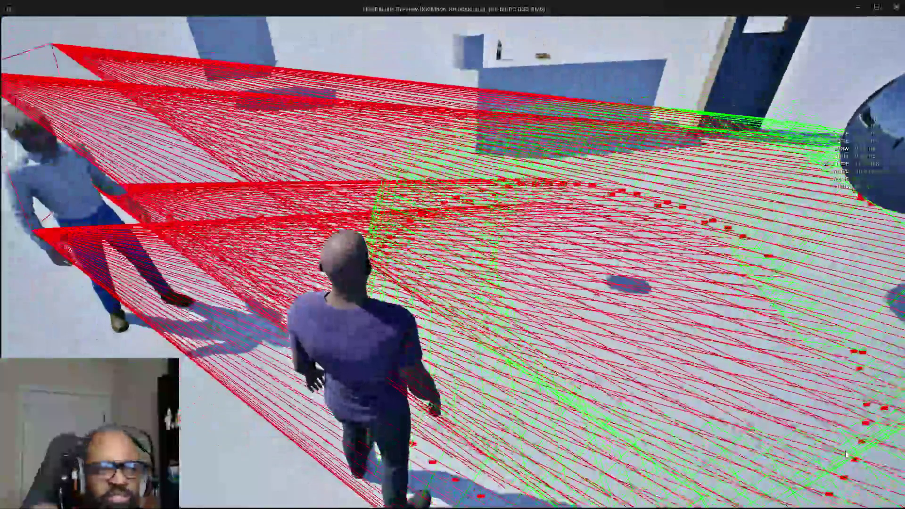
{"action": "key", "text": "Escape"}
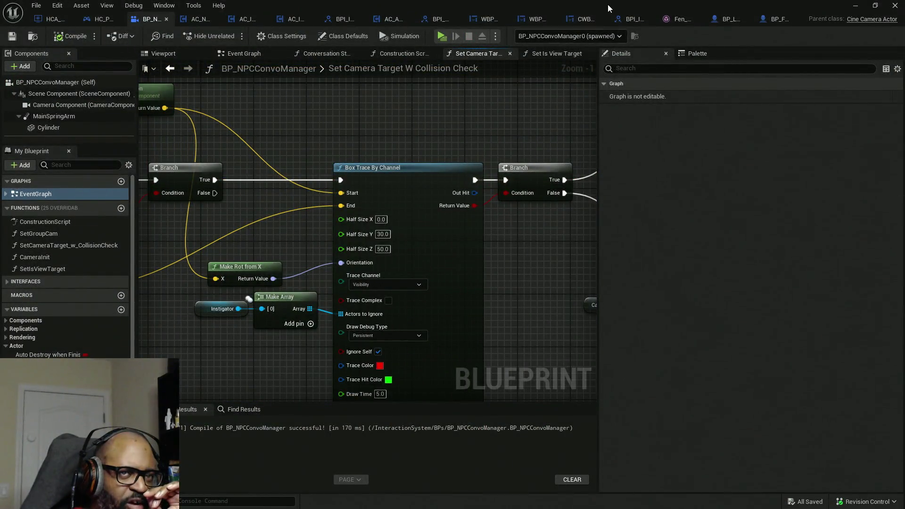